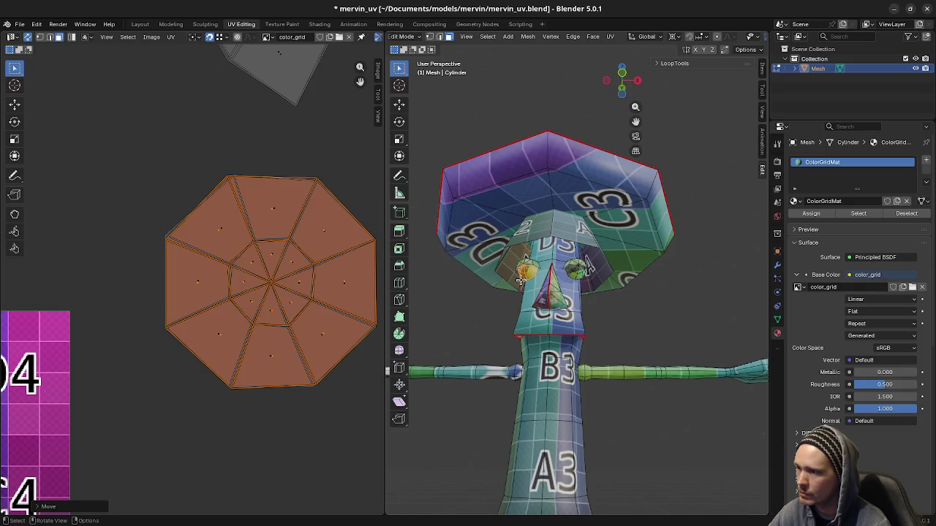
- Clear the UV selection, pick the fan-shaped island and move it slightly down-right
scroll(238, 159, "down", 3)
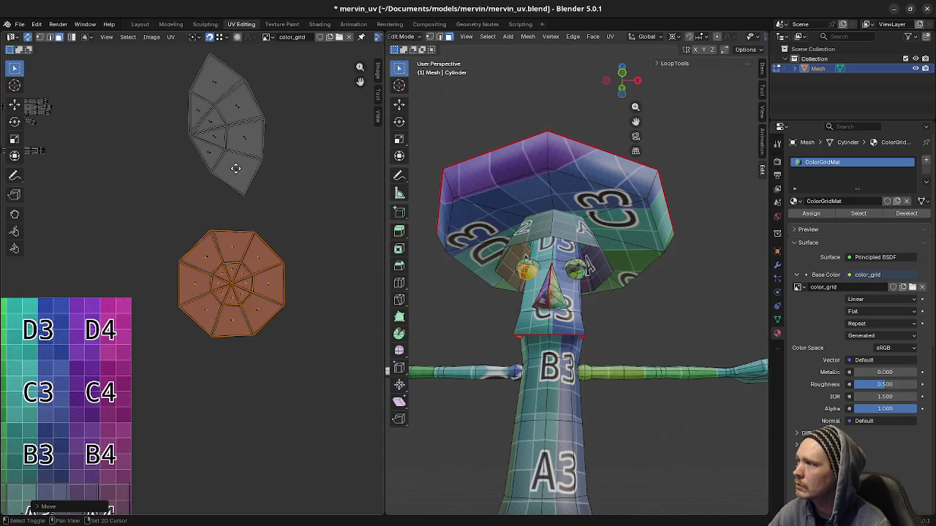
middle_click_drag(238, 159, 267, 299)
scroll(270, 293, "up", 3)
scroll(240, 282, "down", 1)
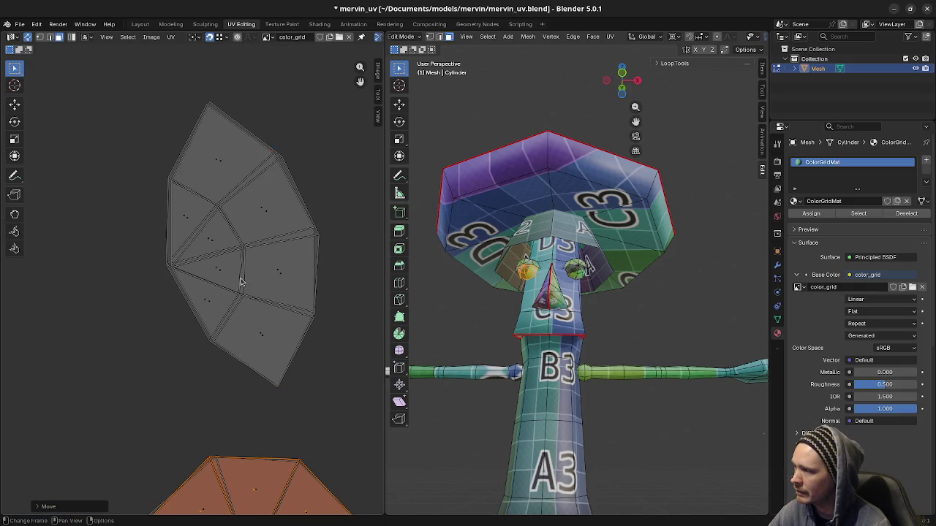
key("alt+a")
key("l")
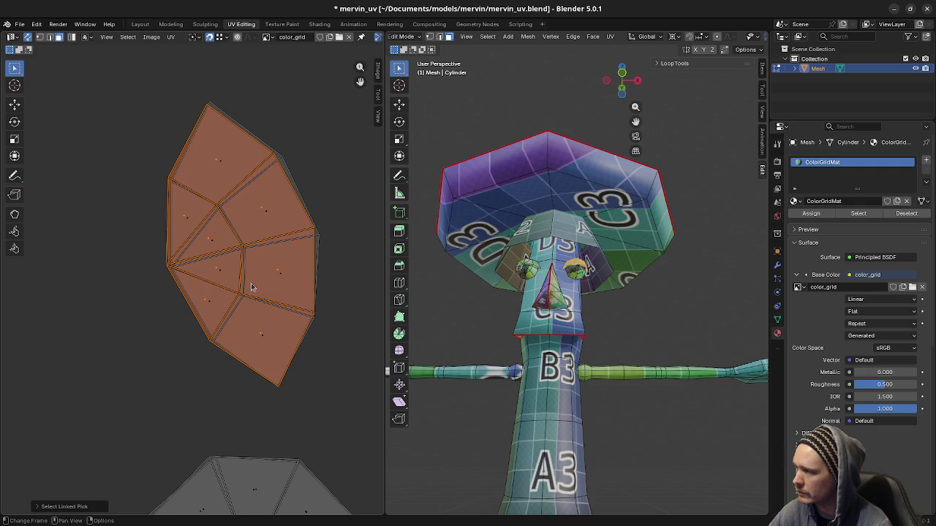
left_click_drag(251, 287, 252, 287)
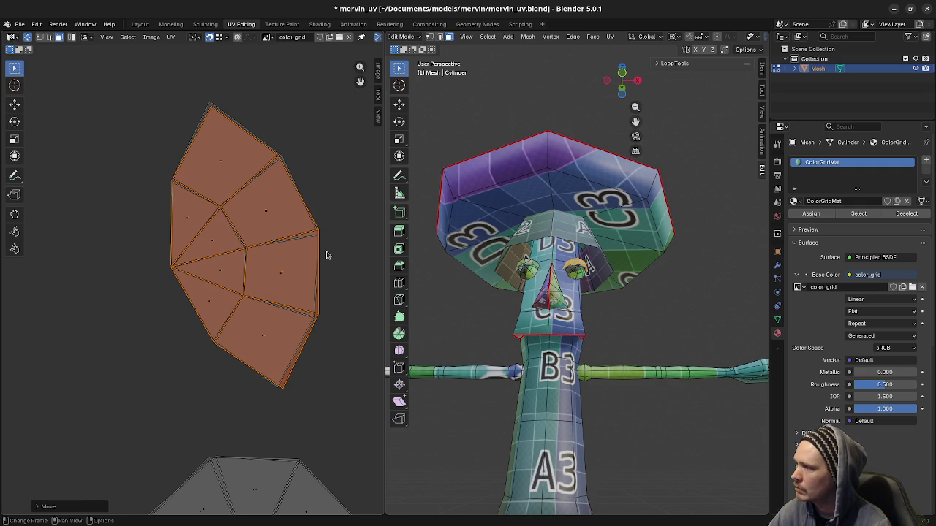
- Select the two eye spheres in the 3D viewport and view the head from the front
scroll(568, 285, "up", 2)
scroll(567, 285, "up", 3)
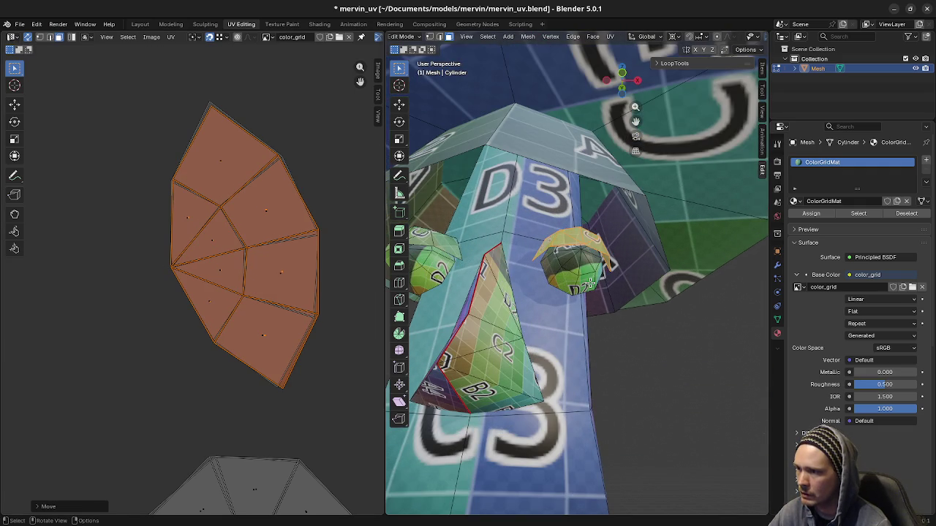
middle_click_drag(556, 284, 523, 280)
key("a")
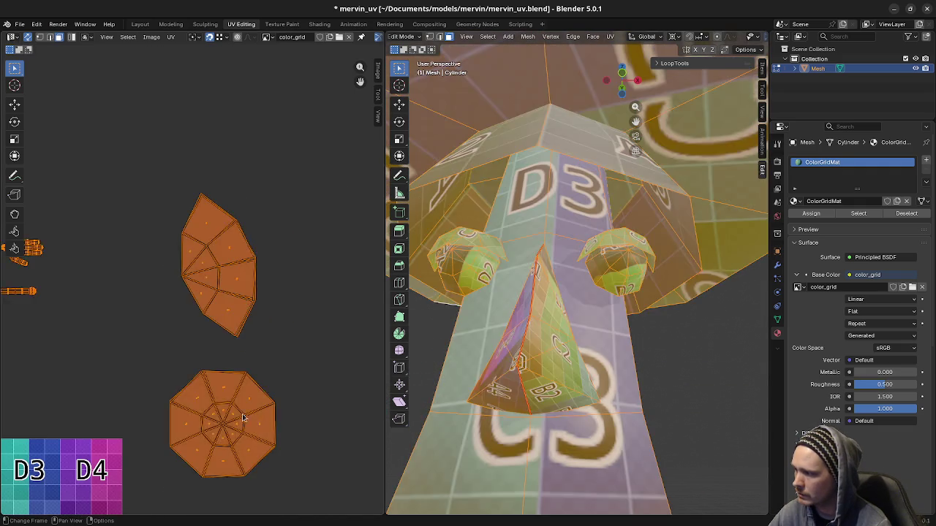
key("alt+a")
left_click_drag(167, 365, 300, 499)
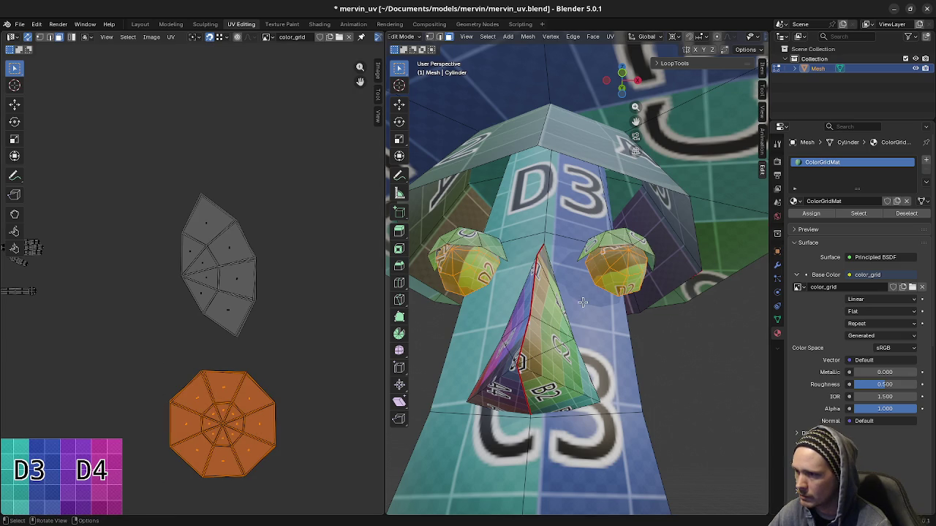
middle_click_drag(583, 302, 595, 324)
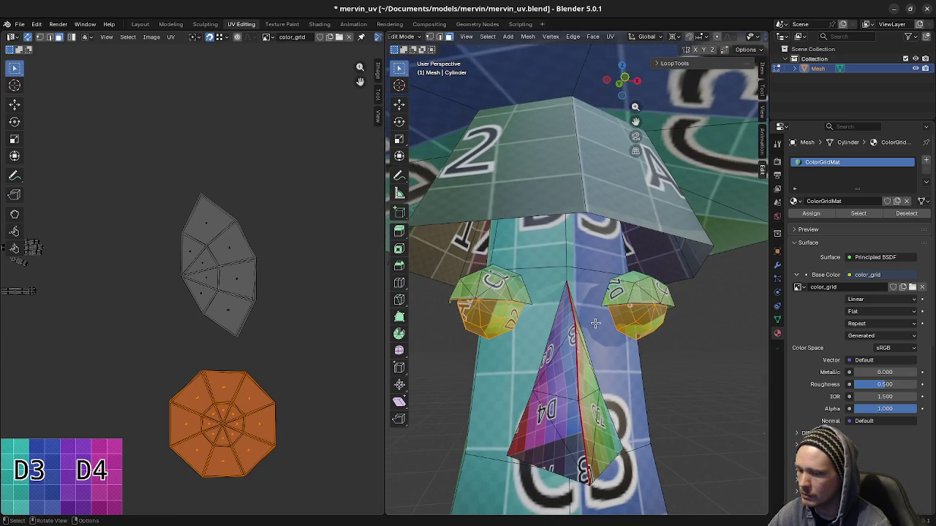
key("KP_1")
key("r")
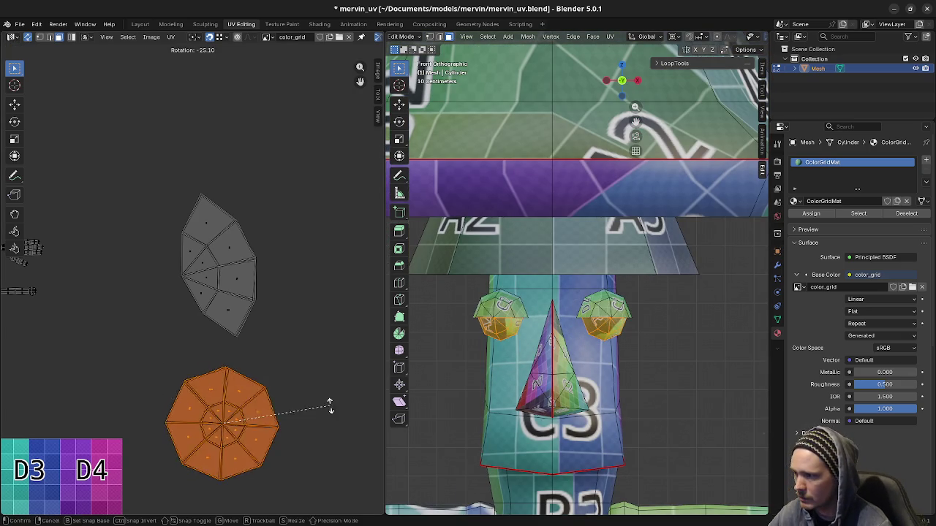
- Rotate the left eye's octagon UV island until its A2 label reads upright
left_click(195, 289)
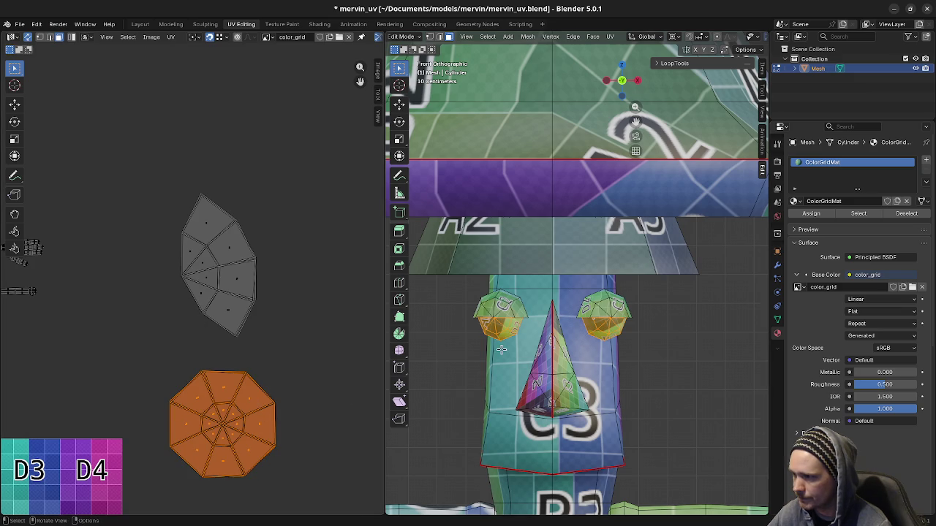
scroll(480, 355, "up", 2)
key("alt+a")
key("l")
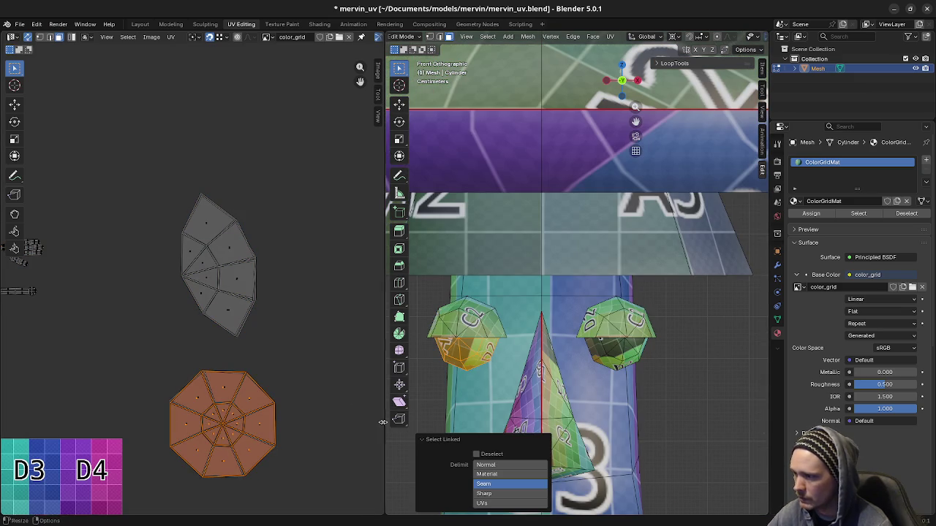
key("alt+a")
key("l")
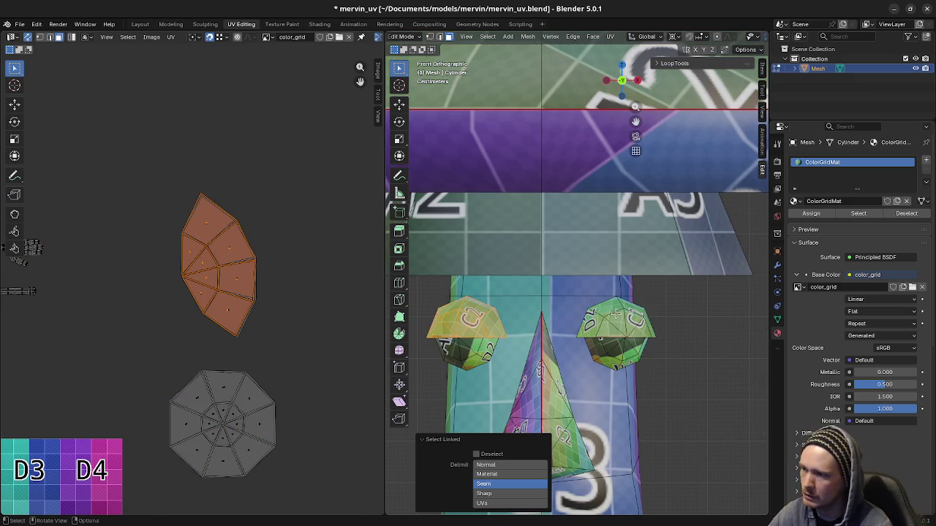
key("l")
key("ctrl+z")
key("ctrl+z")
key("ctrl+z")
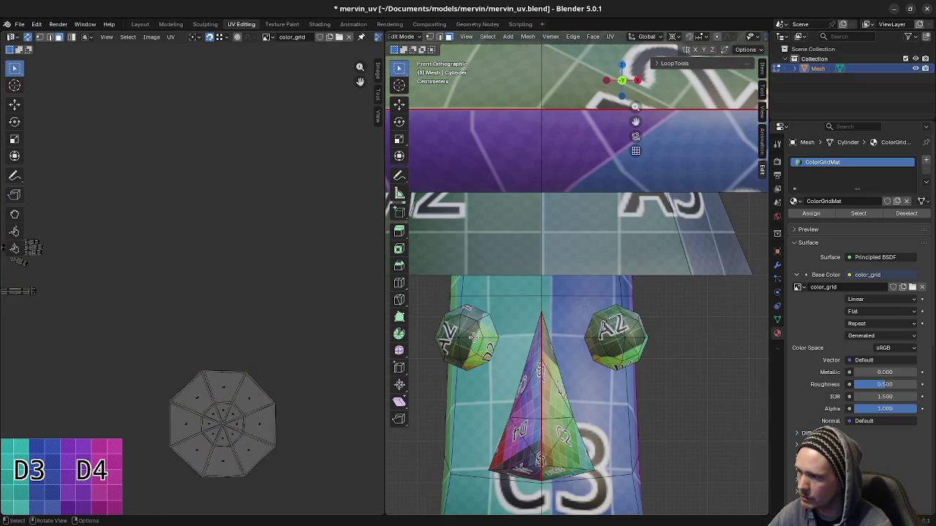
key("l")
key("r")
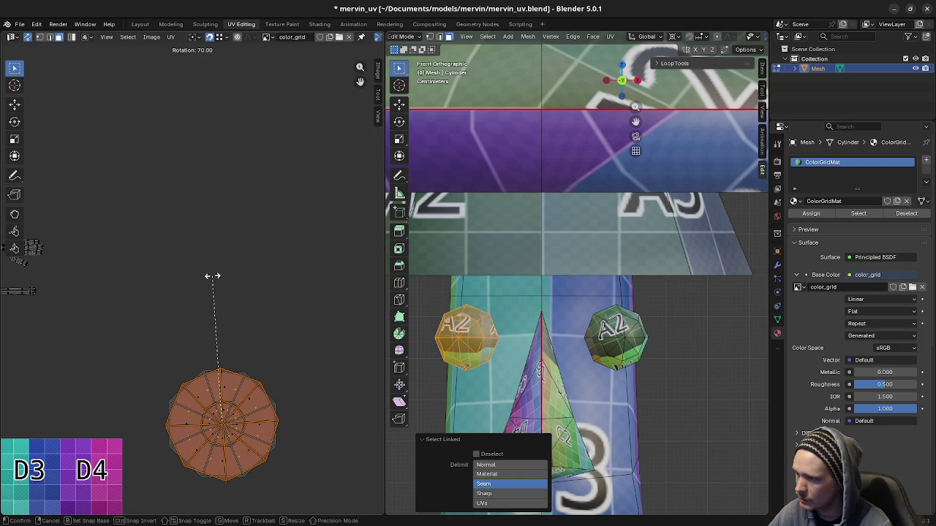
right_click(210, 270)
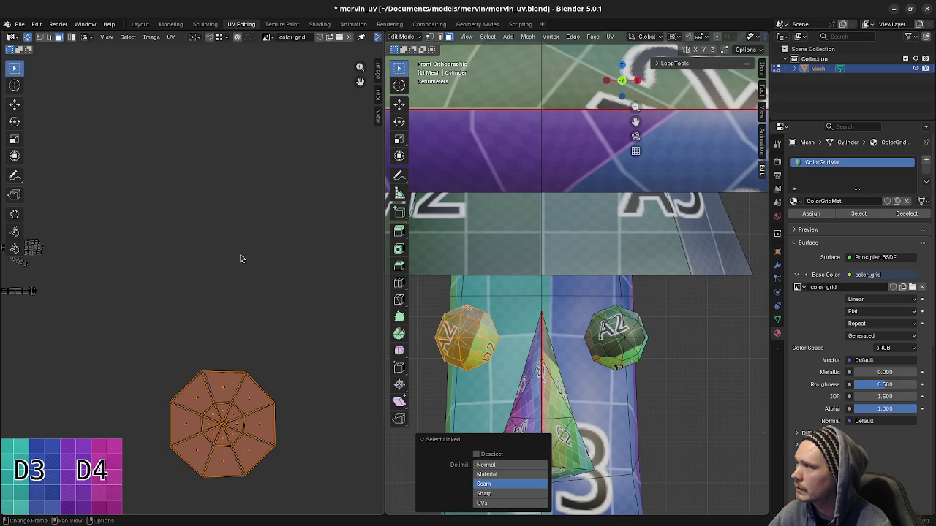
key("r")
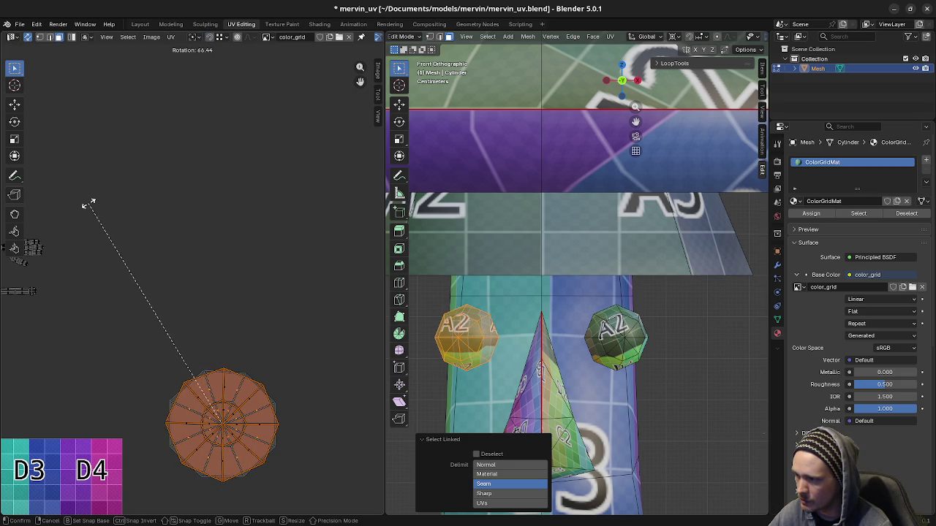
left_click(87, 208)
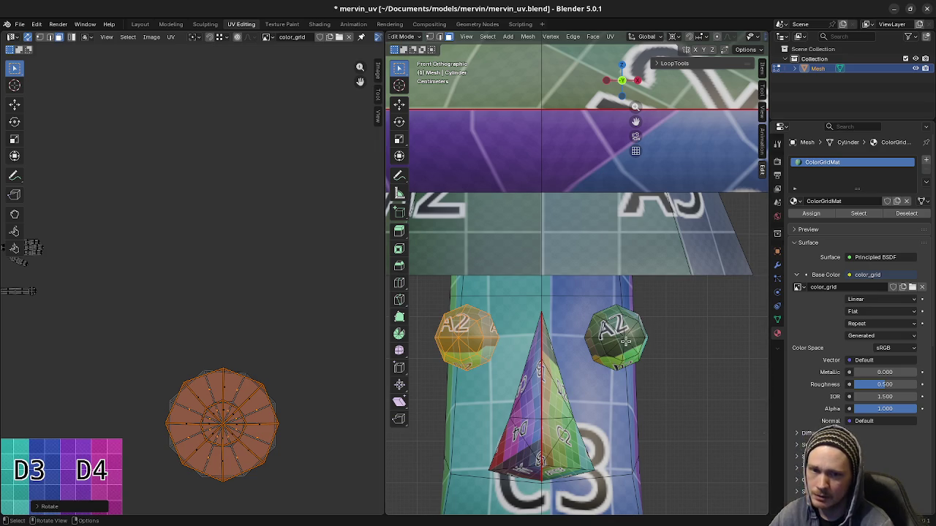
- Rotate the right eye's island until A2 is upright, then deselect everything
key("l")
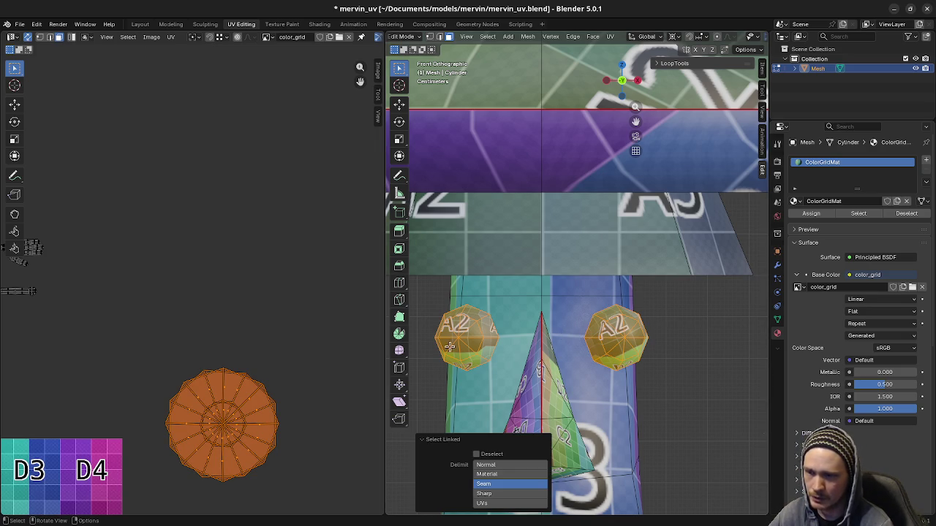
key("r")
key("Escape")
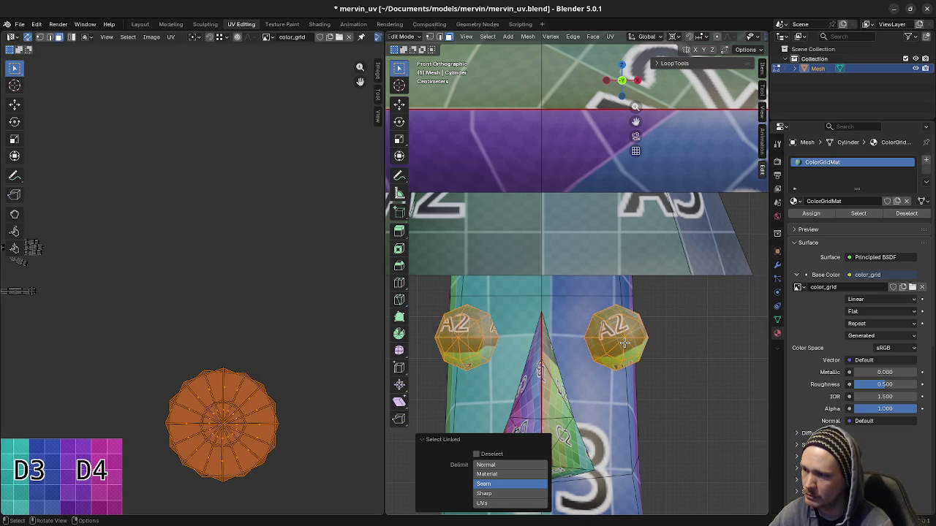
key("alt+a")
key("l")
key("r")
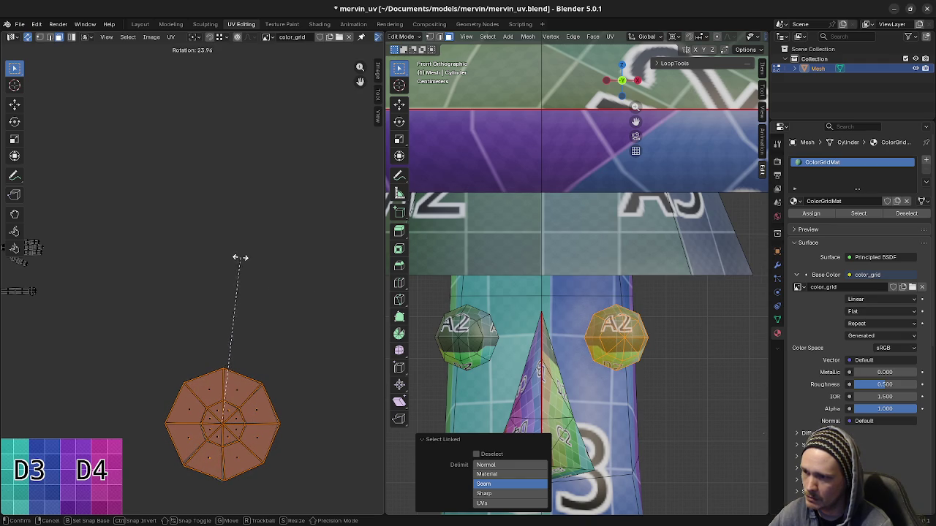
left_click(233, 256)
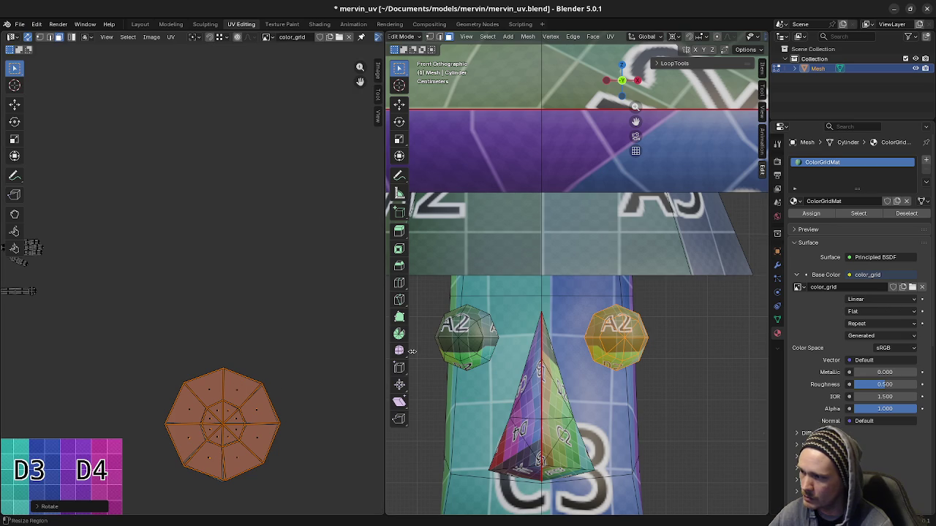
key("a")
key("alt+a")
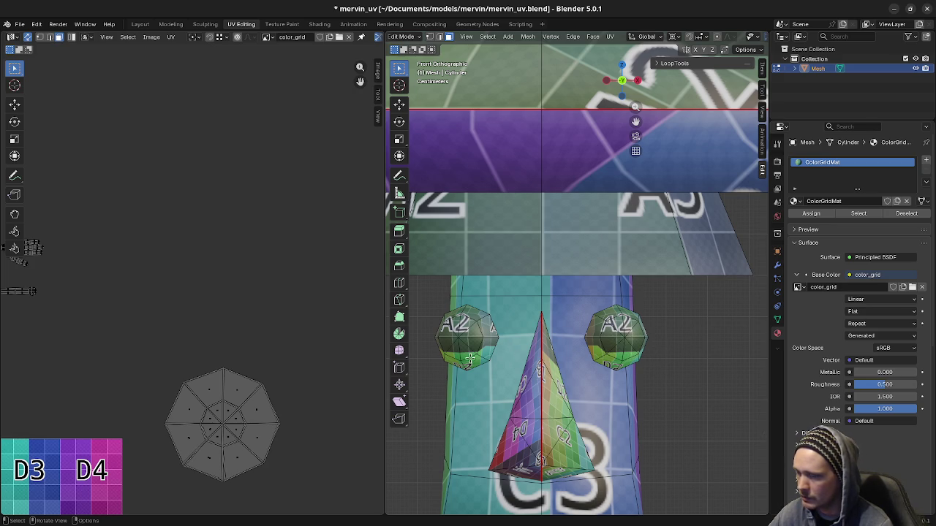
- Select the upper eye caps' linked faces and rotate their UV island
key("l")
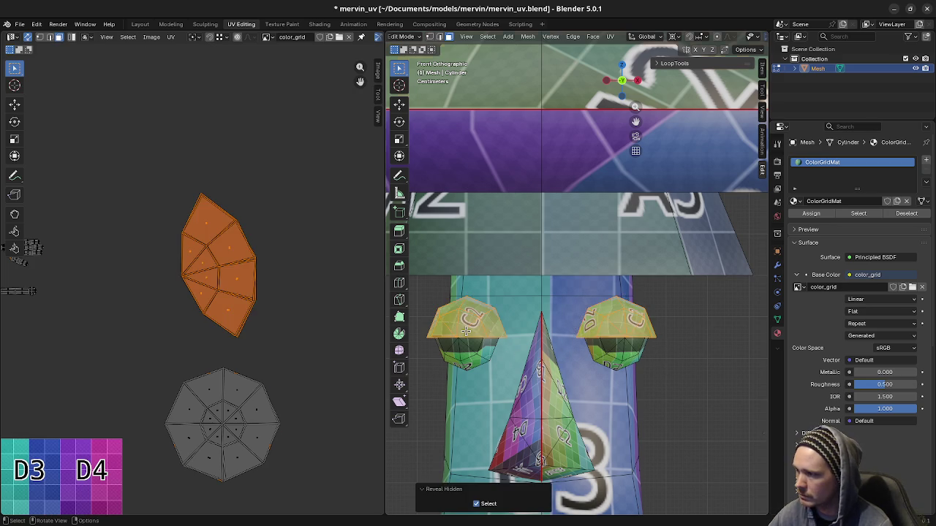
key("l")
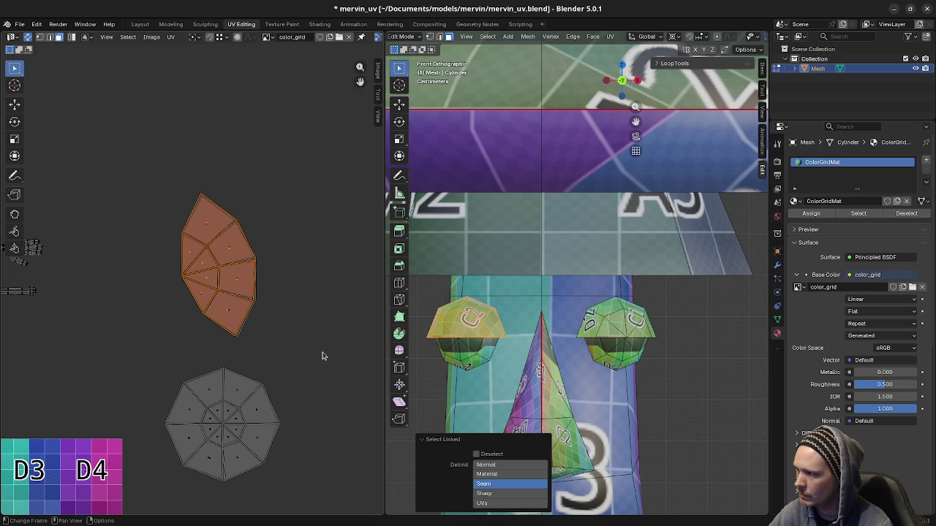
key("r")
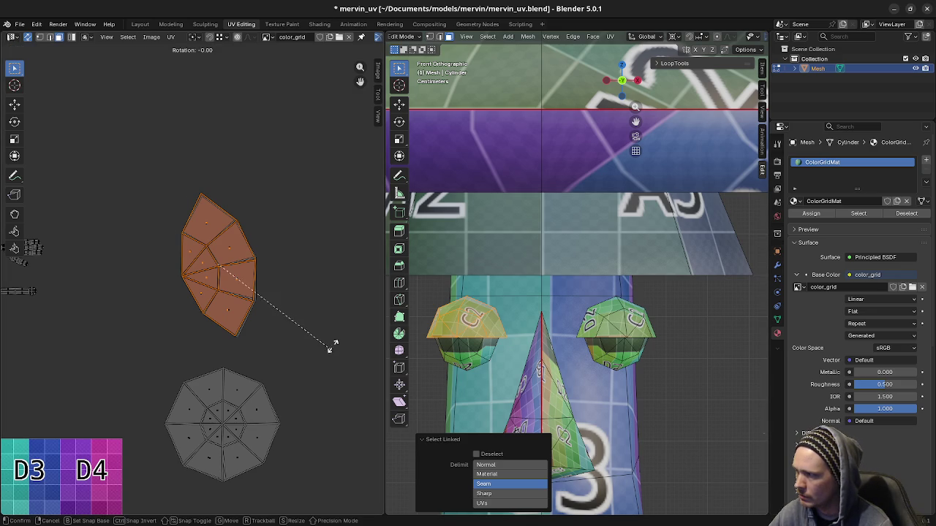
left_click(325, 180)
- Rotate the vertical upper-eye island 75° to lie horizontal, showing C2 upright
key("a")
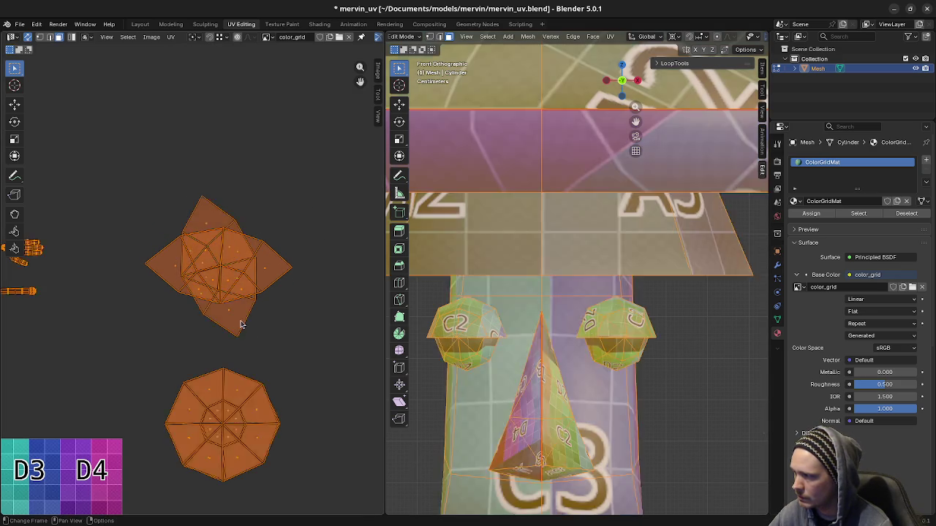
key("alt+a")
key("l")
key("r")
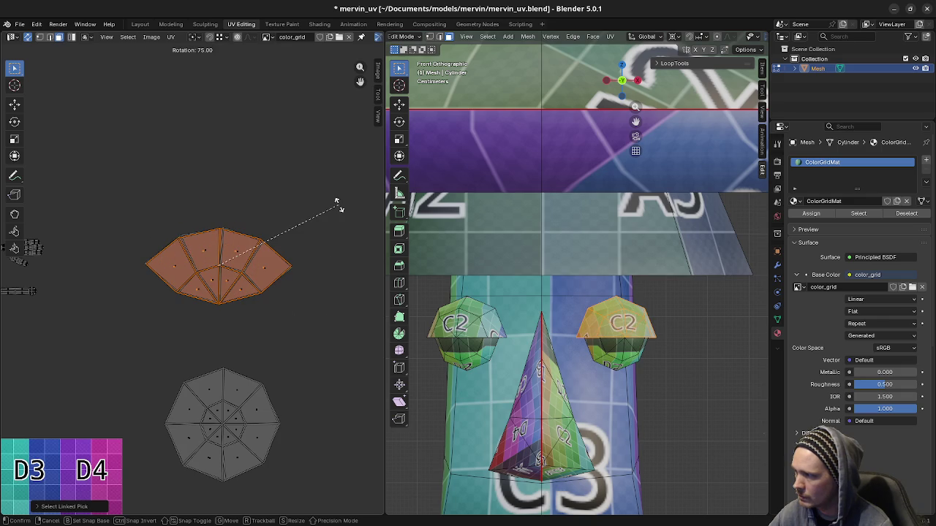
left_click(337, 202)
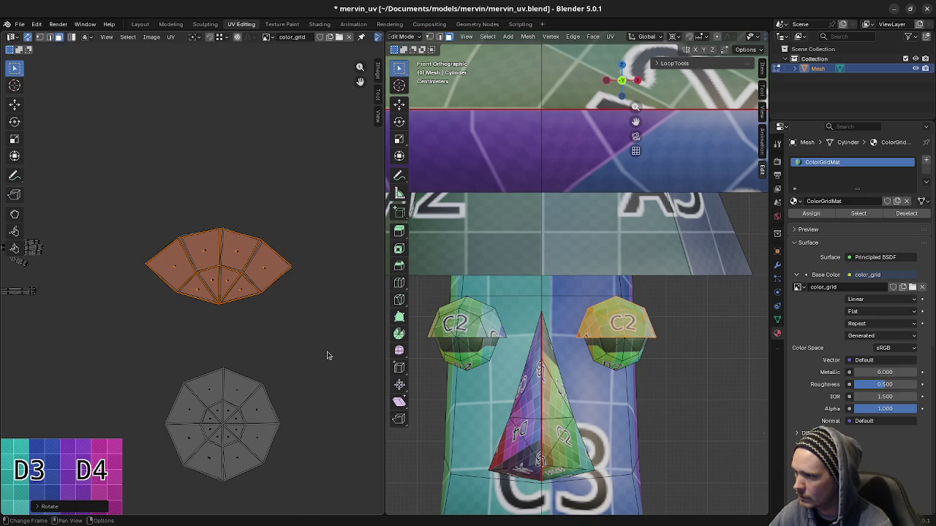
left_click(328, 356)
mouse_move(577, 380)
middle_mouse_down()
mouse_move(606, 409)
mouse_move(666, 363)
mouse_move(675, 376)
middle_mouse_up()
- Box-select the upper hat-cap island and move it down just above the lower cap
scroll(656, 369, "down", 4)
scroll(672, 376, "up", 4)
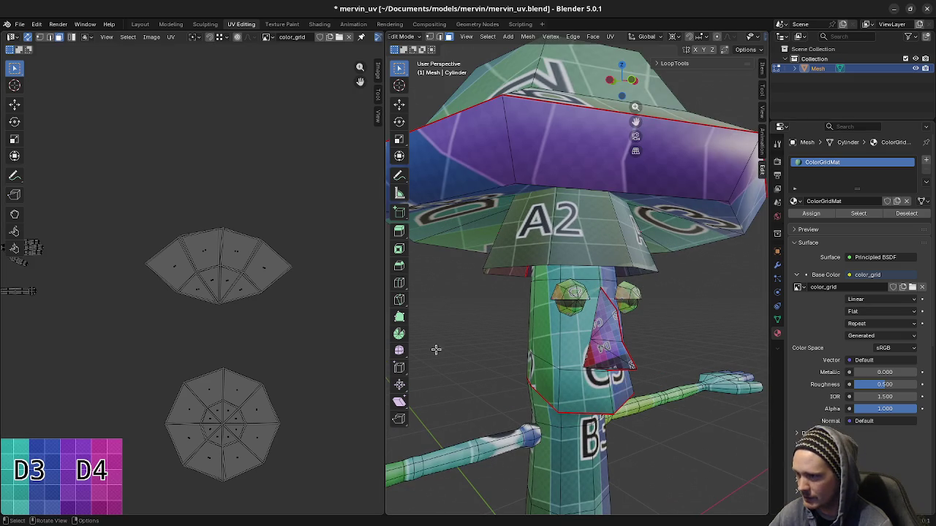
left_click_drag(111, 202, 329, 314)
key("g")
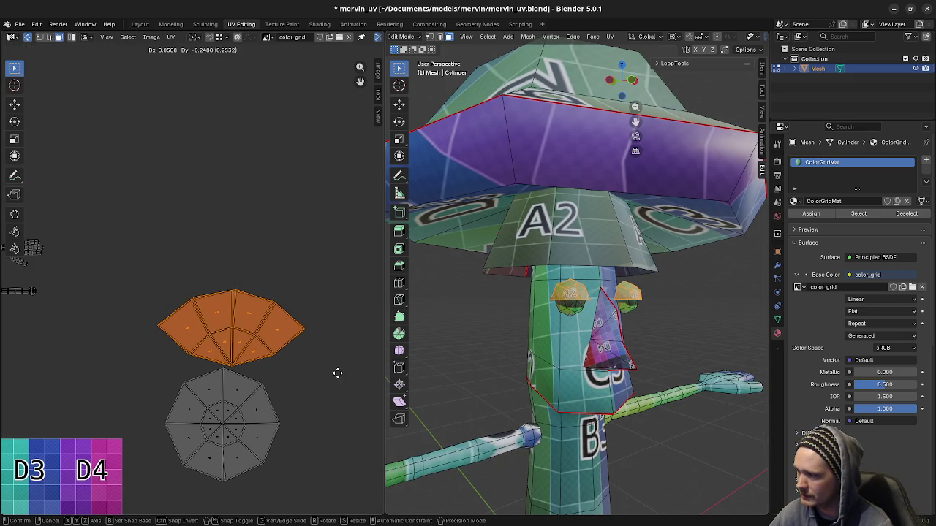
left_click(333, 373)
- Clear the selection, orbit toward the front and select the whole nose island
key("a")
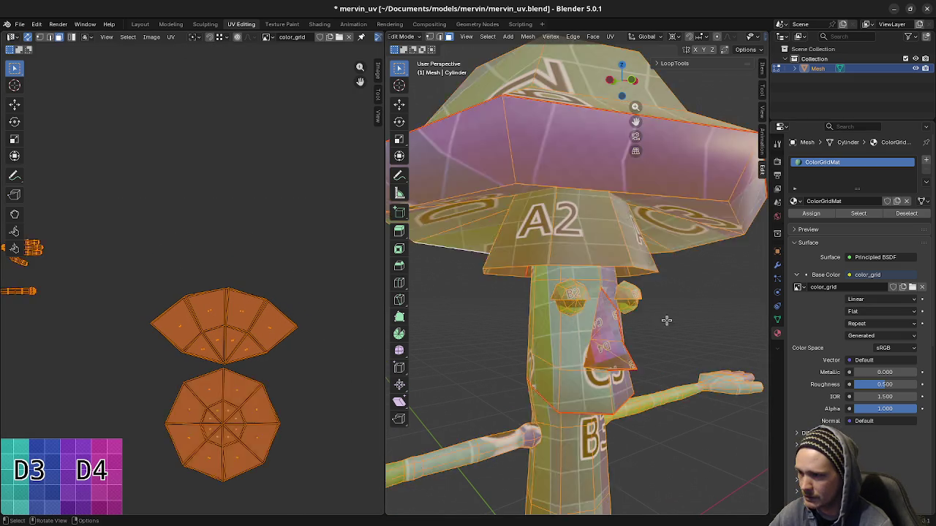
key("alt+a")
mouse_move(689, 426)
middle_mouse_down()
mouse_move(620, 337)
mouse_move(650, 336)
mouse_move(636, 352)
middle_mouse_up()
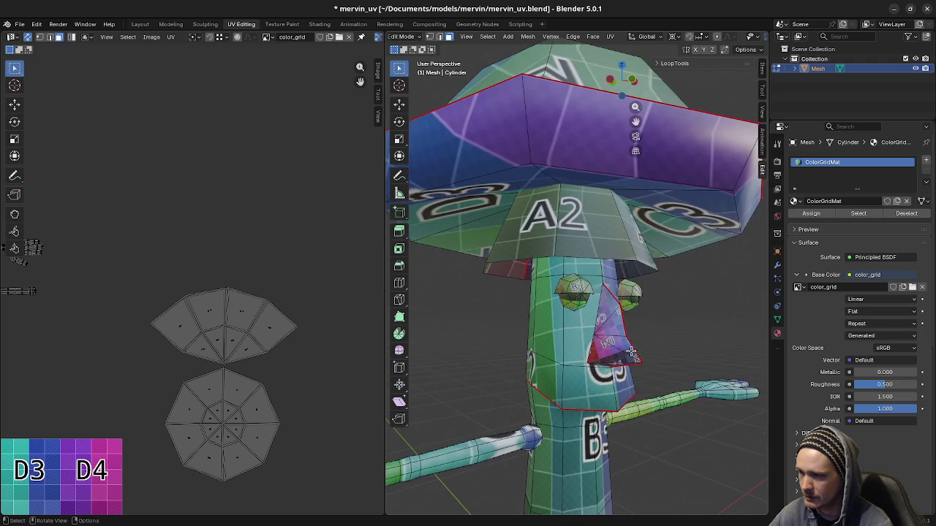
key("l")
scroll(359, 252, "down", 2)
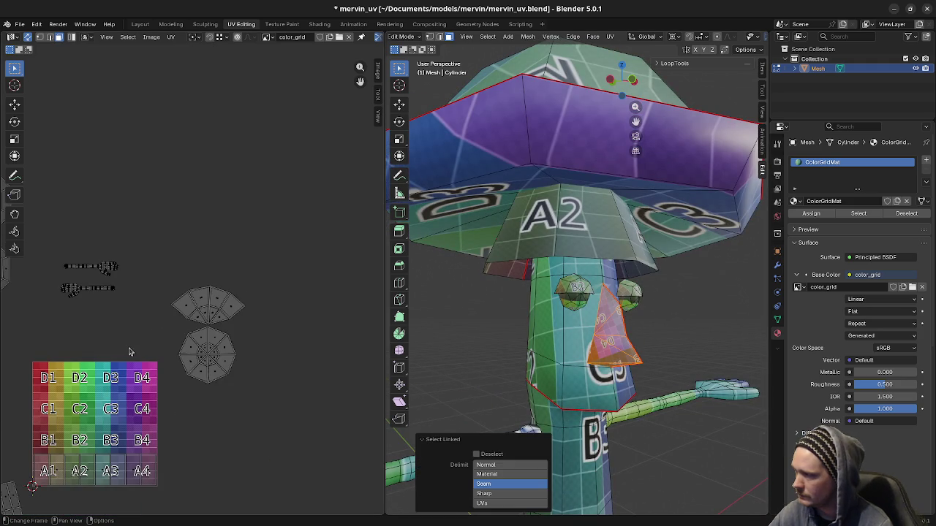
- Mirror the nose UV island horizontally with an X scale of -1
scroll(359, 252, "down", 1)
scroll(359, 252, "down", 2)
mouse_move(124, 298)
middle_mouse_down()
mouse_move(156, 329)
mouse_move(303, 375)
middle_mouse_up()
scroll(156, 340, "up", 2)
scroll(157, 341, "up", 1)
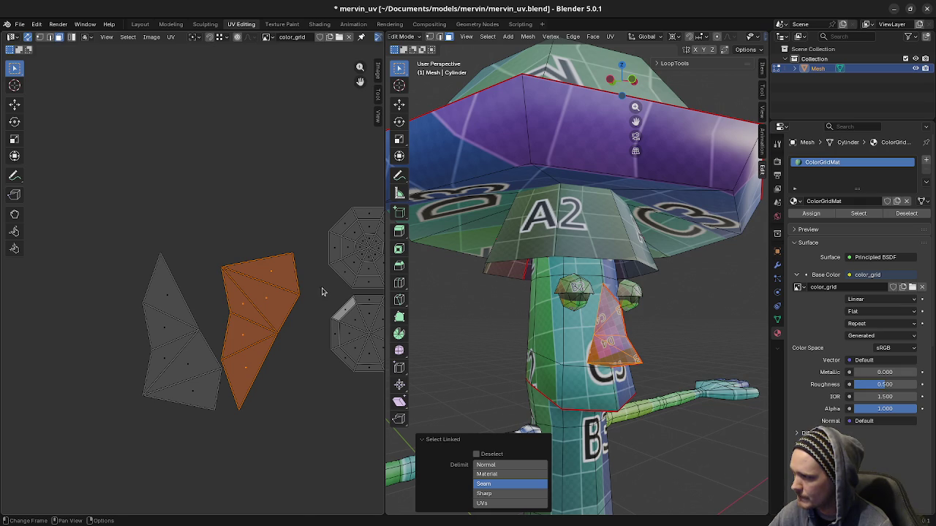
key("r")
key("Escape")
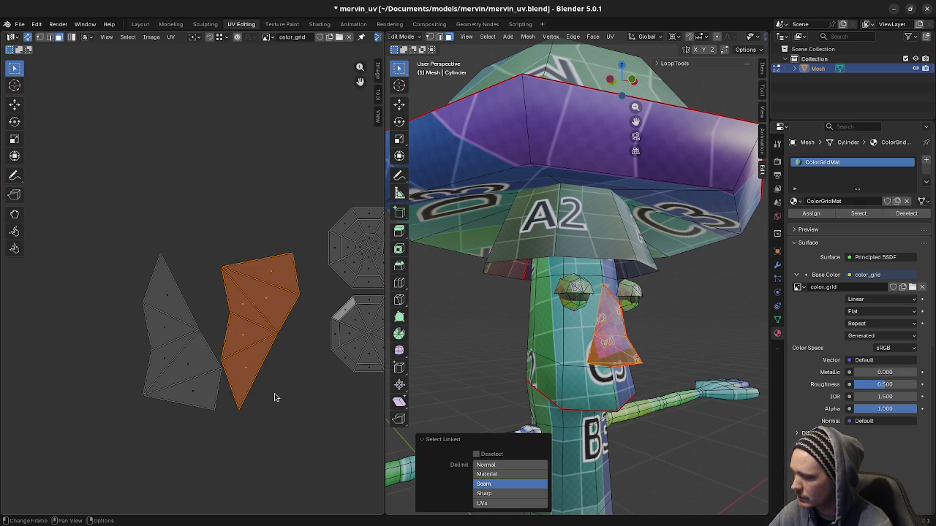
key("s")
key("x")
key("minus")
key("1")
key("Return")
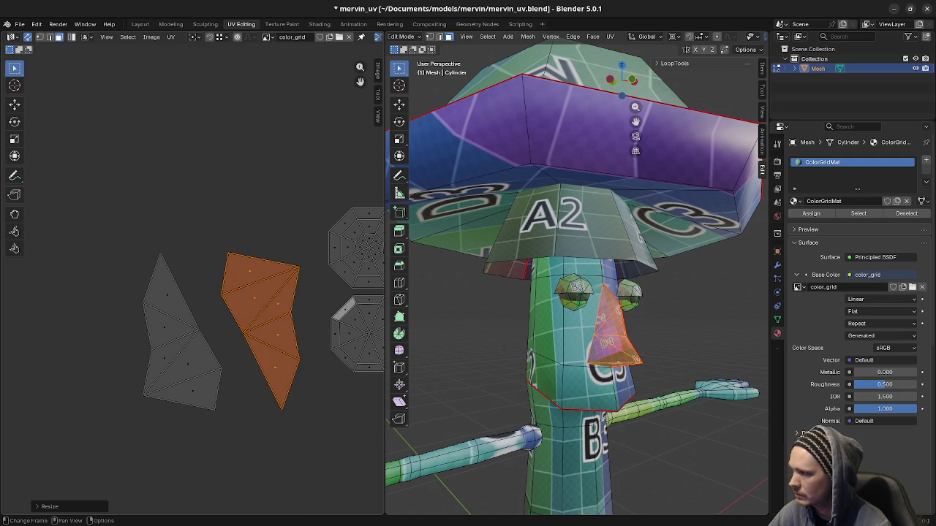
- Rotate the mirrored nose island and stack it onto the other nose island
key("r")
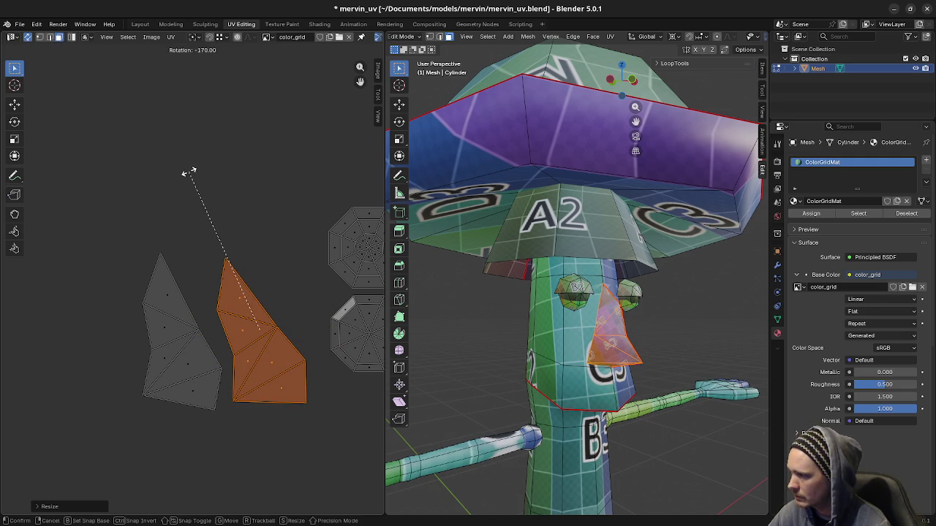
left_click(211, 180)
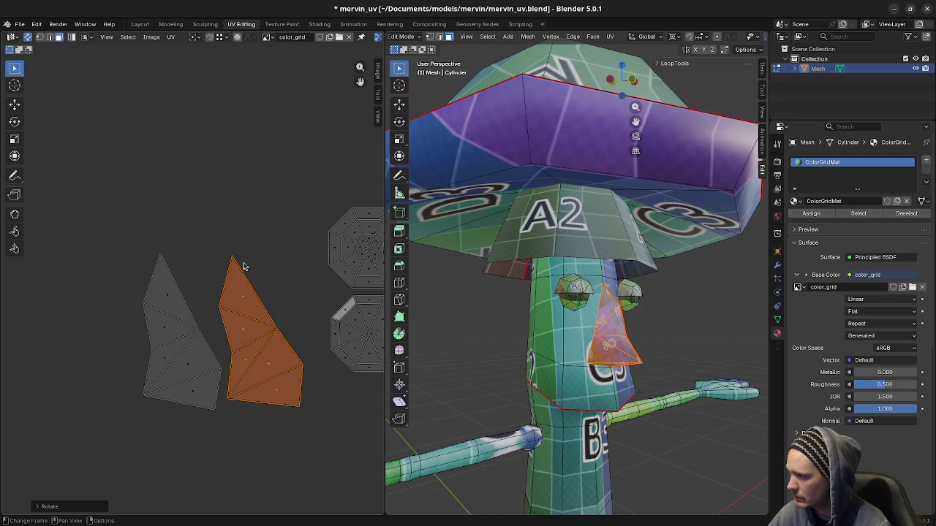
key("g")
left_click(219, 298)
key("r")
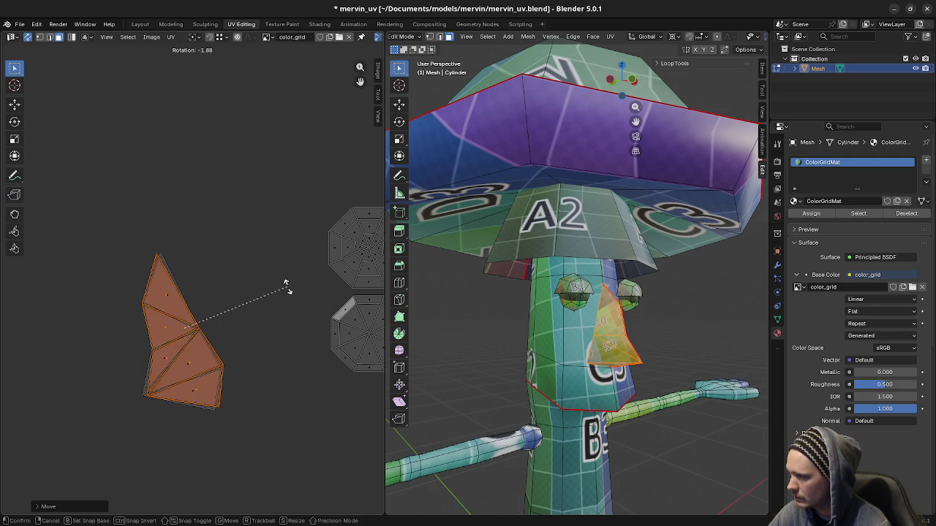
left_click(288, 296)
key("g")
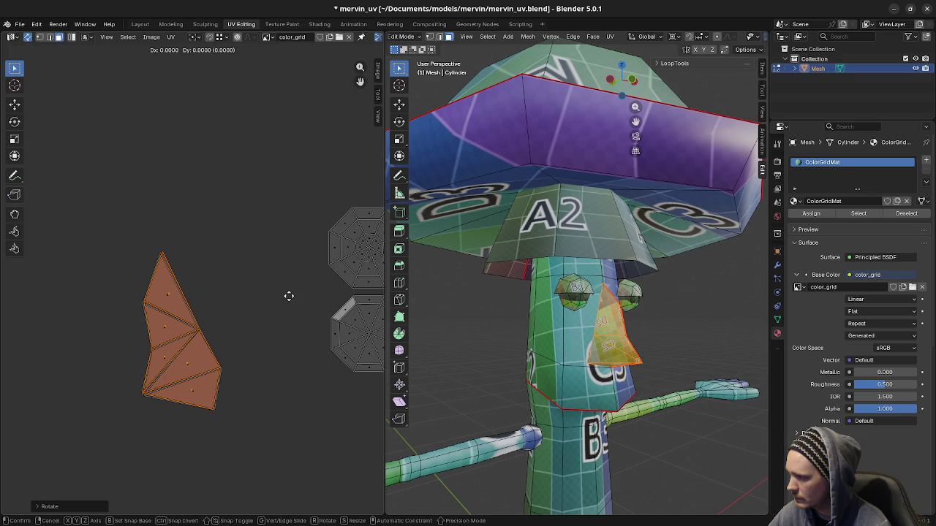
key("r")
key("Escape")
key("g")
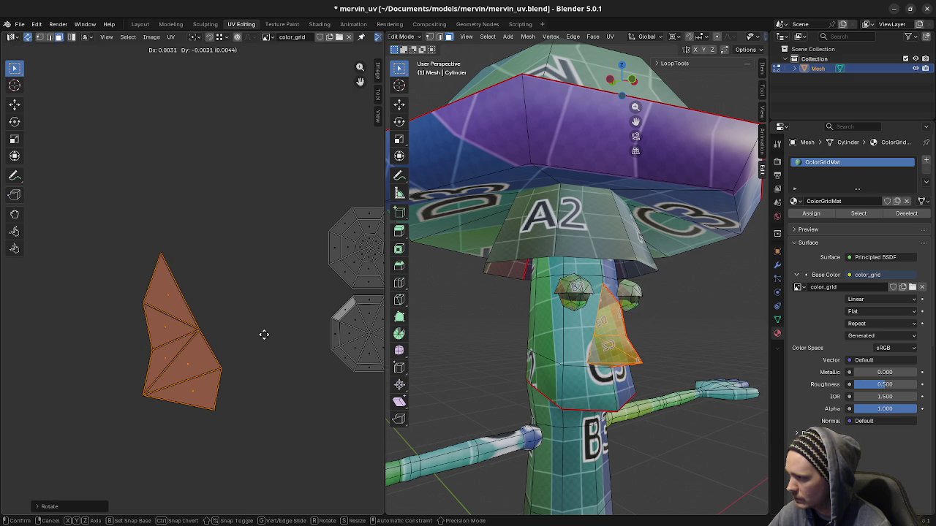
key("Escape")
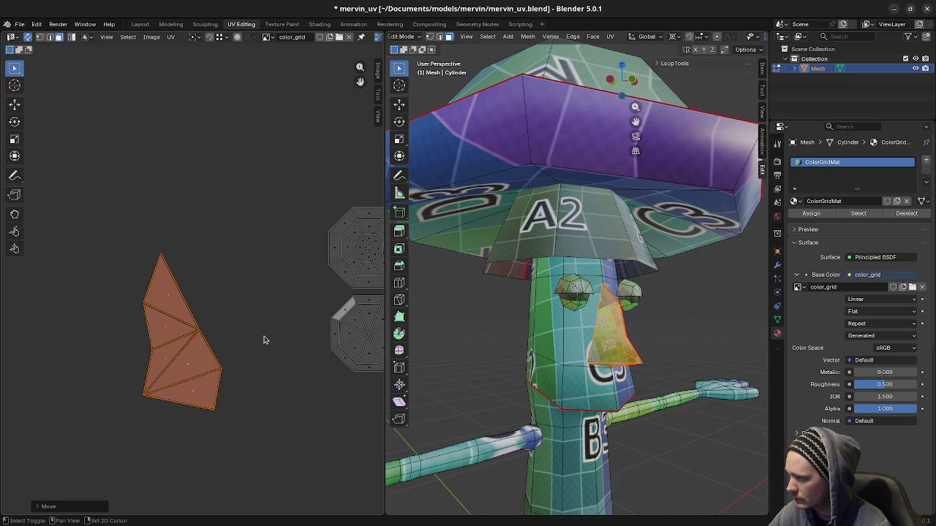
- Box-select both stacked nose islands and rotate them to a new tilt
left_click(100, 214)
left_click_drag(100, 214, 243, 462)
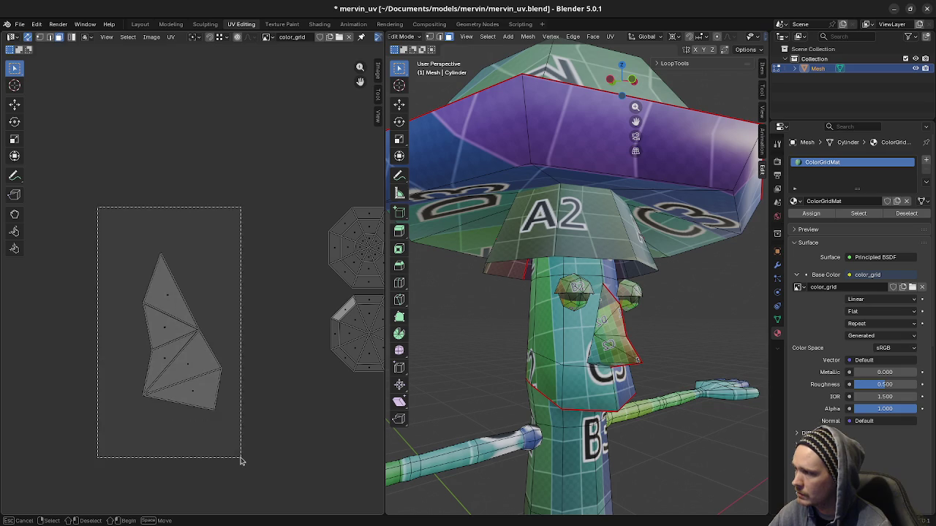
key("r")
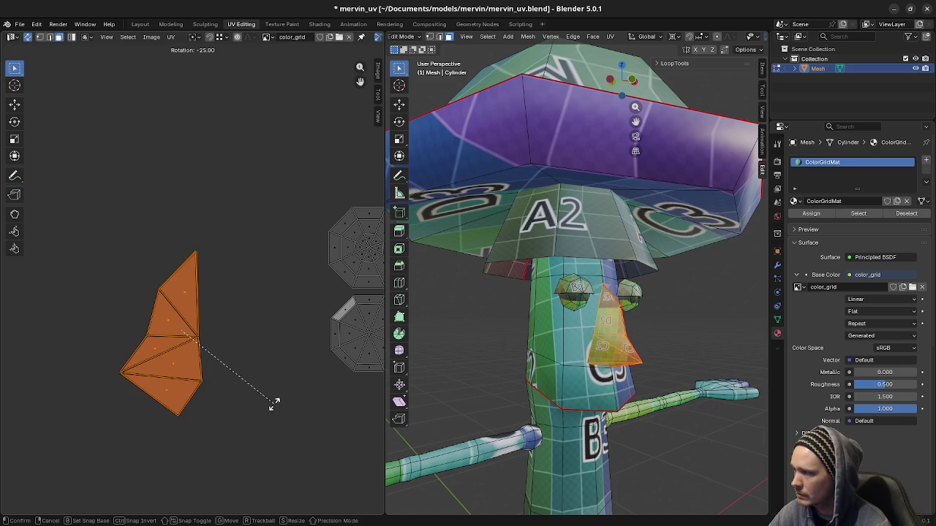
left_click(275, 407)
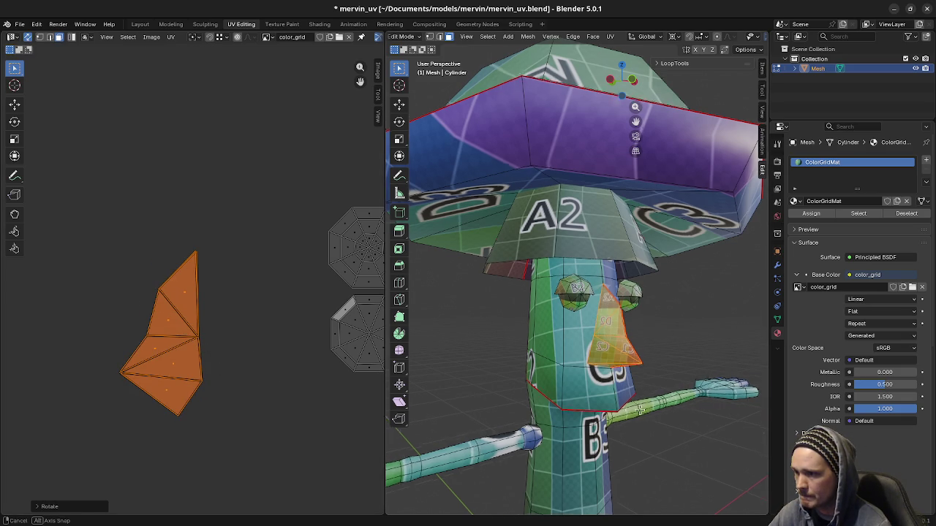
- Orbit to check the nose texture, then select the lower arm island
middle_click_drag(532, 409, 536, 401)
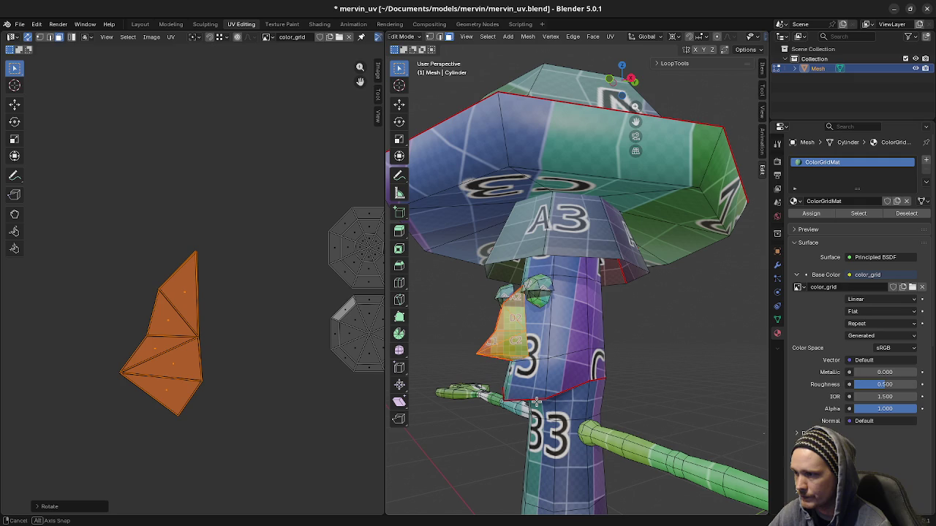
middle_click_drag(536, 401, 225, 346)
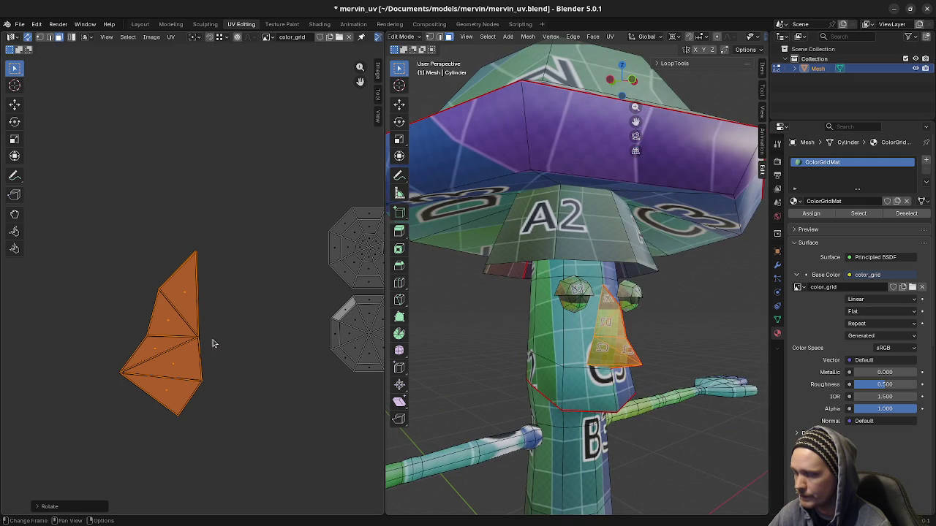
scroll(176, 374, "down", 3)
scroll(205, 351, "down", 1)
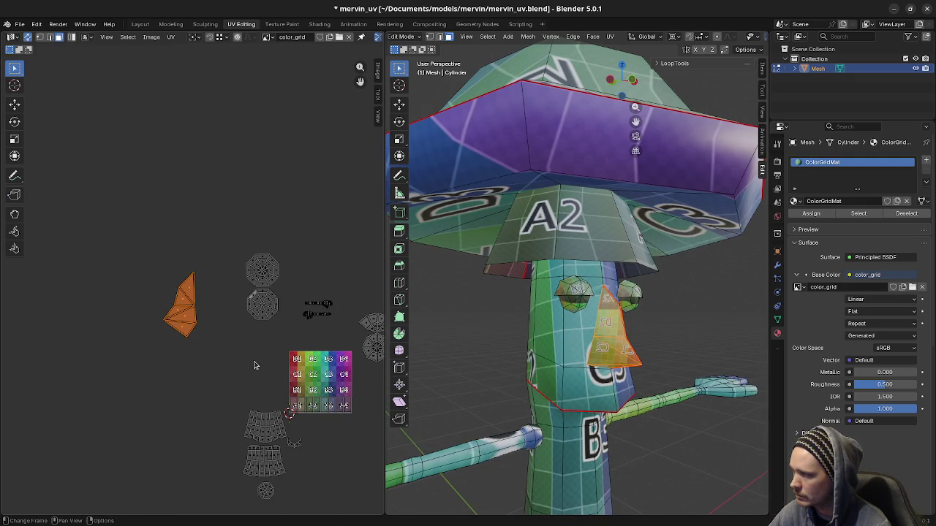
scroll(220, 344, "down", 3, "ctrl")
scroll(205, 329, "down", 3, "shift")
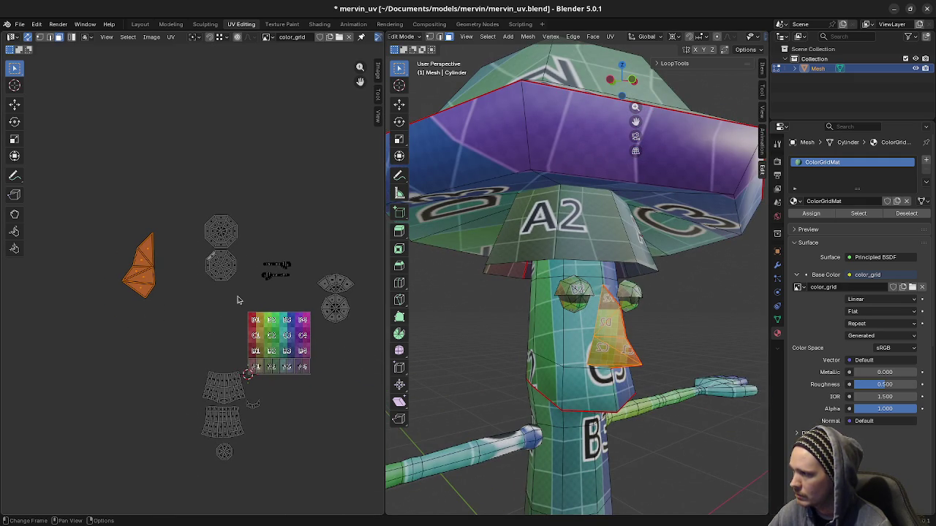
scroll(285, 293, "up", 1)
scroll(234, 313, "up", 1)
scroll(188, 355, "up", 1)
scroll(156, 312, "up", 1)
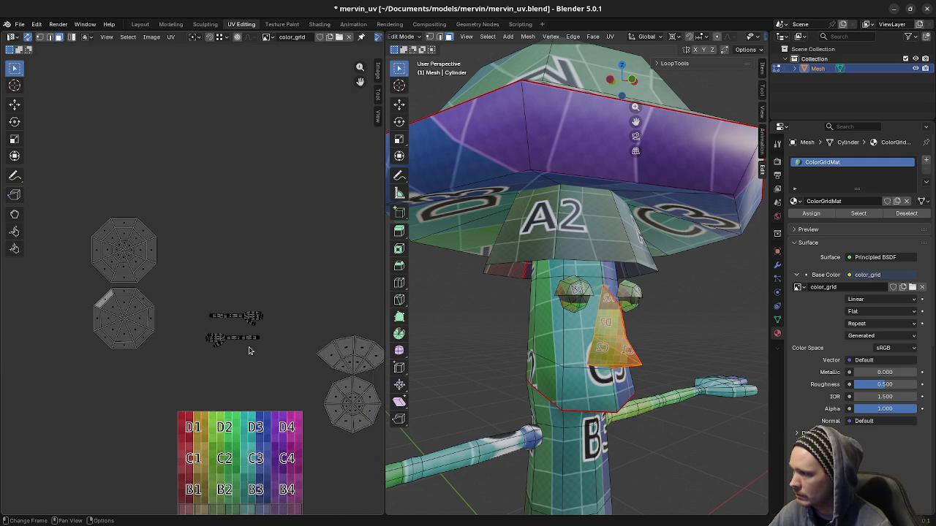
scroll(259, 356, "up", 2)
scroll(202, 326, "up", 2)
scroll(209, 397, "up", 3)
left_click(209, 396)
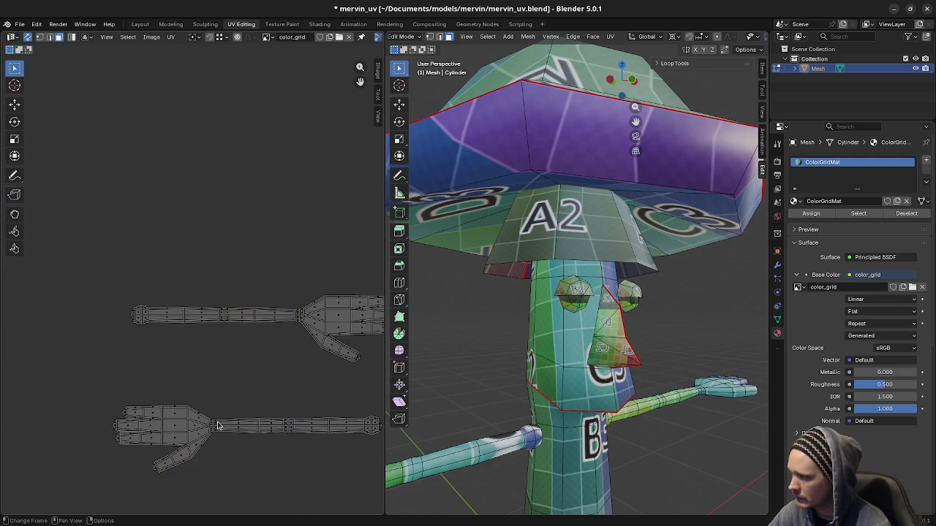
- Rotate the lower arm island 180°, flip it with S Y -1, and drop it onto the upper arm island
key("l")
key("r")
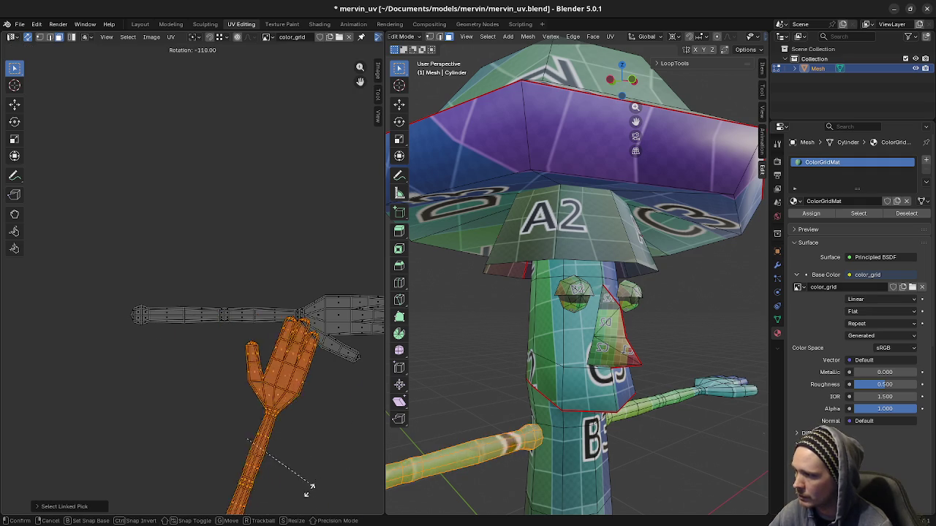
left_click(236, 480)
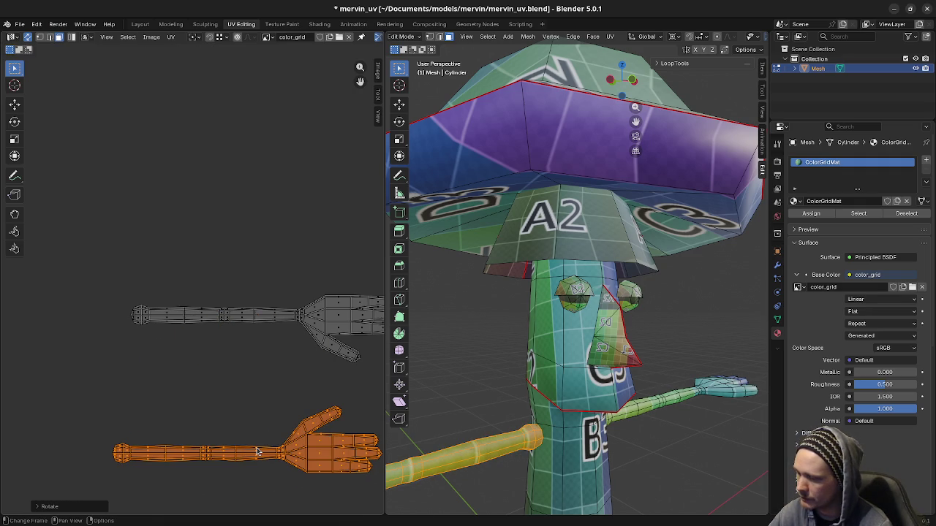
type("sy-1")
key("Return")
key("g")
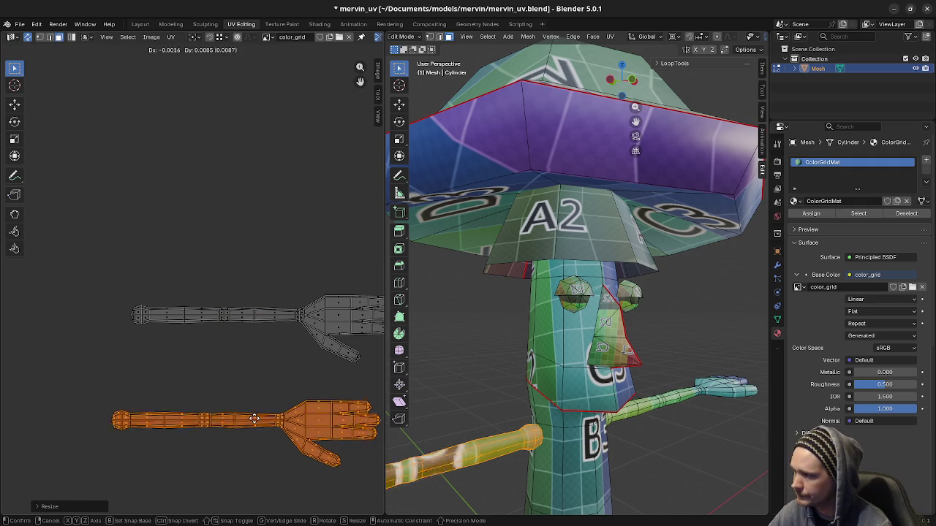
left_click(274, 340)
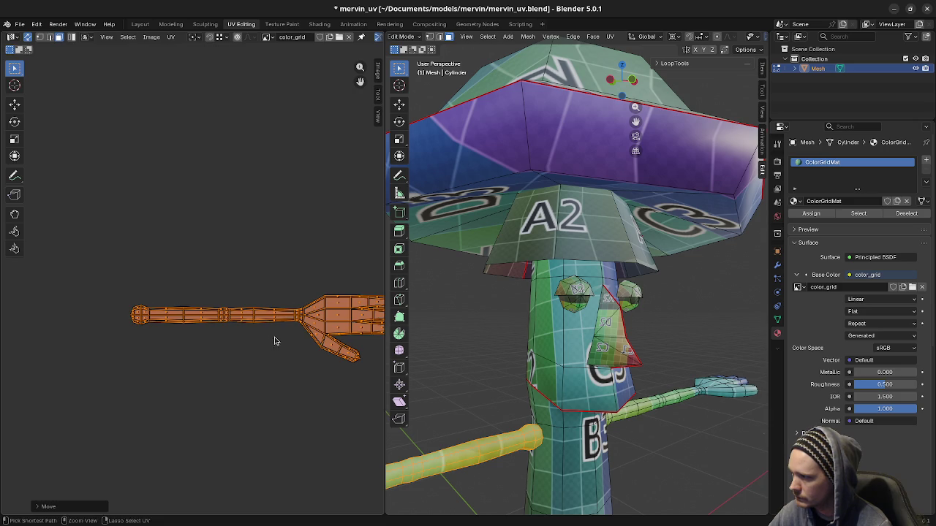
scroll(271, 390, "down", 1)
scroll(271, 397, "down", 2)
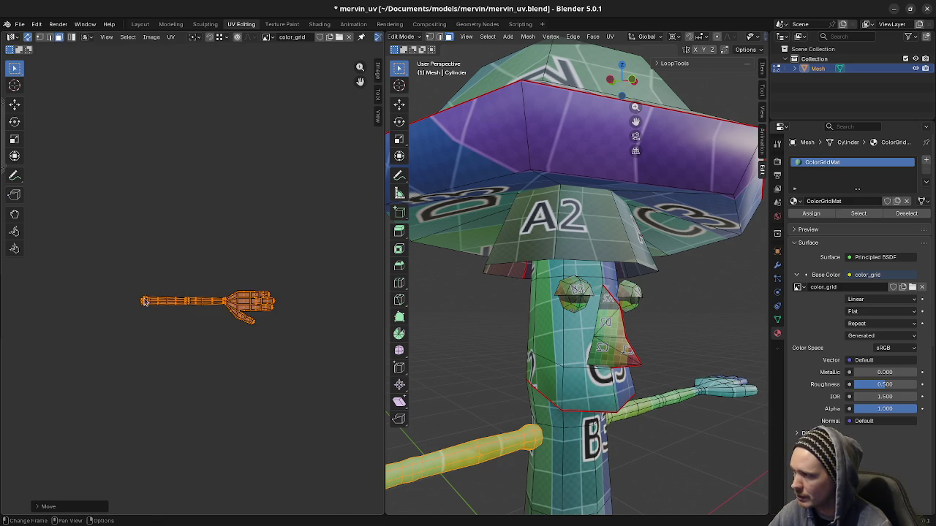
scroll(296, 366, "down", 4)
scroll(286, 393, "down", 1)
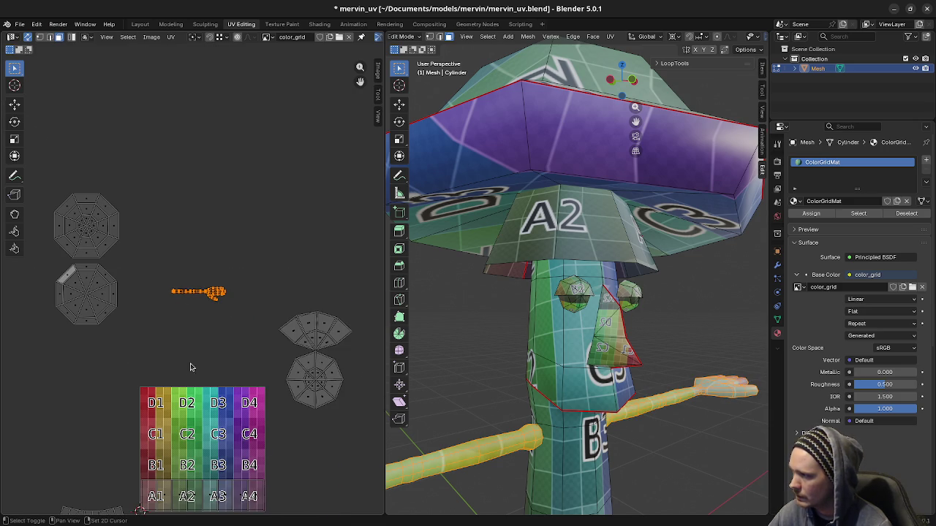
scroll(185, 368, "down", 1)
scroll(192, 306, "down", 1)
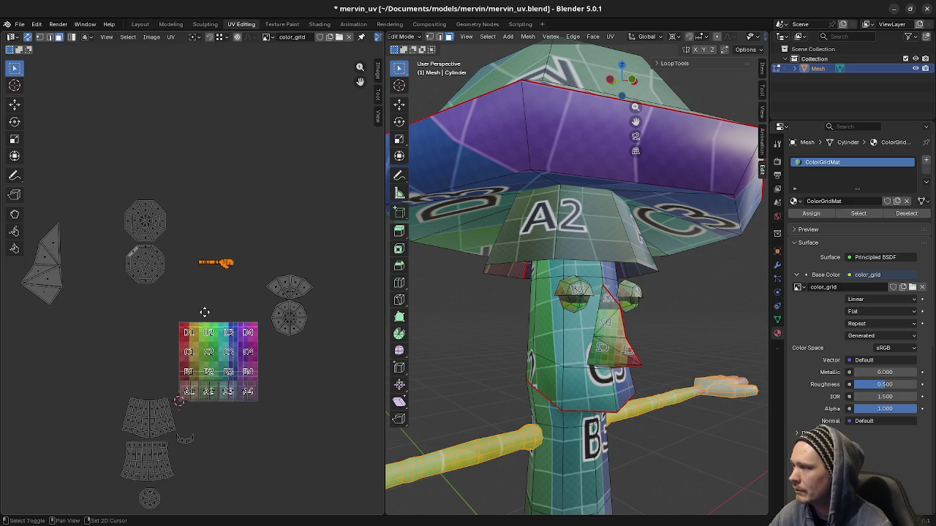
- Move the nose UV island beside the hat caps and shrink it
middle_click_drag(191, 305, 234, 336)
left_click(73, 309)
key("ctrl+l")
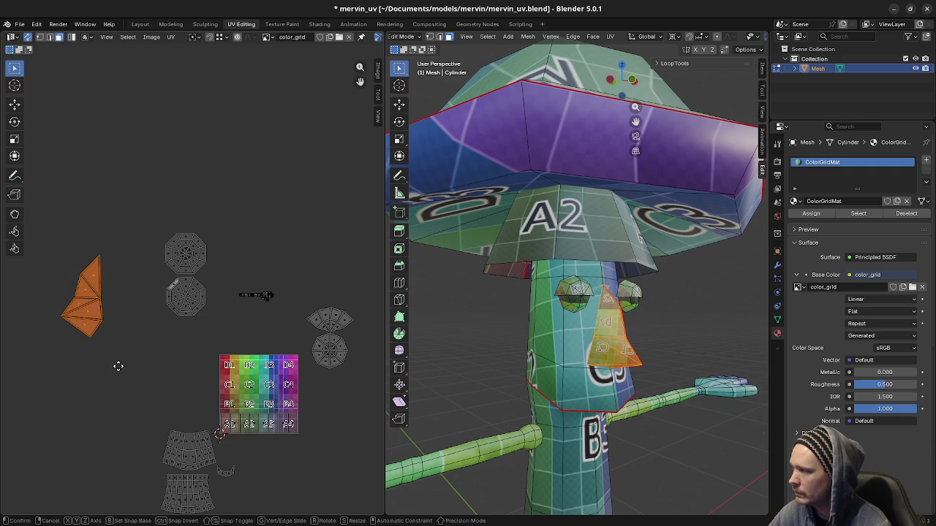
key("g")
left_click(288, 314)
key("s")
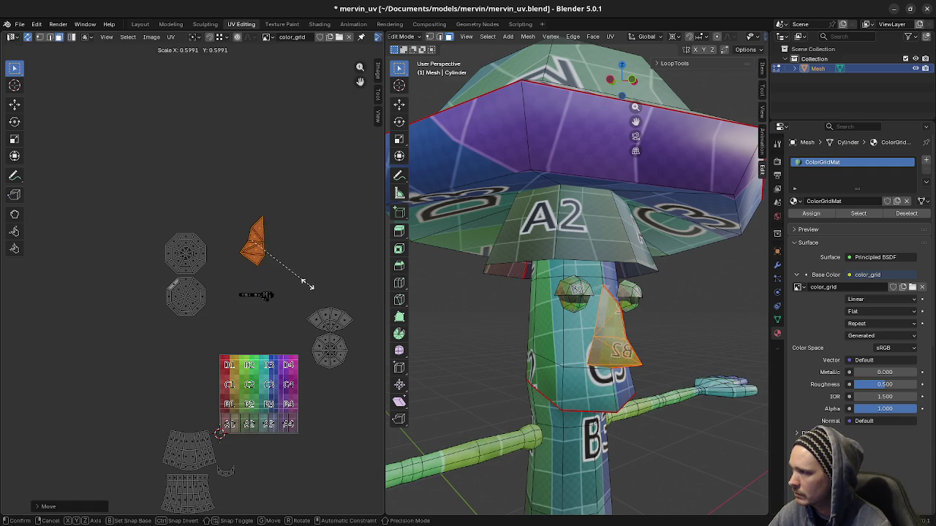
left_click(296, 307)
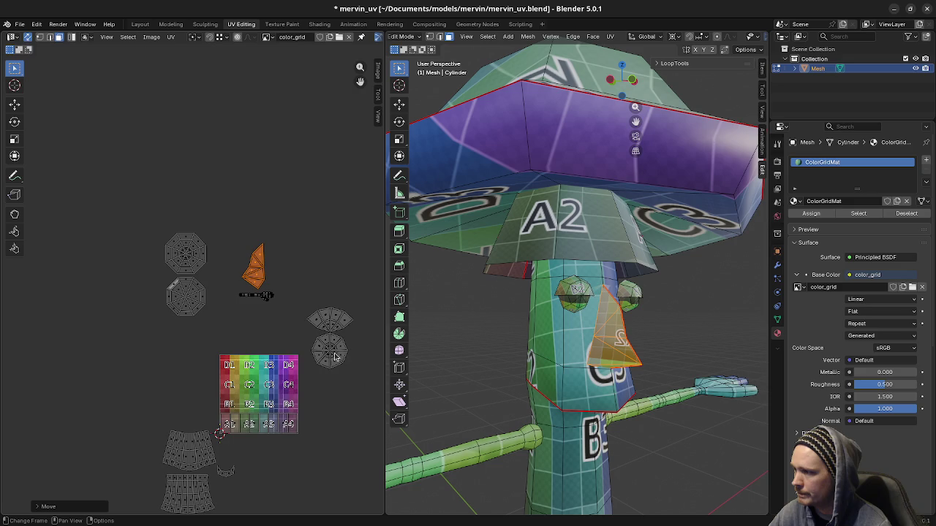
- Box-select the small fan-shaped eye island and scale it down
scroll(337, 356, "up", 2)
middle_click_drag(336, 356, 203, 302)
left_click_drag(212, 240, 337, 305)
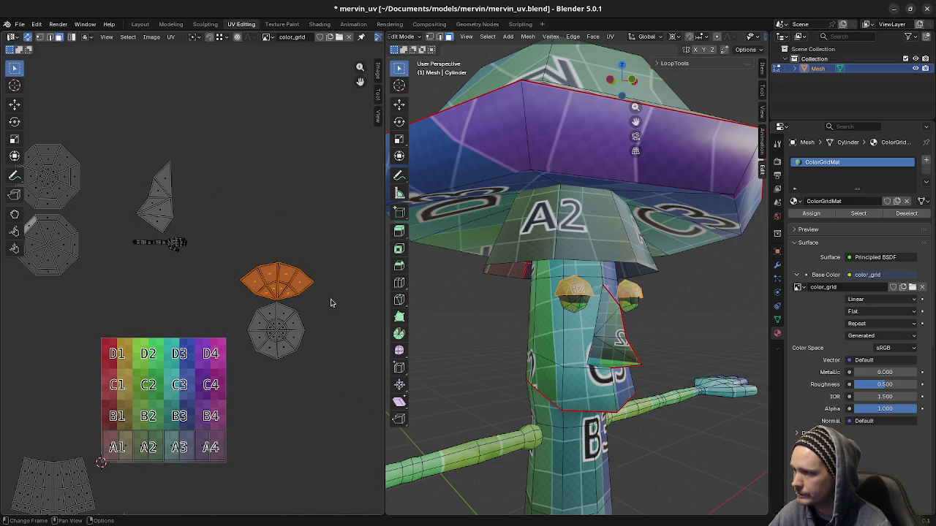
key("s")
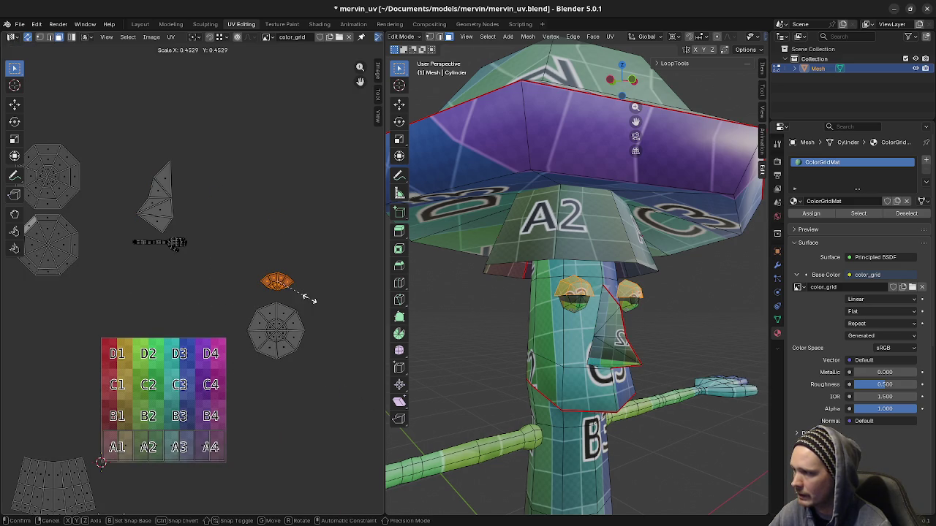
left_click(307, 298)
left_click_drag(240, 300, 329, 373)
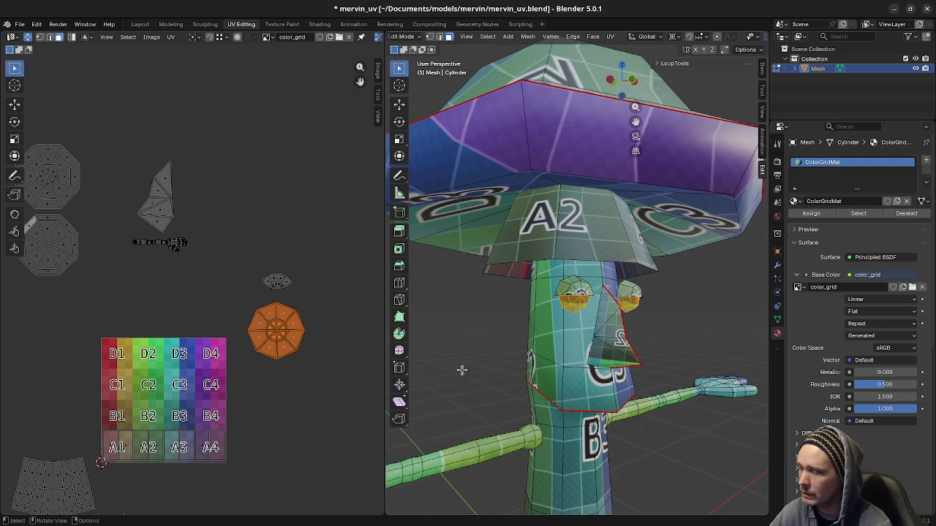
middle_click_drag(604, 341, 569, 356)
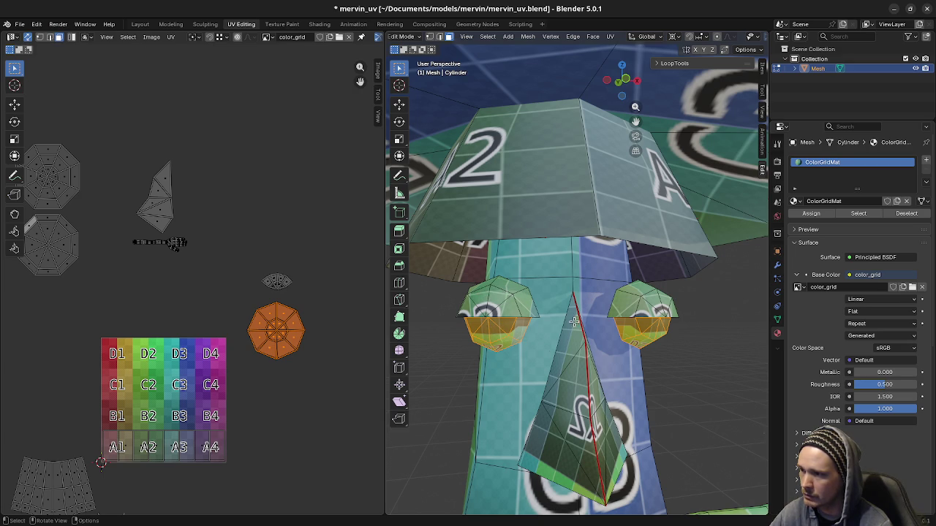
- Zoom in on the left eye, pick a face, and switch the viewport to wireframe
scroll(537, 428, "up", 2)
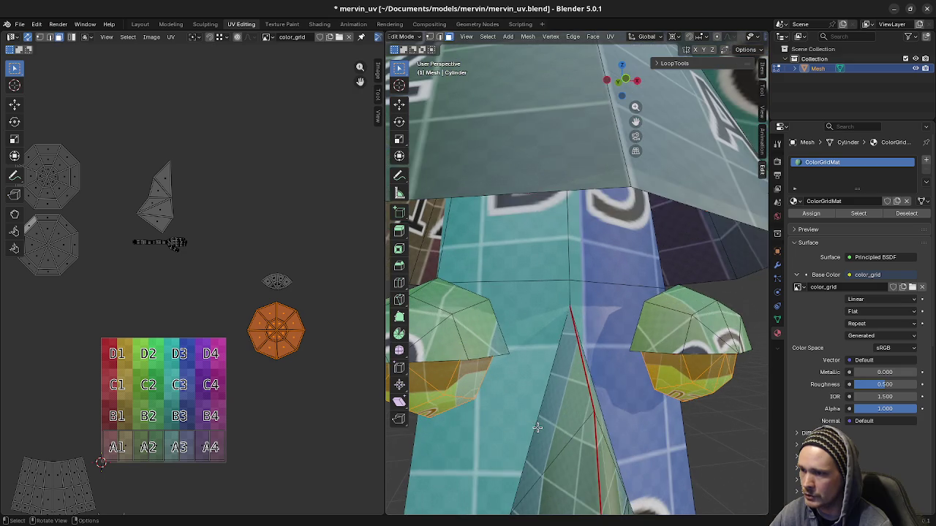
scroll(537, 427, "down", 1)
scroll(492, 375, "up", 1)
scroll(502, 354, "up", 1)
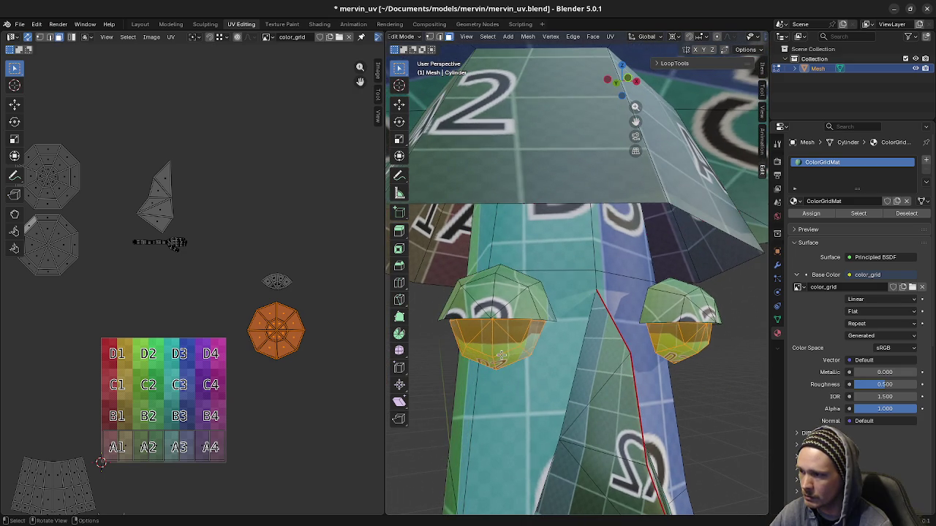
left_click(502, 341)
key("shift+z")
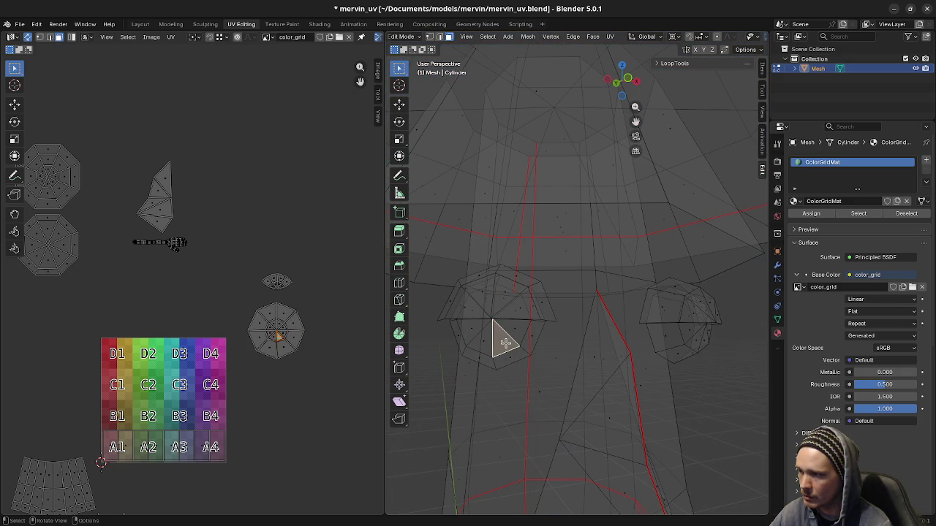
left_click(482, 341)
middle_click_drag(510, 367, 538, 315)
key("alt+a")
- Select the upper halves of both eyes as seam-bounded islands with L
key("l")
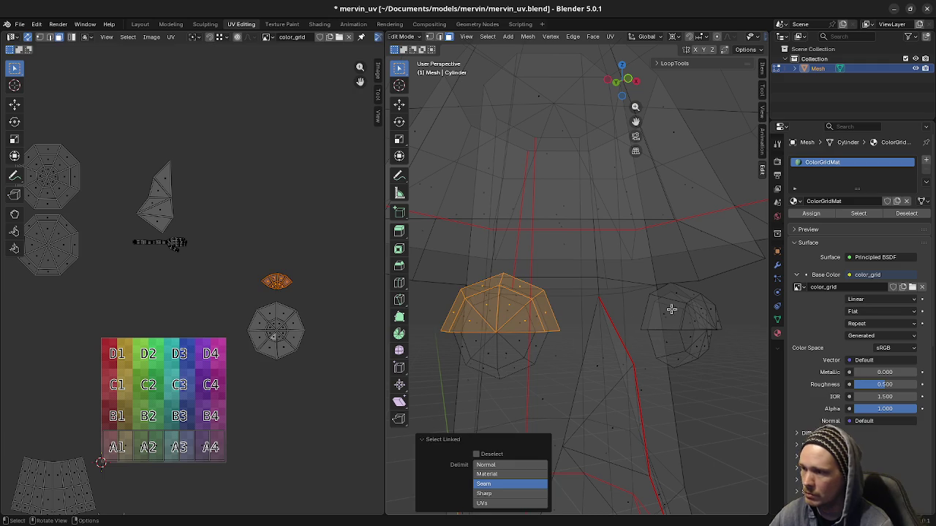
key("l")
key("a")
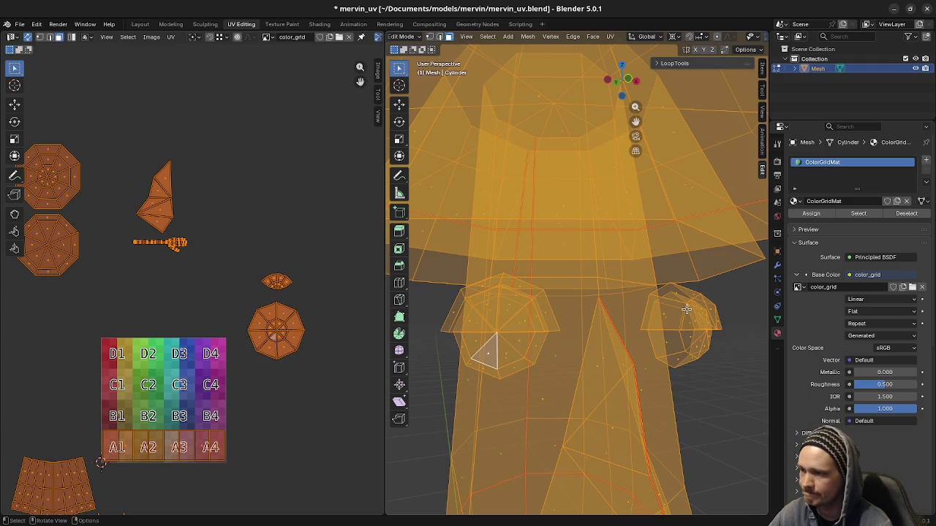
key("alt+a")
key("l")
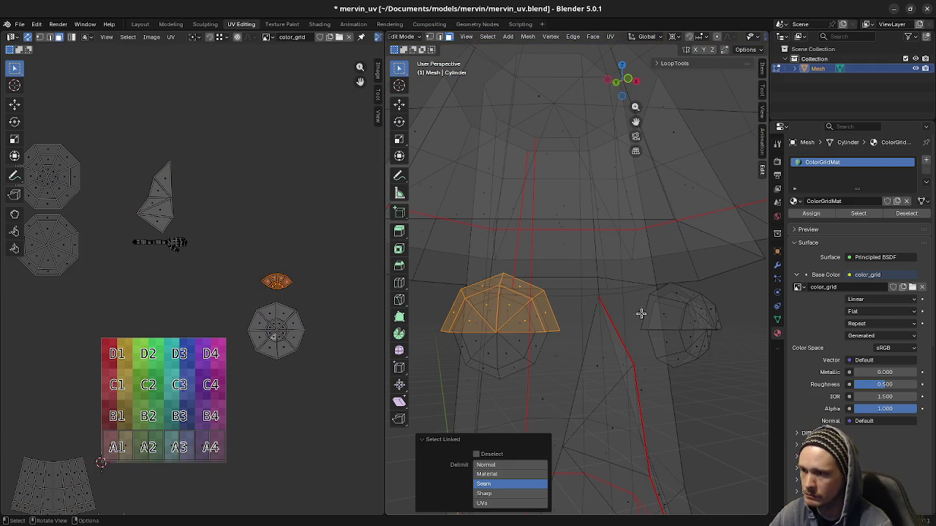
key("l")
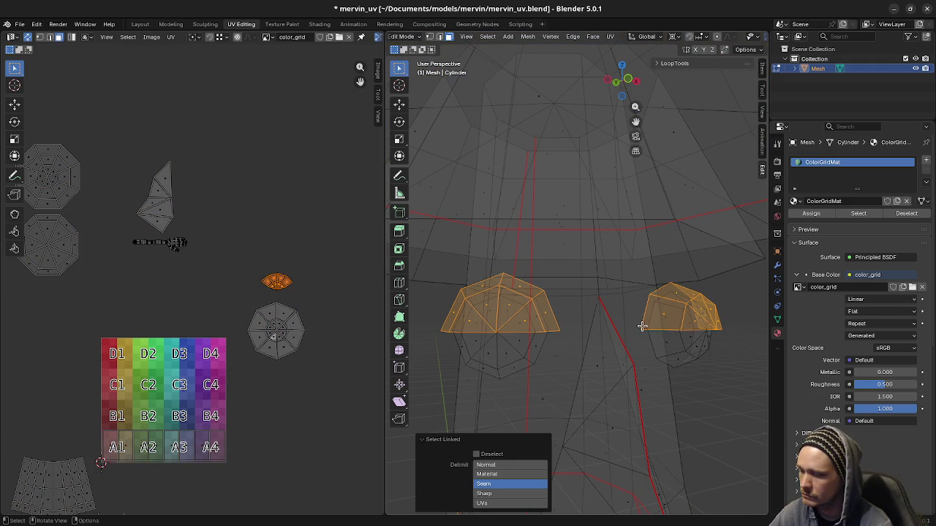
- Clear the selection and select both whole eye meshes with L
key("alt+a")
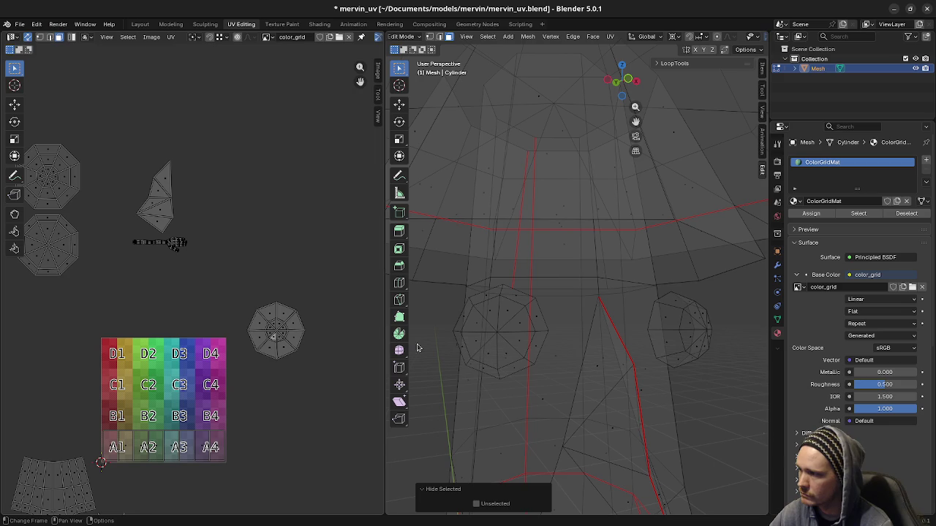
key("a")
key("alt+a")
key("l")
key("l")
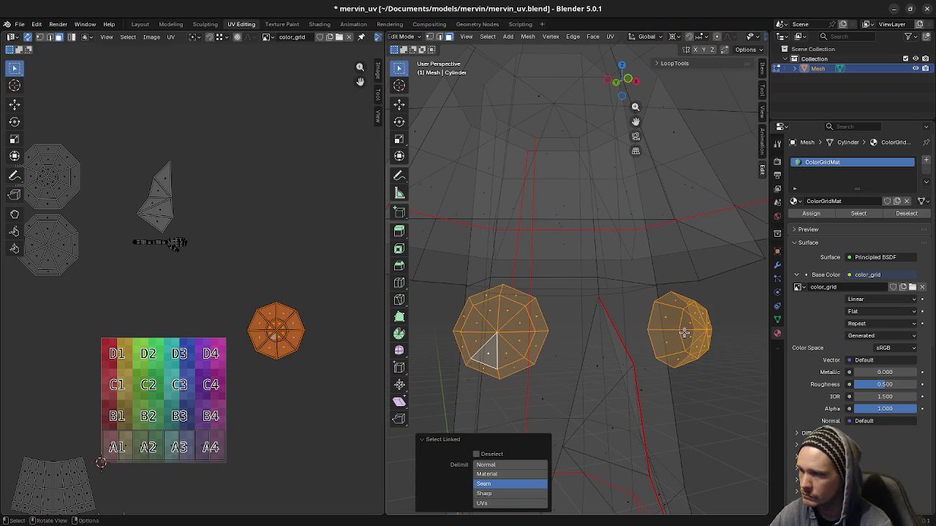
left_click(522, 334)
- Add the lower and upper faces of the left eye to the selection
left_click(512, 352, "shift")
left_click(491, 352, "shift")
left_click(473, 350, "shift")
left_click(478, 319, "shift")
left_click(489, 307, "shift")
left_click(510, 307, "shift")
left_click(525, 320, "shift")
- Add the ring of right-eye faces to the selection
middle_click_drag(688, 376, 647, 369)
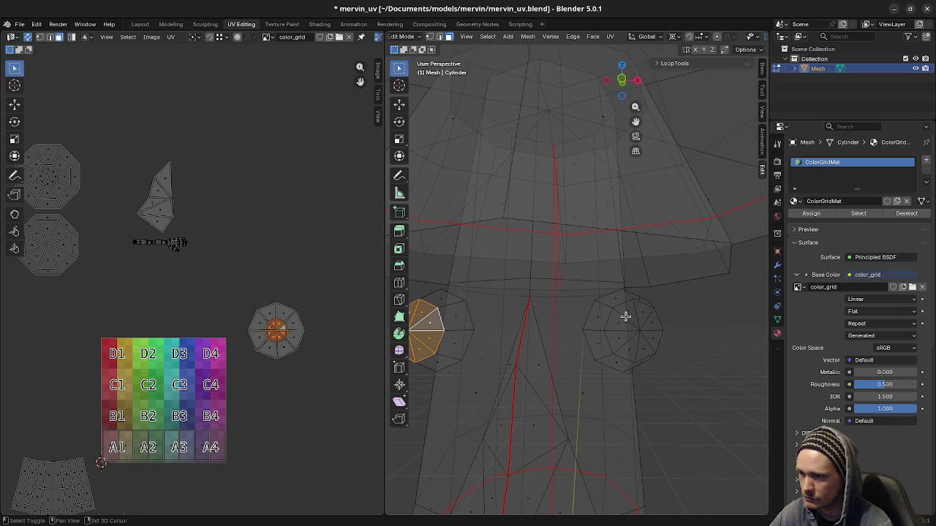
left_click(640, 313, "shift")
left_click(627, 312, "shift")
left_click(617, 326, "shift")
left_click(621, 345, "shift")
left_click(630, 356, "shift")
left_click(644, 349, "shift")
left_click(652, 338, "shift")
left_click(649, 326, "shift")
- In Front Orthographic view, reselect both eyes up to their seams and bring up UV Mapping
scroll(247, 376, "up", 4)
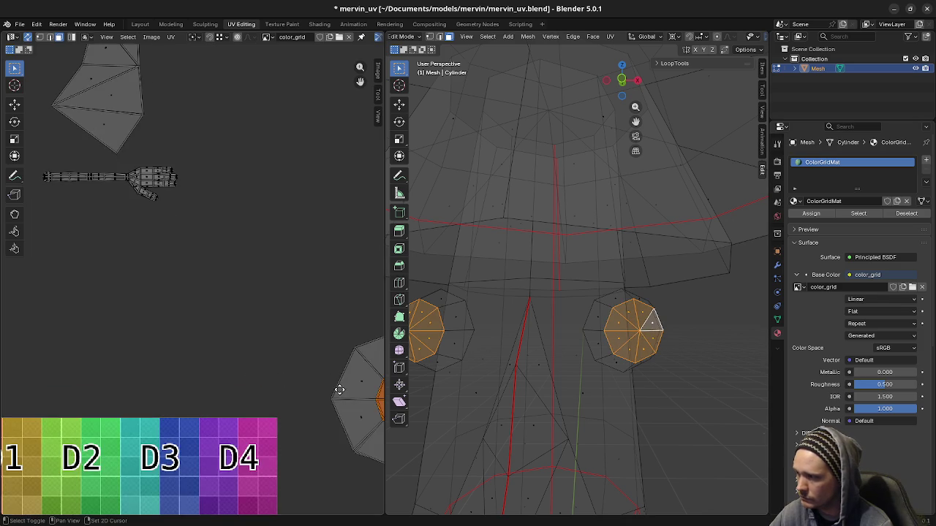
middle_click_drag(345, 391, 194, 311)
scroll(234, 310, "up", 2)
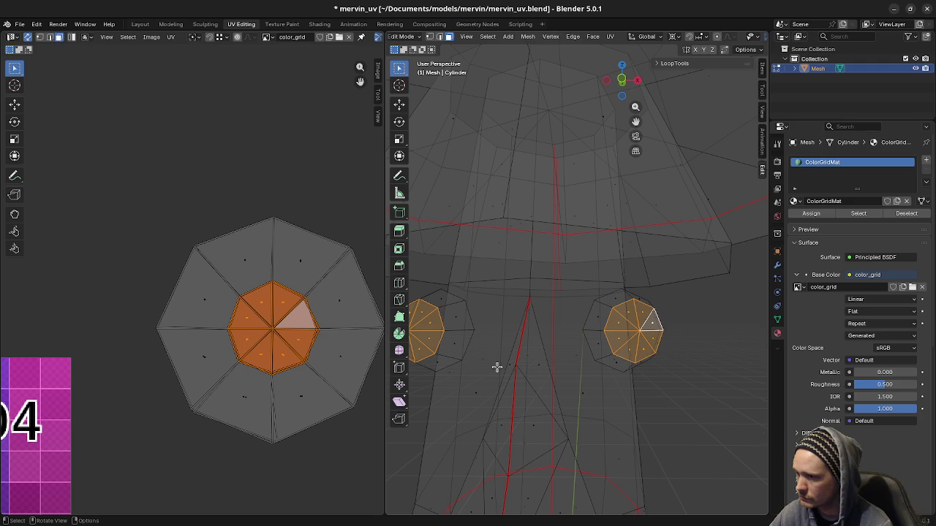
key("KP_1")
key("alt+a")
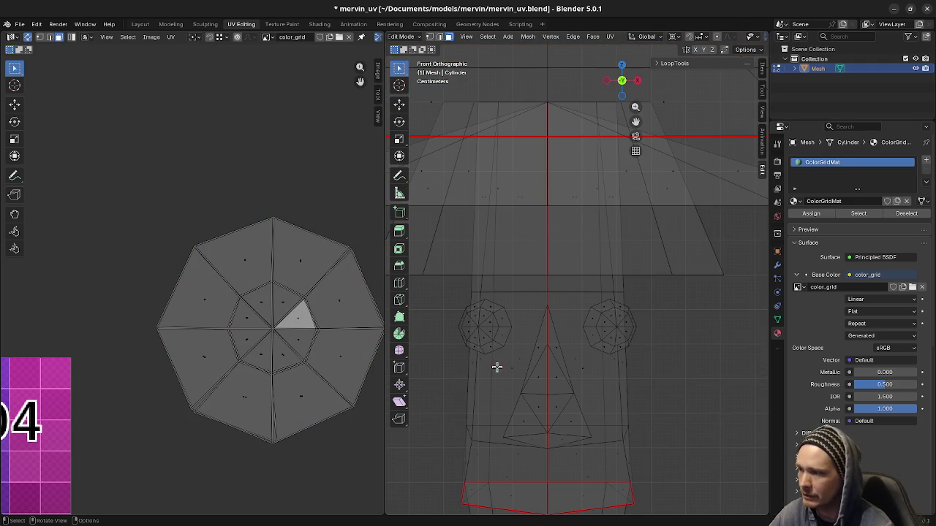
key("l")
key("l")
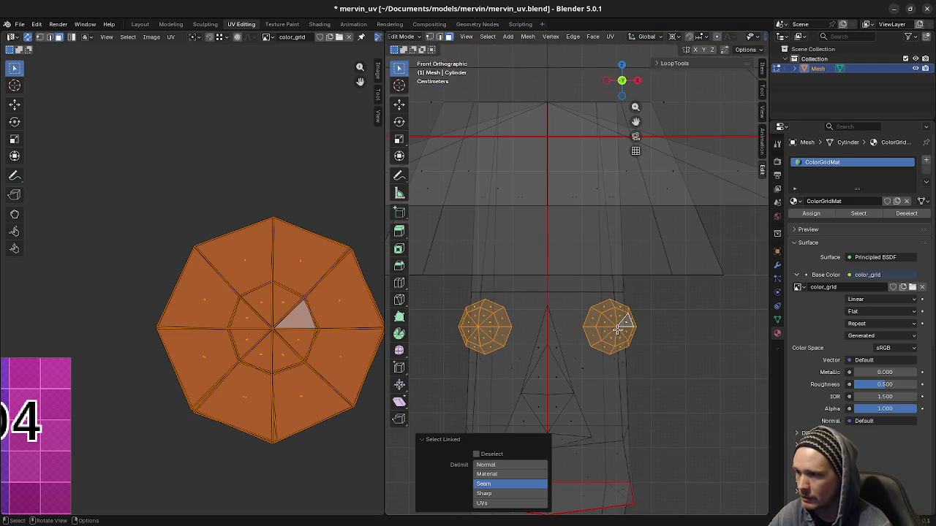
key("u")
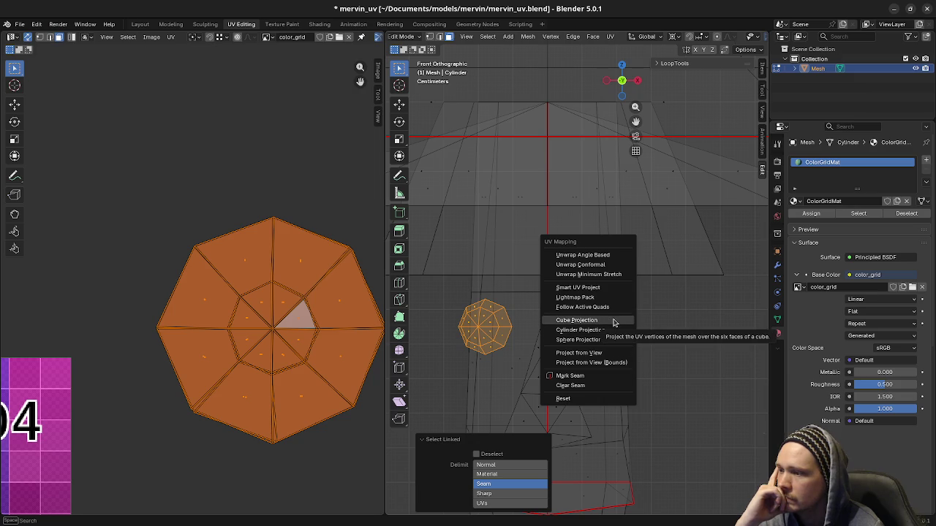
- Try Sphere, Cylinder and Cube projections on the eyes
left_click(608, 339)
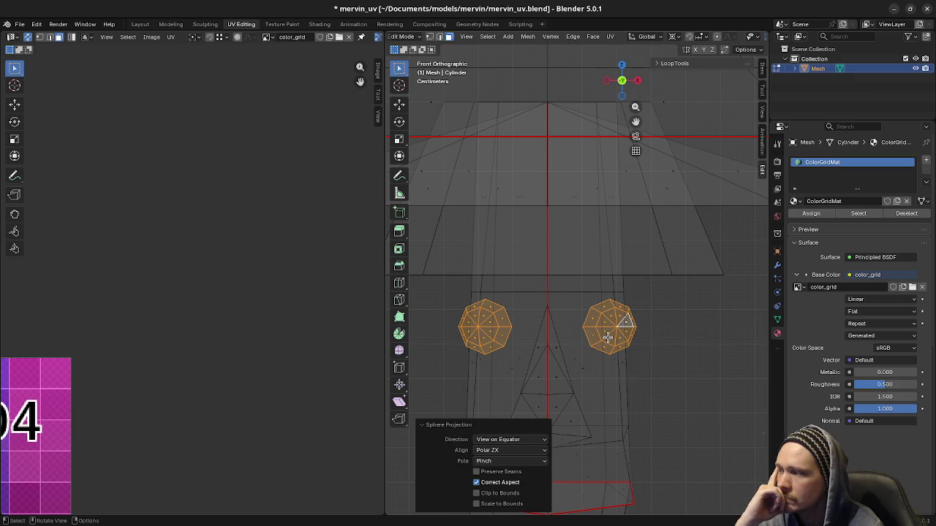
scroll(251, 346, "down", 6)
scroll(193, 329, "up", 2)
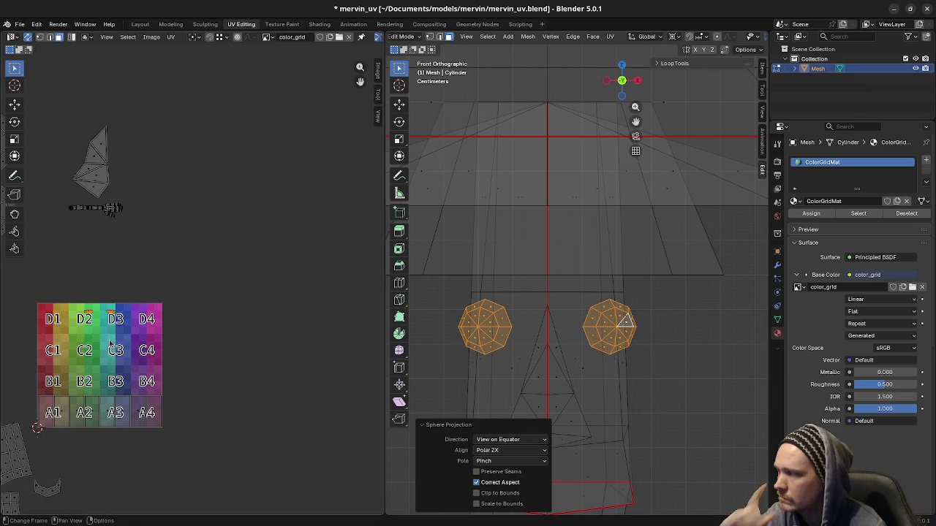
scroll(219, 343, "up", 4)
scroll(239, 348, "up", 1)
scroll(234, 347, "up", 1)
scroll(227, 342, "up", 1)
scroll(224, 342, "up", 2)
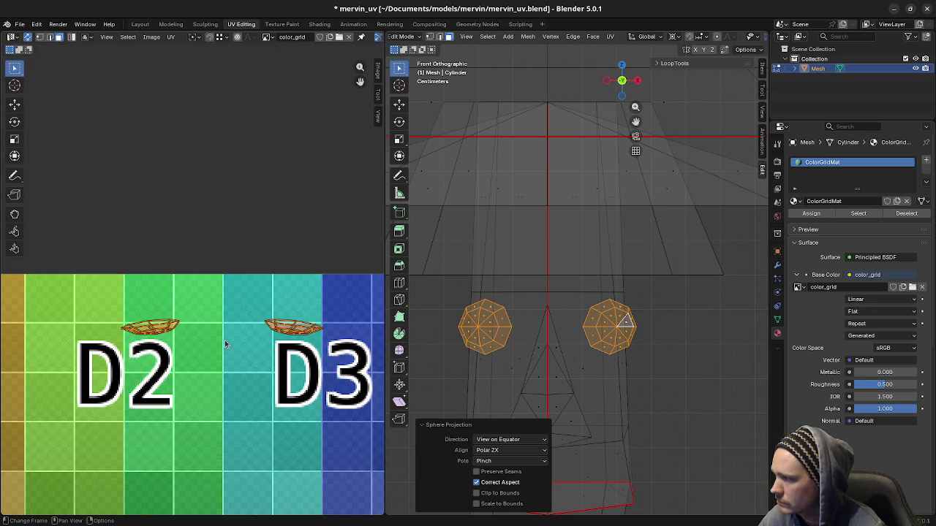
key("u")
left_click(612, 310)
scroll(261, 374, "down", 4)
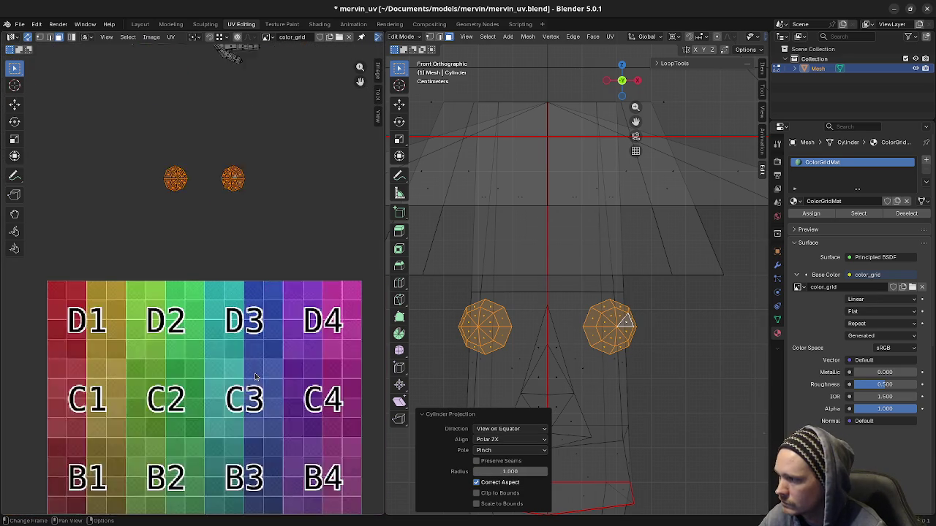
scroll(261, 374, "down", 1)
scroll(219, 223, "up", 3)
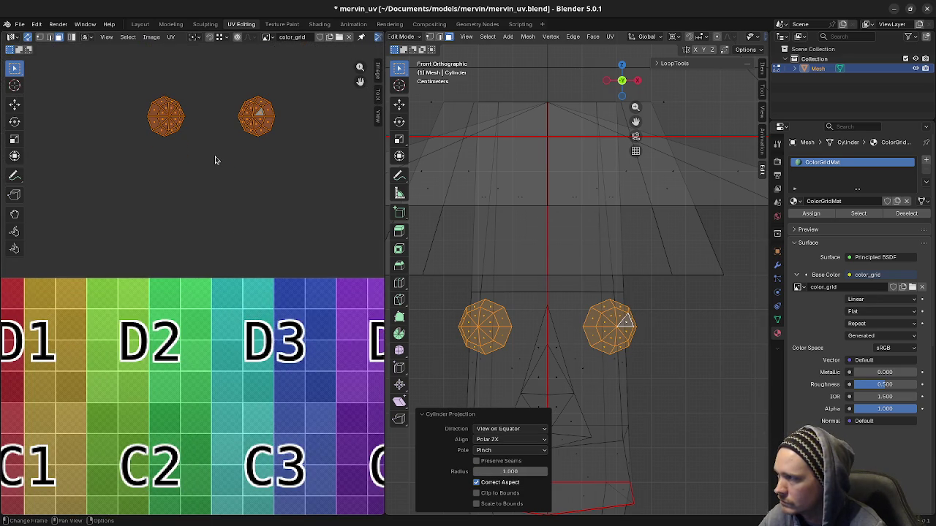
key("u")
left_click(620, 299)
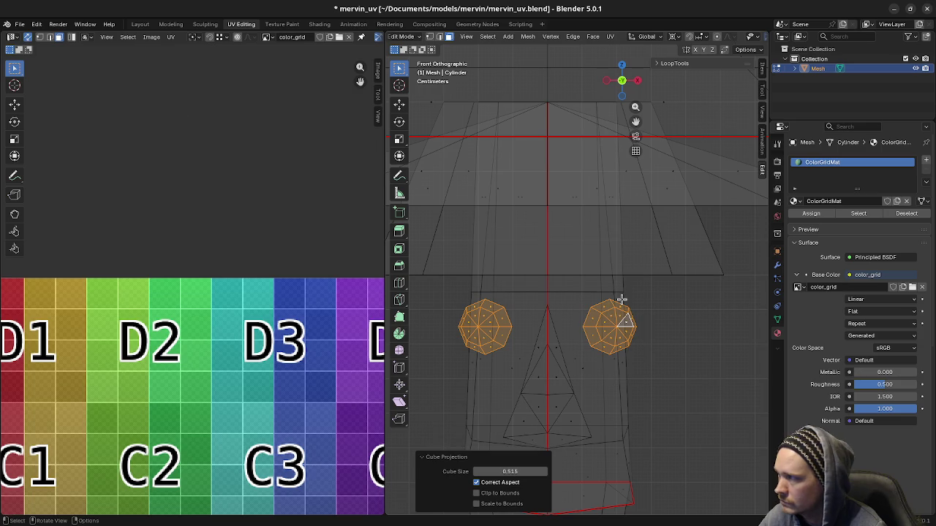
scroll(324, 355, "down", 3)
scroll(324, 355, "down", 2)
- Apply Smart UV Project to the balls, then re-unwrap them Angle Based
key("u")
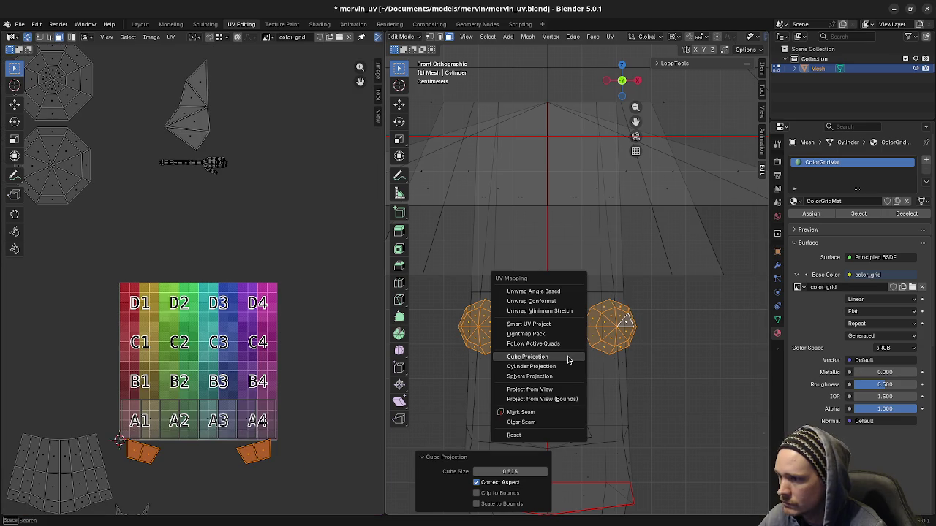
left_click(534, 324)
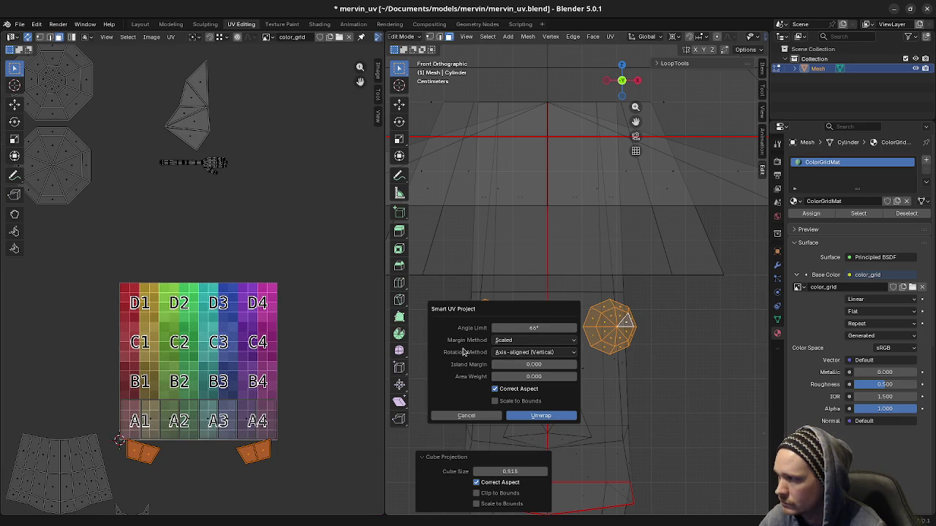
left_click(531, 414)
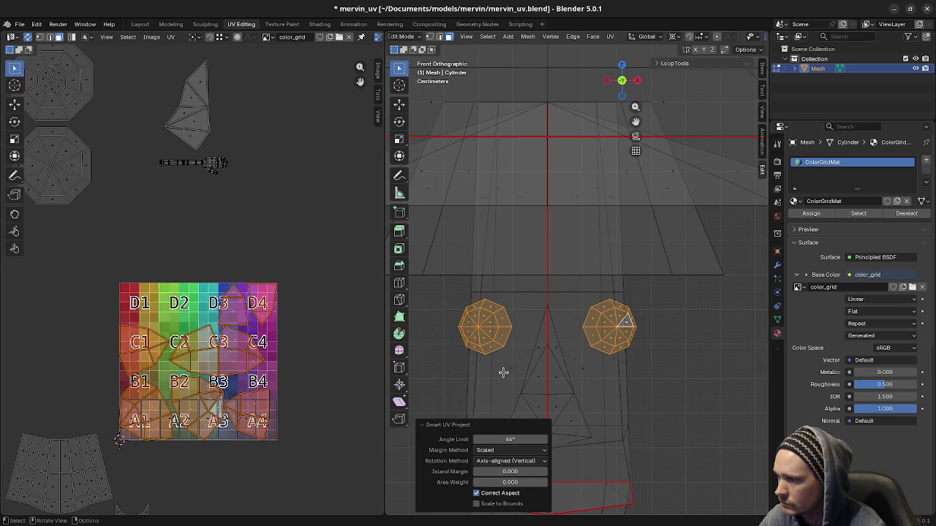
key("u")
left_click(488, 339)
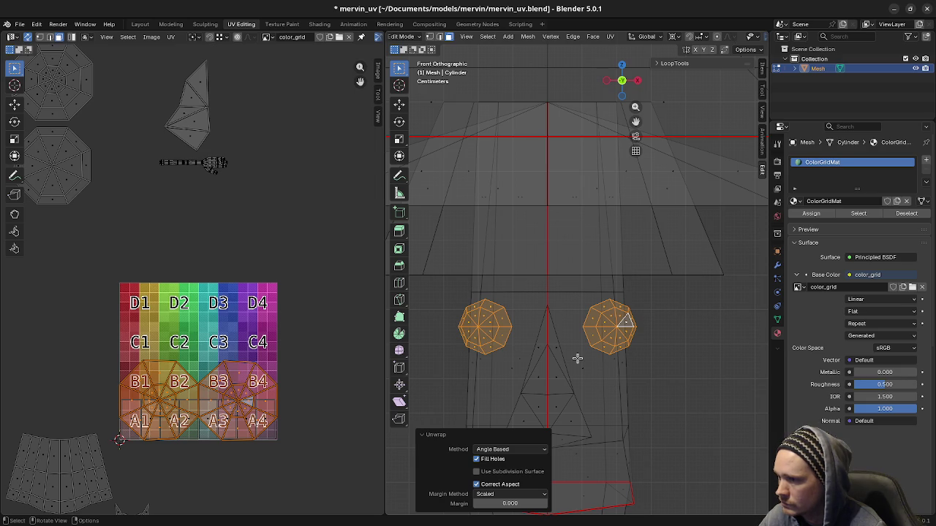
- Compare Minimum Stretch and Conformal unwraps, ending on Minimum Stretch
key("u")
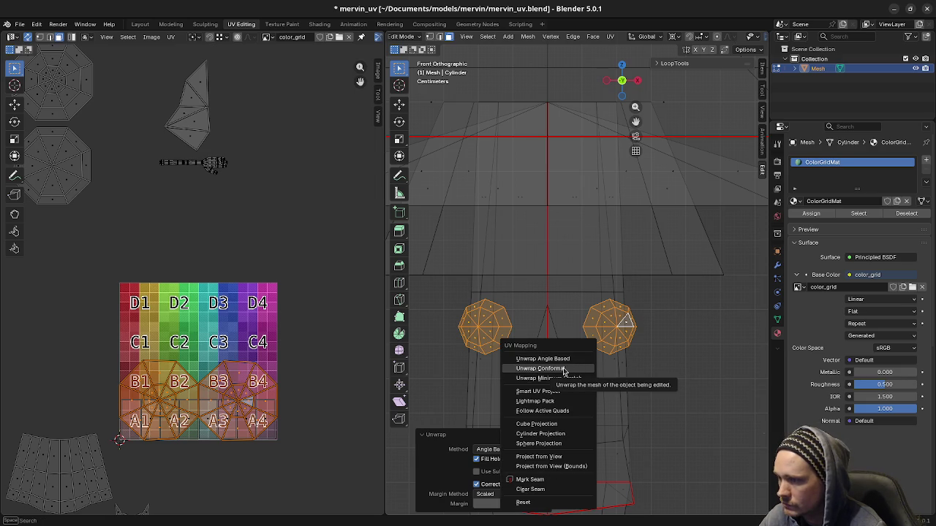
left_click(557, 378)
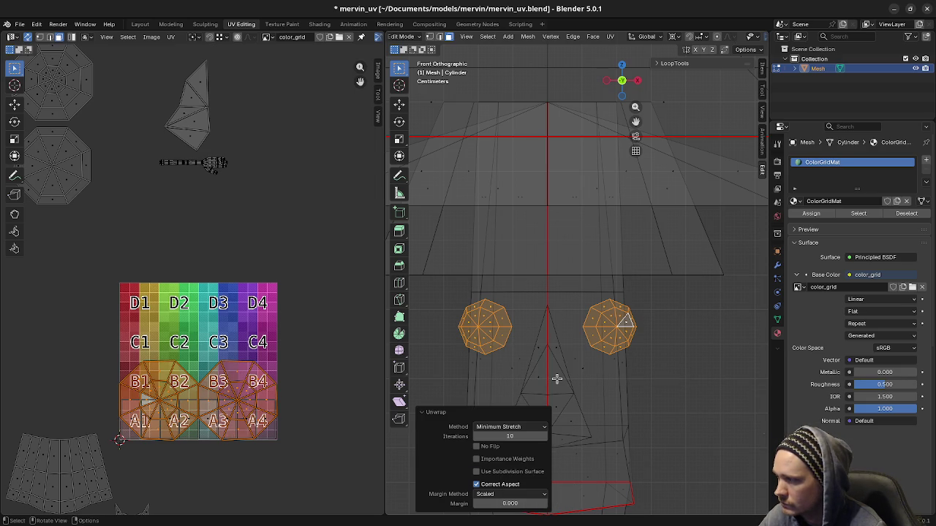
key("u")
left_click(554, 371)
key("u")
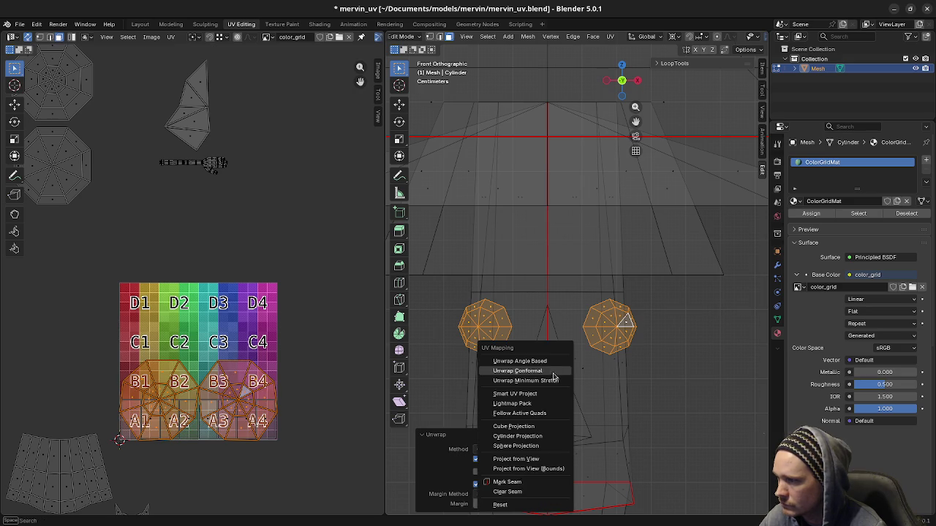
left_click(552, 381)
key("u")
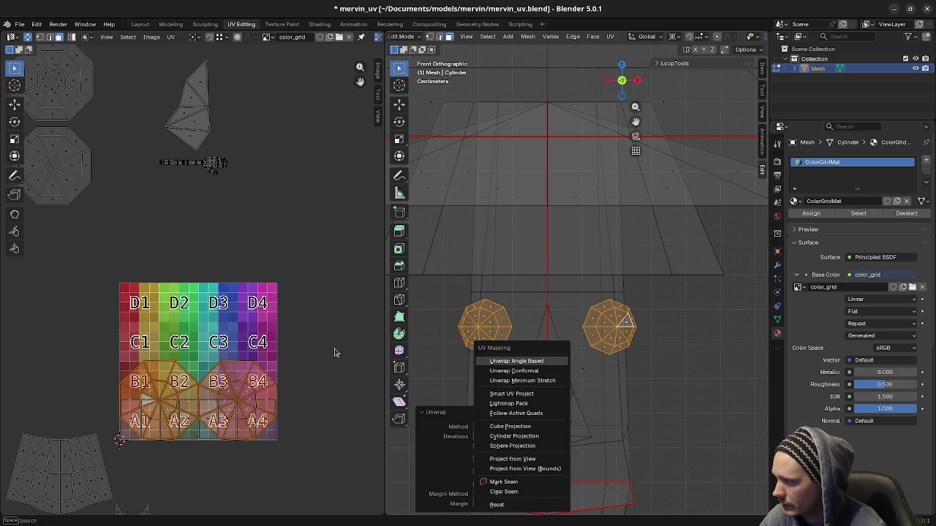
key("Escape")
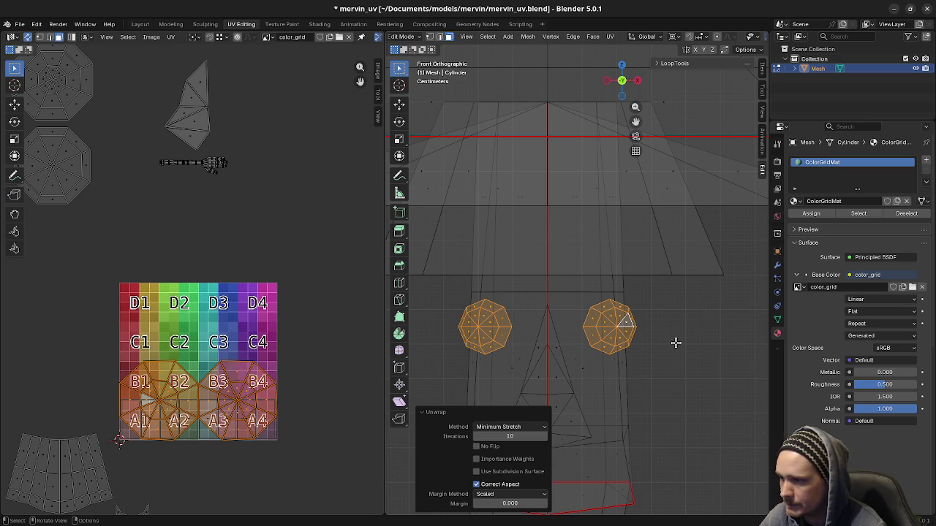
- In front view, keep Minimum Stretch as the method and set iterations to 10
middle_click_drag(663, 350, 644, 350)
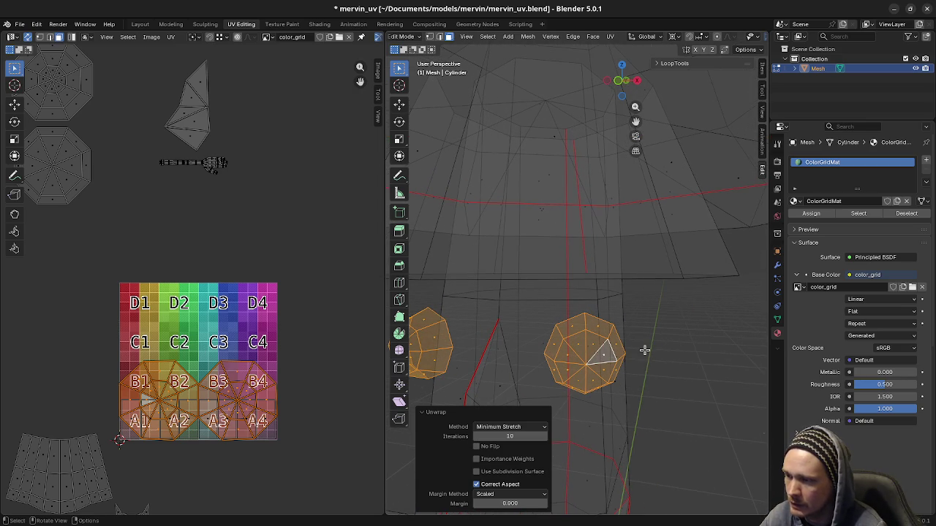
key("KP_1")
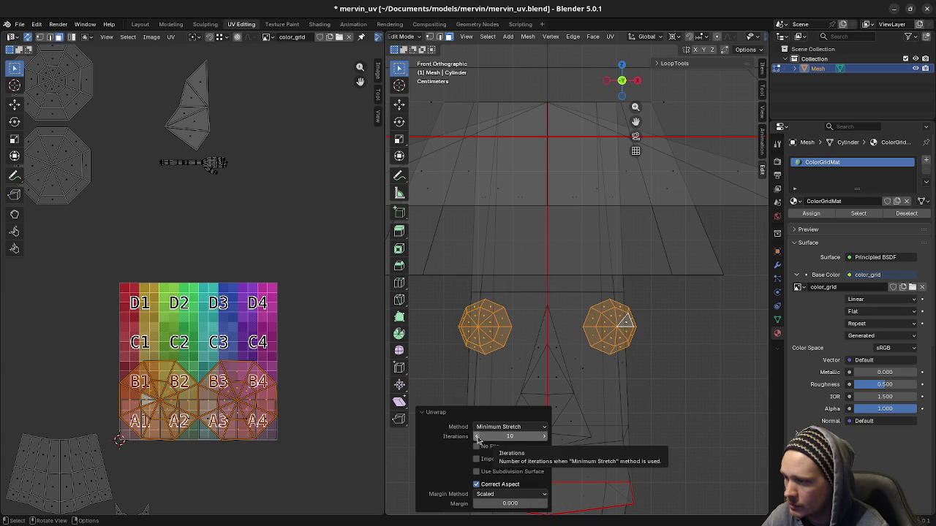
left_click_drag(484, 437, 512, 437)
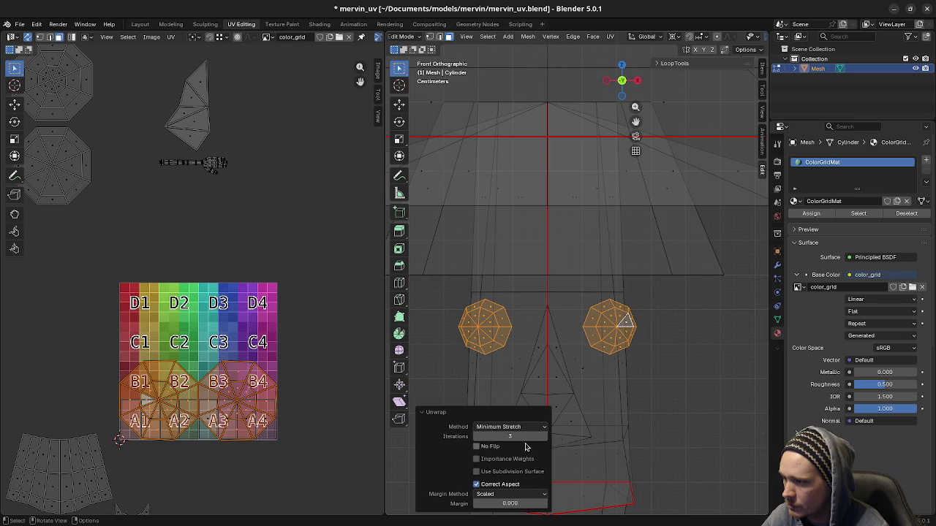
left_click(509, 429)
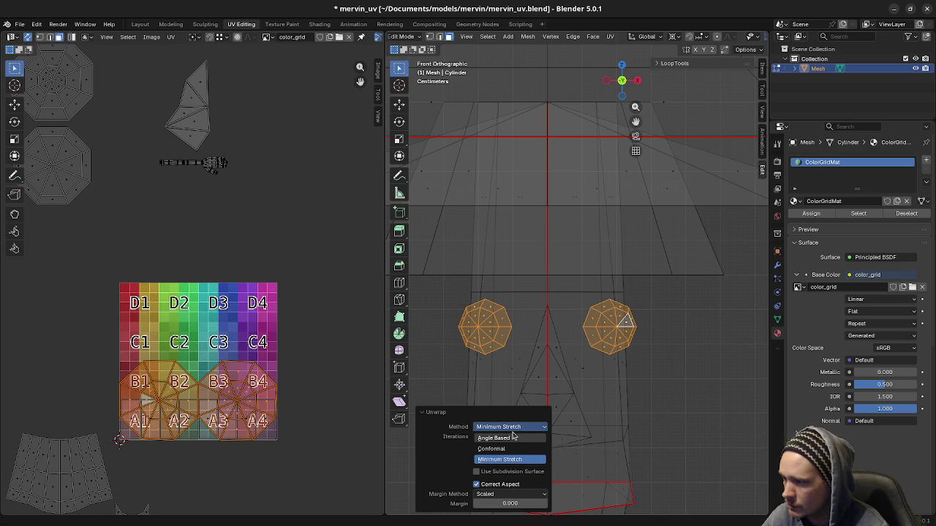
left_click(510, 432)
left_click_drag(506, 436, 506, 438)
- Re-unwrap the balls once more with Minimum Stretch
right_click(655, 370)
mouse_move(622, 314)
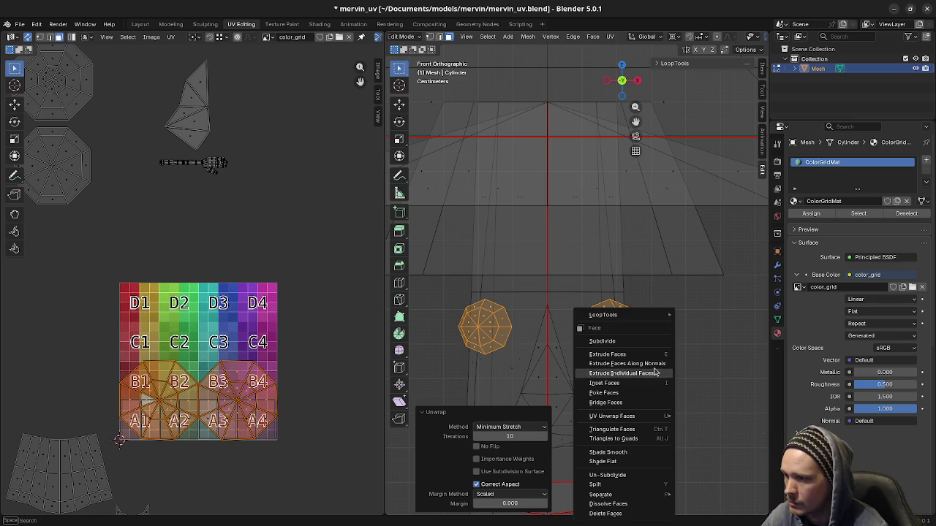
key("Escape")
key("u")
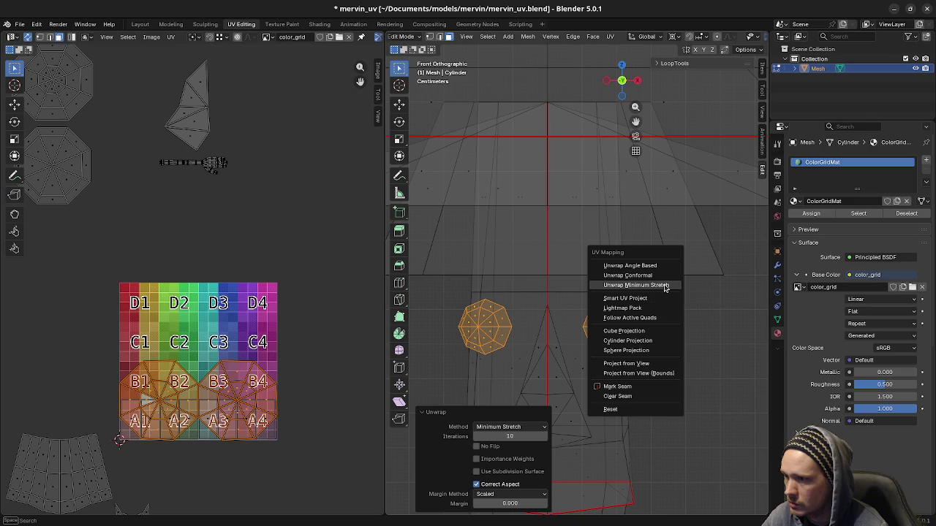
left_click(664, 286)
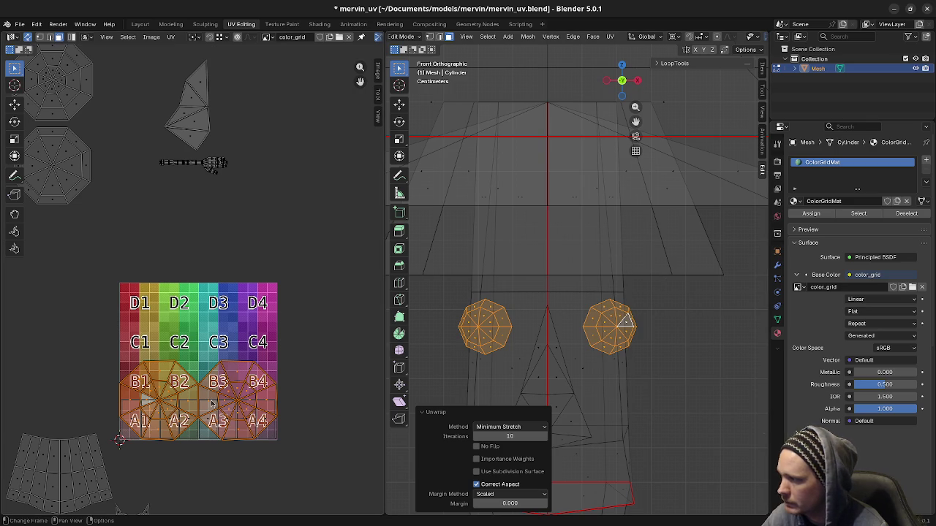
- Move the ball islands above the grid and stack the right octagon onto the other
key("g")
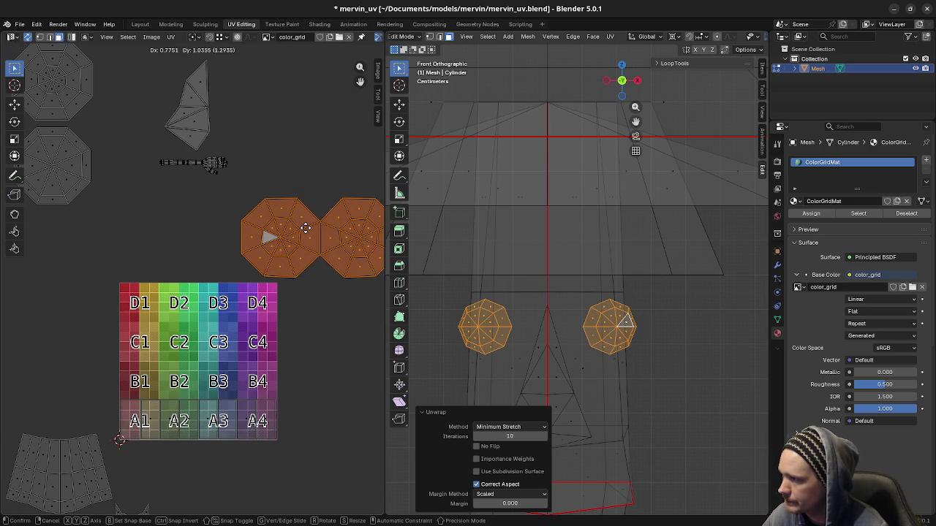
left_click(302, 226)
middle_click_drag(325, 269, 251, 288)
scroll(271, 282, "up", 2)
key("alt+a")
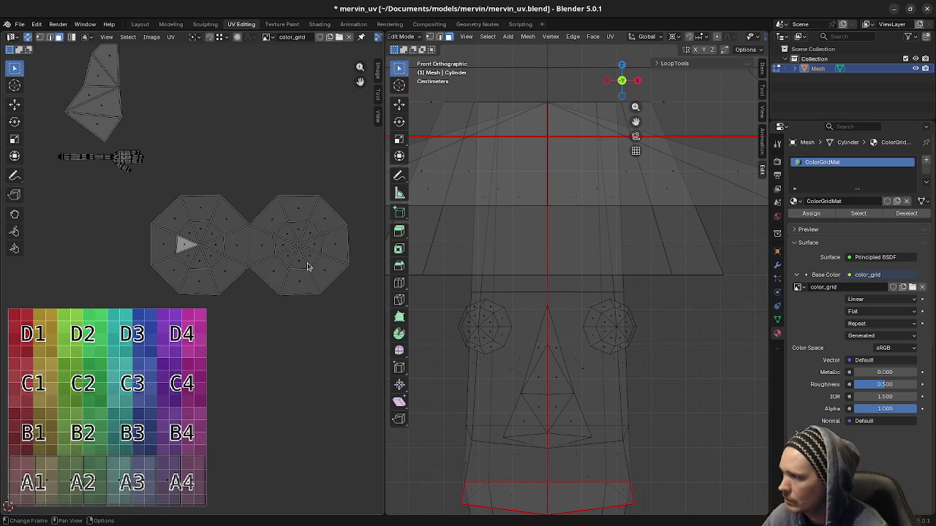
key("l")
key("g")
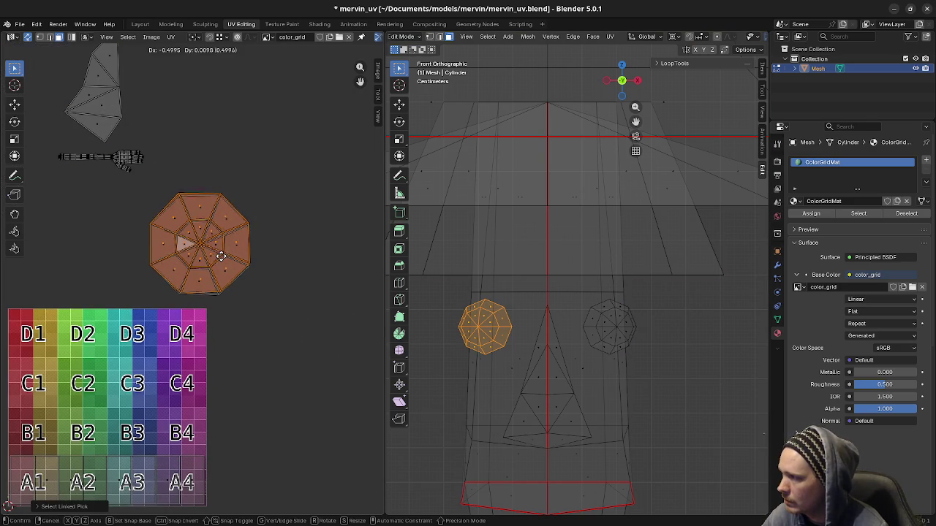
left_click(221, 256)
- Rotate the stacked island and show the grid texture on the model
scroll(270, 291, "up", 2)
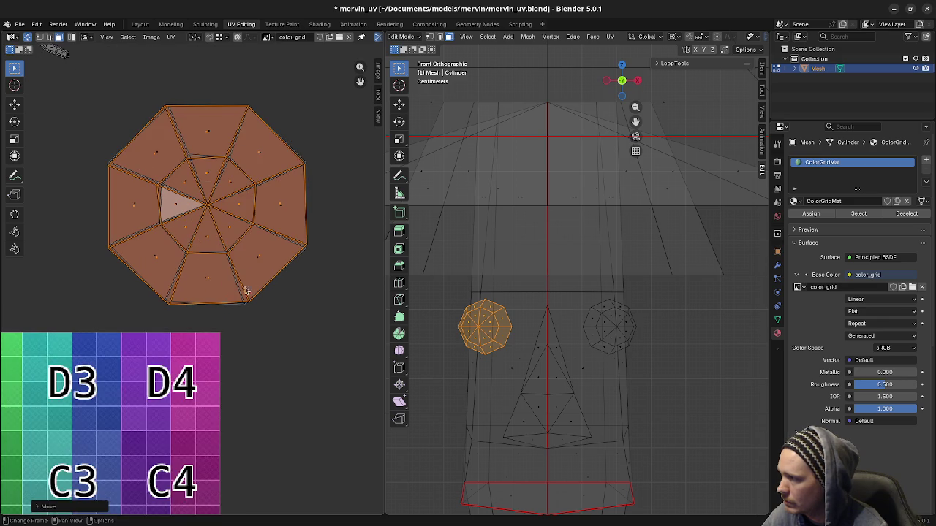
scroll(205, 268, "up", 1)
scroll(292, 338, "up", 1)
scroll(376, 335, "up", 1)
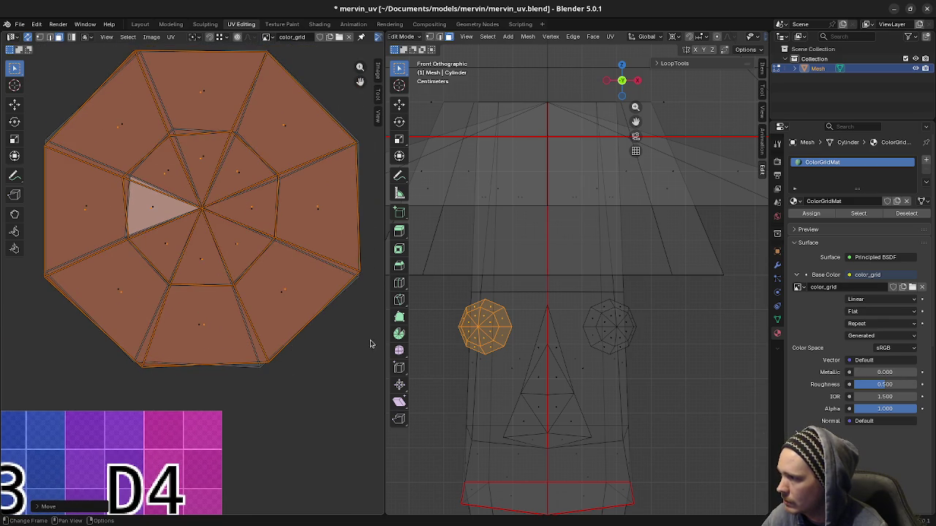
key("r")
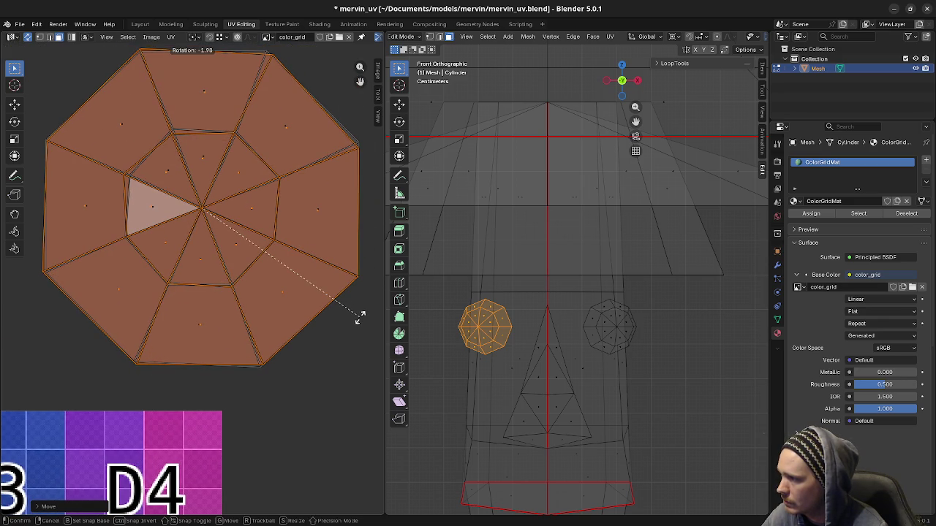
left_click(360, 317)
key("z")
left_click(587, 449)
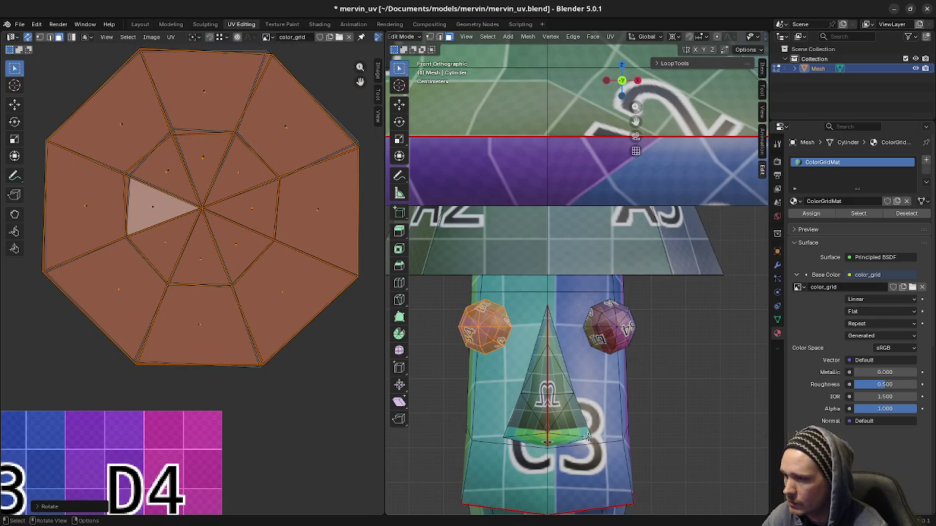
- Box-select all the ball islands and rotate them together
key("alt+a")
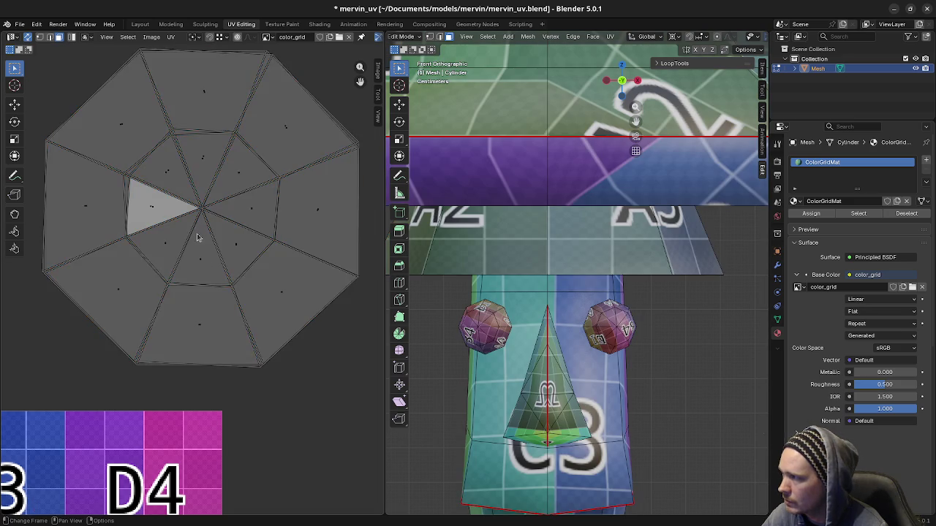
scroll(198, 242, "down", 3)
left_click_drag(117, 149, 305, 348)
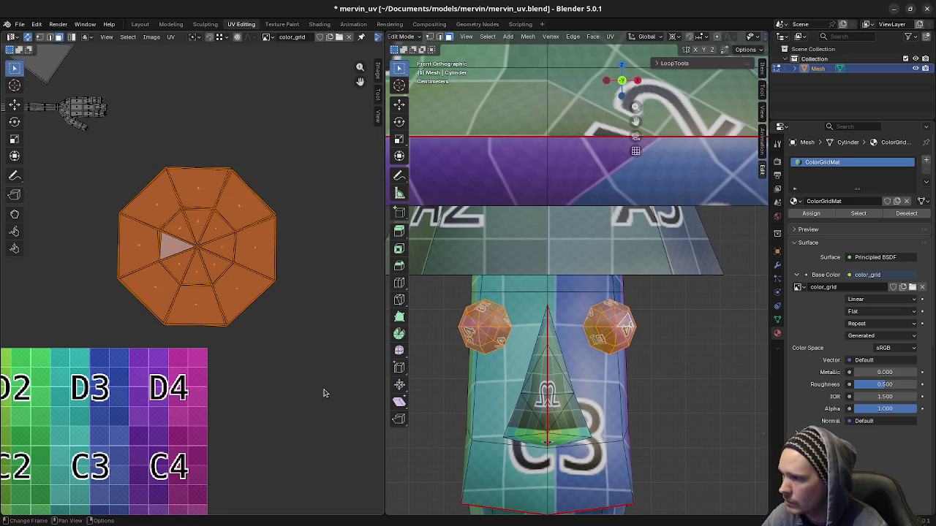
key("r")
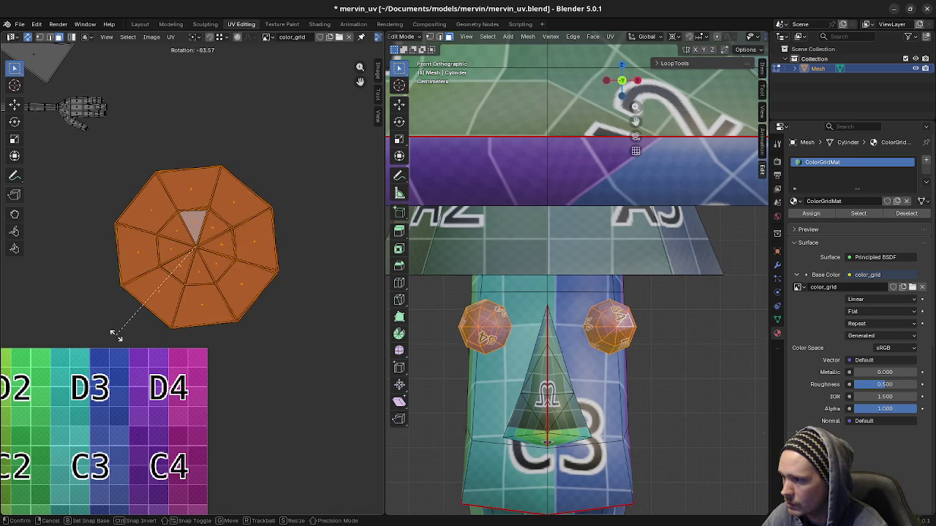
left_click(115, 329)
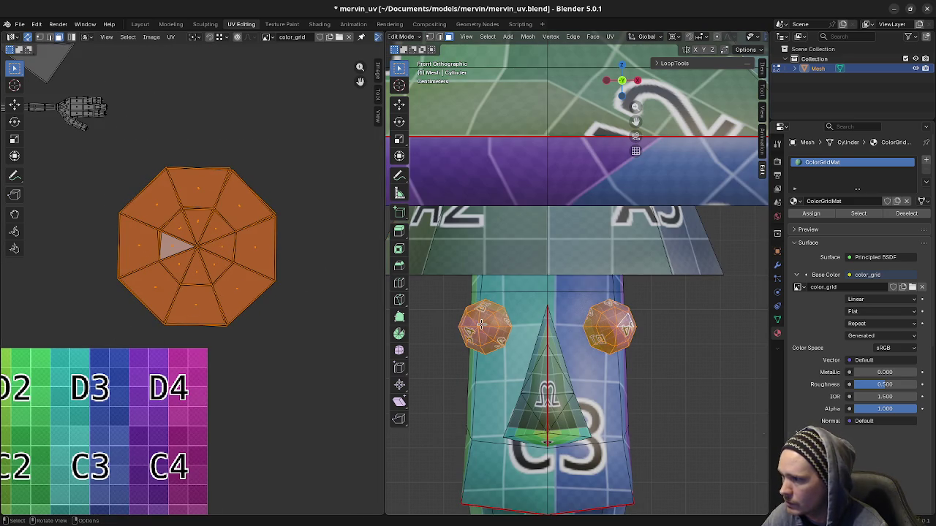
- Rotate each ball's octagon island individually
key("alt+a")
key("l")
key("r")
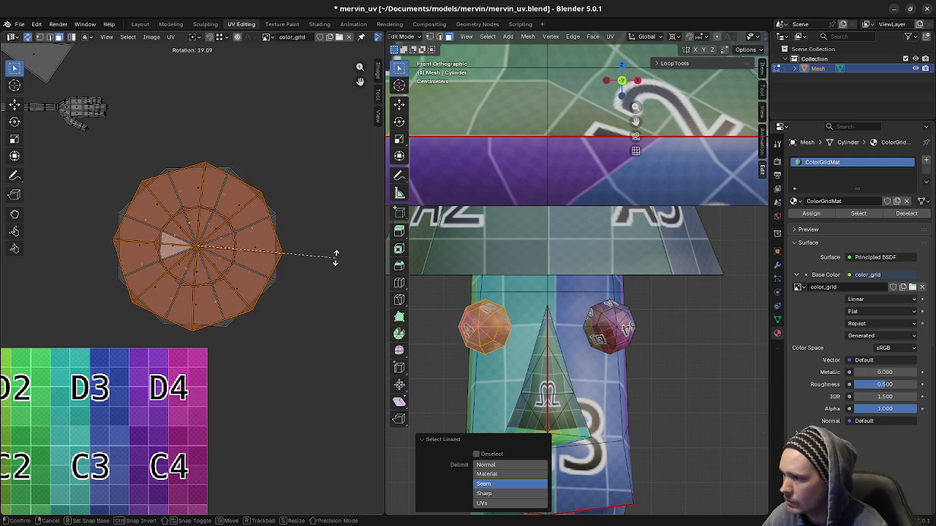
left_click(296, 151)
key("alt+a")
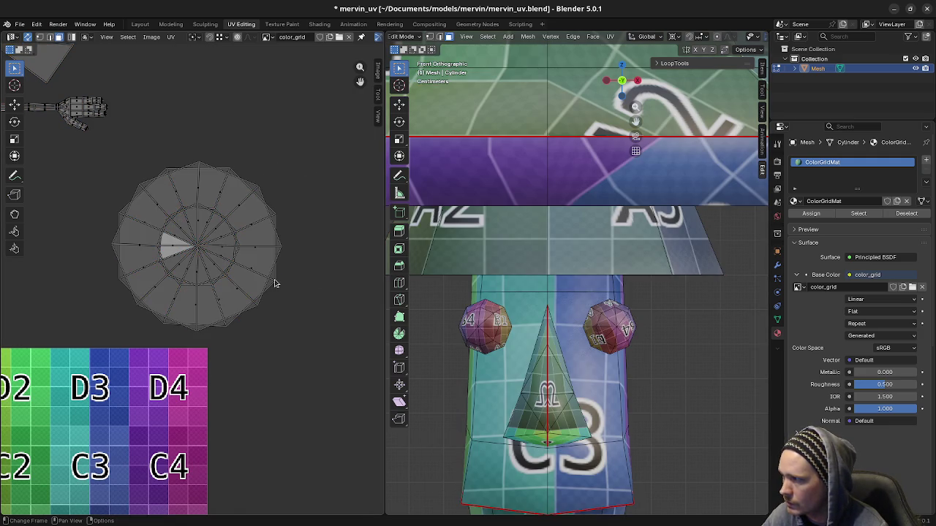
key("l")
key("r")
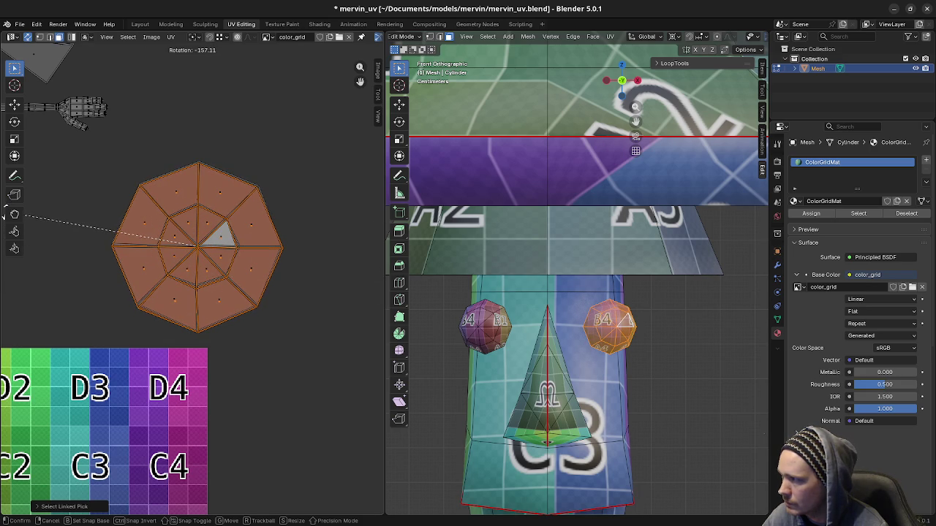
left_click(8, 216)
- Nudge the octagon island into place, then select one of its vertices in vertex mode
scroll(164, 274, "up", 4)
scroll(221, 274, "up", 1)
scroll(222, 275, "down", 1)
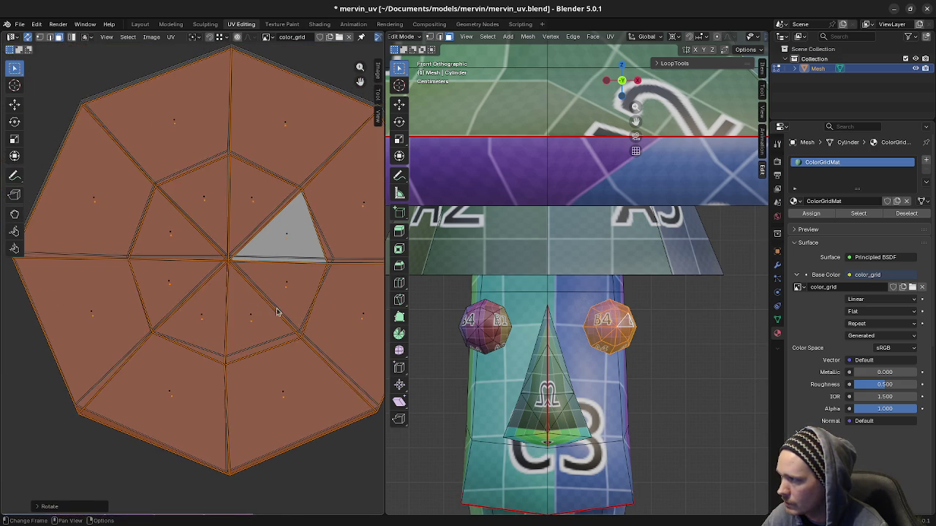
scroll(274, 307, "up", 1)
key("g")
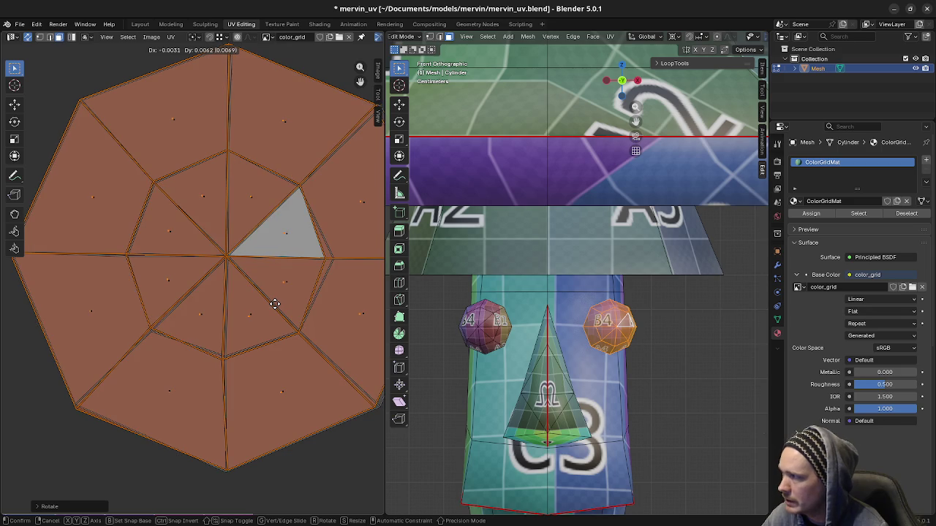
left_click(276, 305)
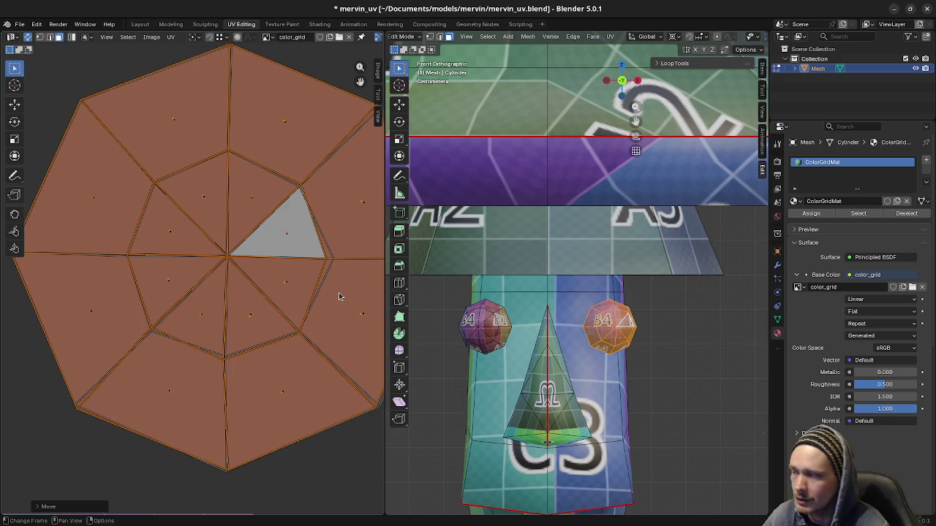
key("1")
left_click(334, 262)
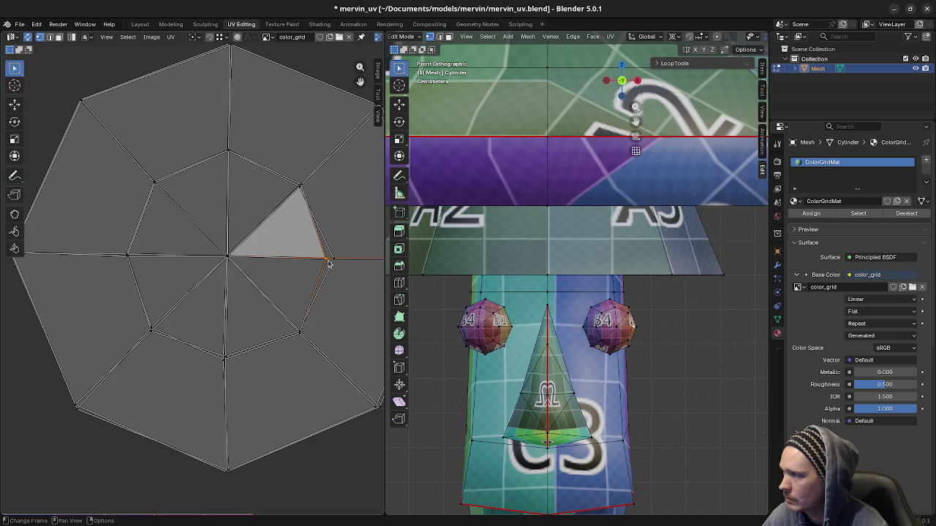
scroll(325, 267, "down", 3)
scroll(322, 273, "down", 1)
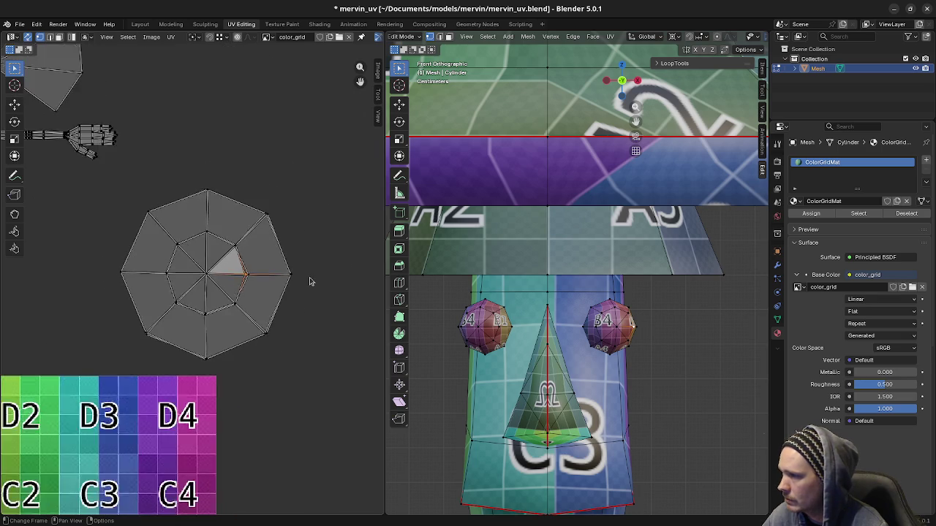
scroll(293, 285, "up", 1)
scroll(191, 276, "down", 4)
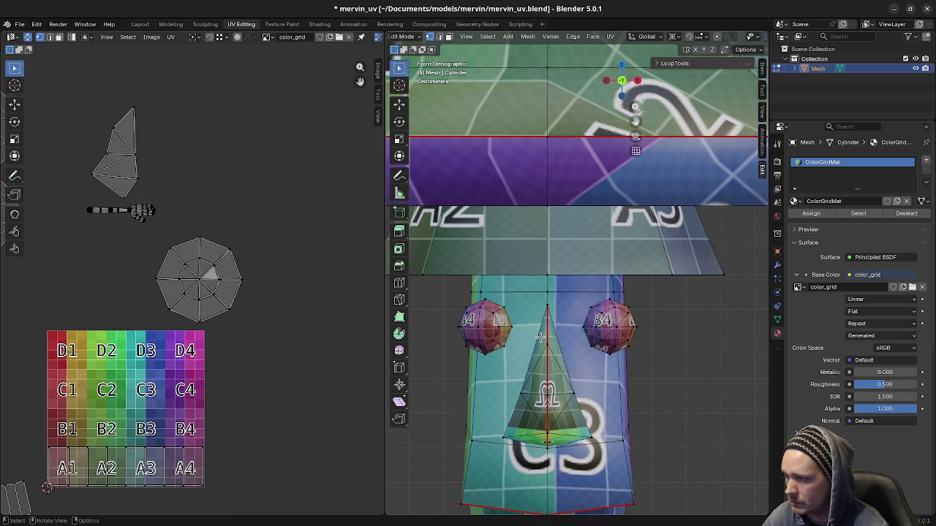
- Reveal the hidden eyeball geometry with Alt+H and clear the selection
key("alt+h")
key("alt+a")
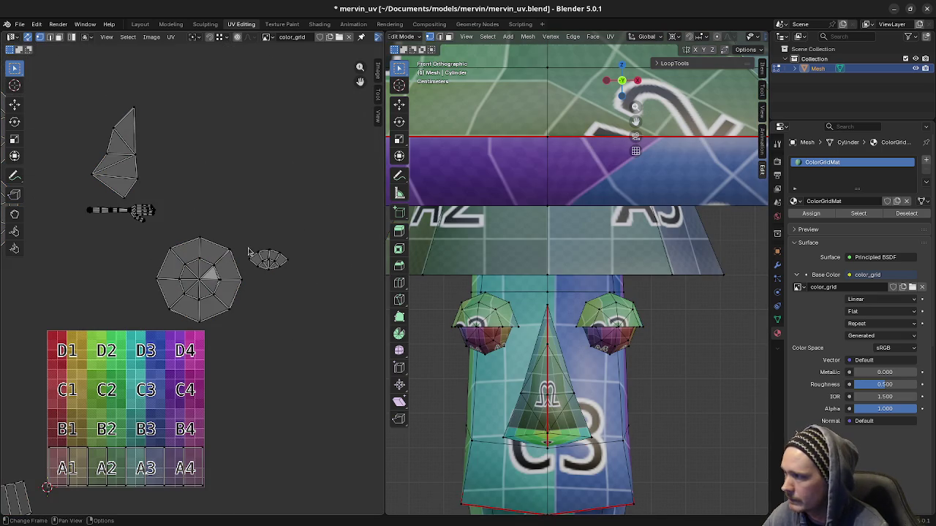
scroll(320, 340, "down", 2)
scroll(314, 376, "down", 2)
scroll(285, 402, "up", 1)
scroll(255, 421, "up", 2)
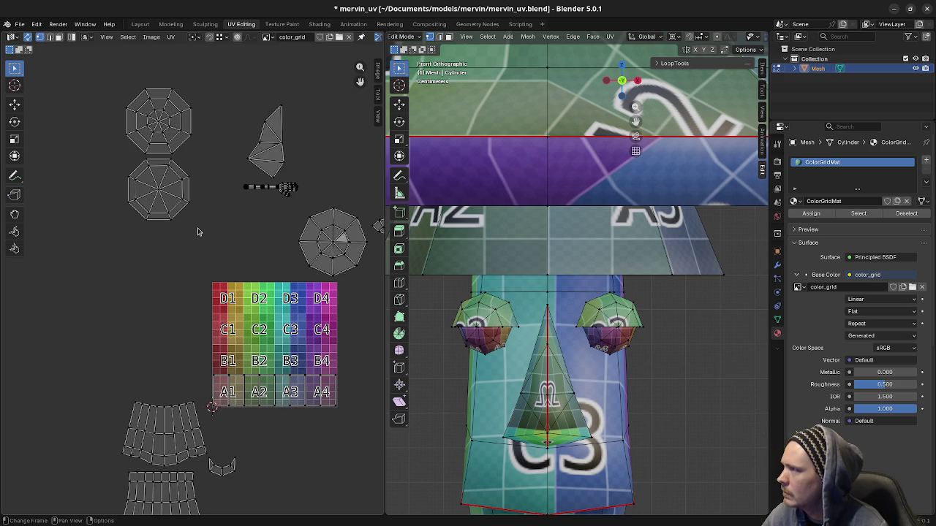
- Select only the right octagonal eye UV island
key("l")
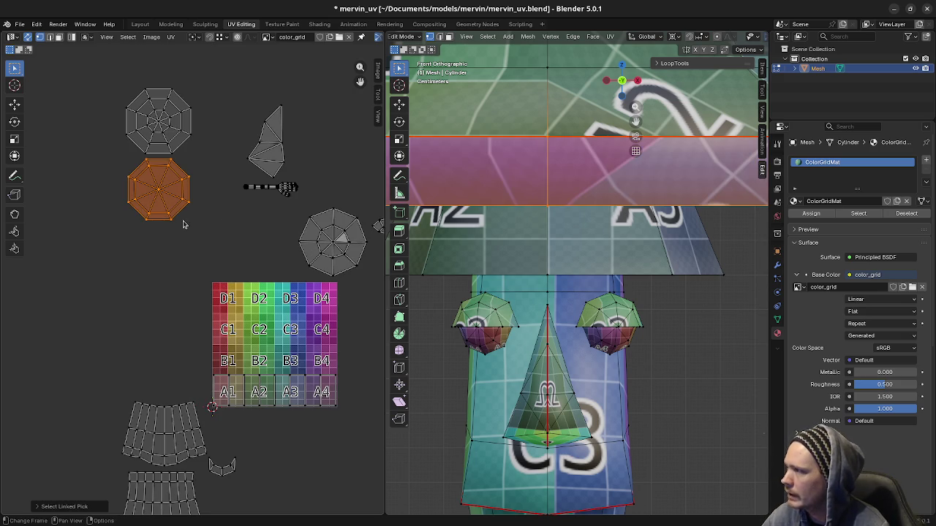
left_click_drag(110, 63, 203, 253)
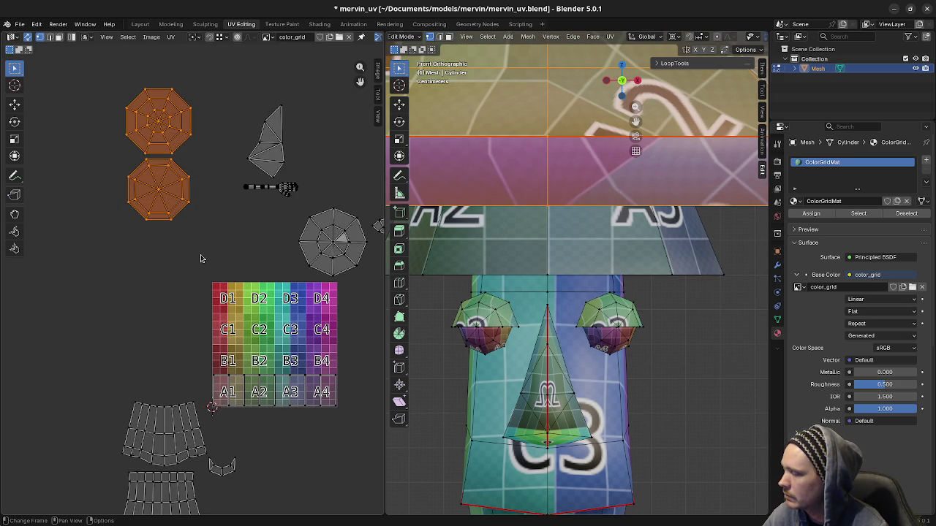
left_click_drag(292, 208, 373, 288)
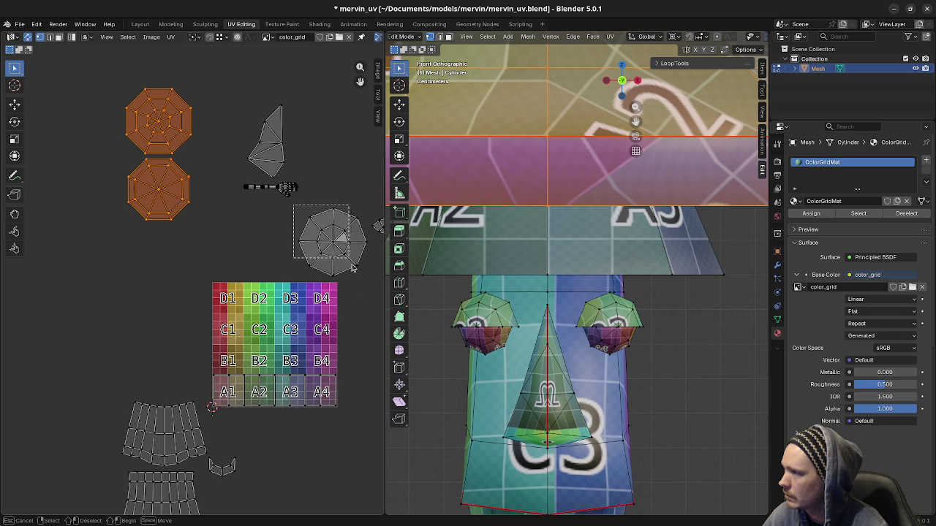
- Shrink the eye island and place it on the D4 tile
key("s")
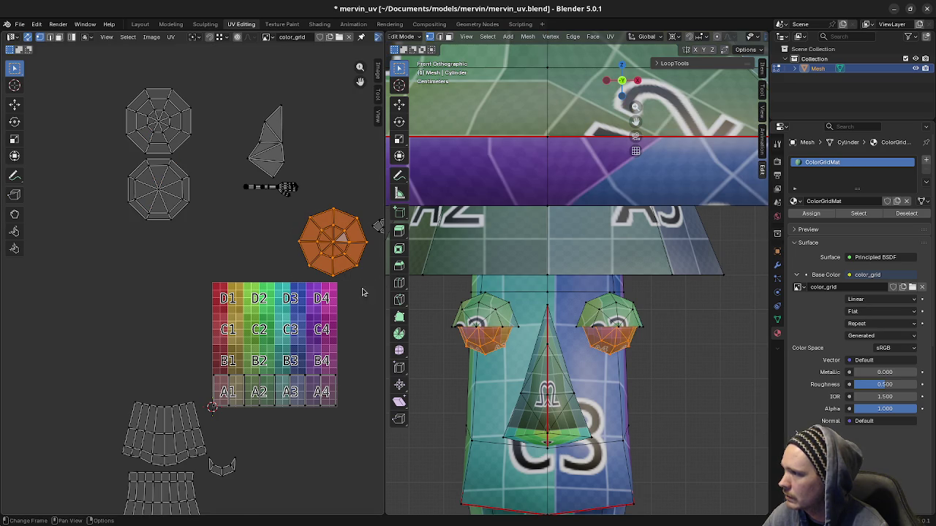
left_click(331, 279)
key("g")
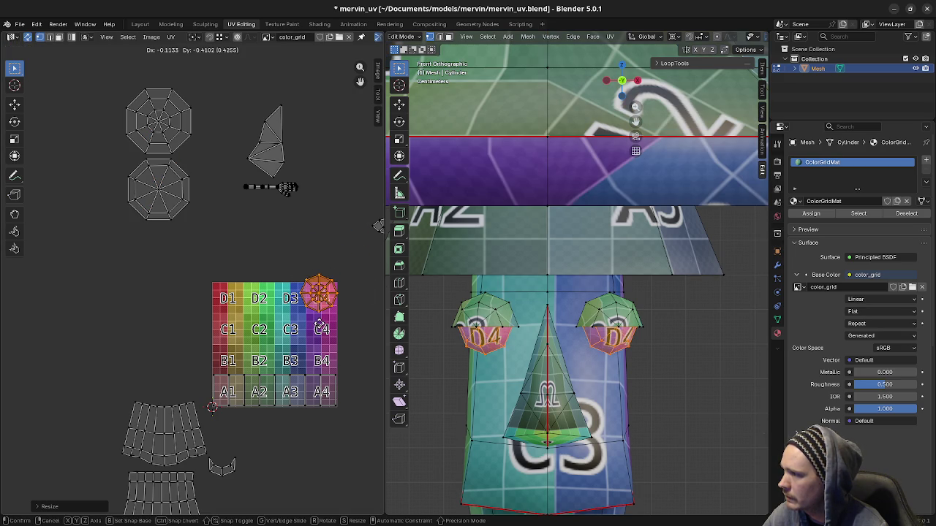
left_click(321, 332)
scroll(262, 318, "up", 3)
middle_click_drag(262, 318, 59, 263)
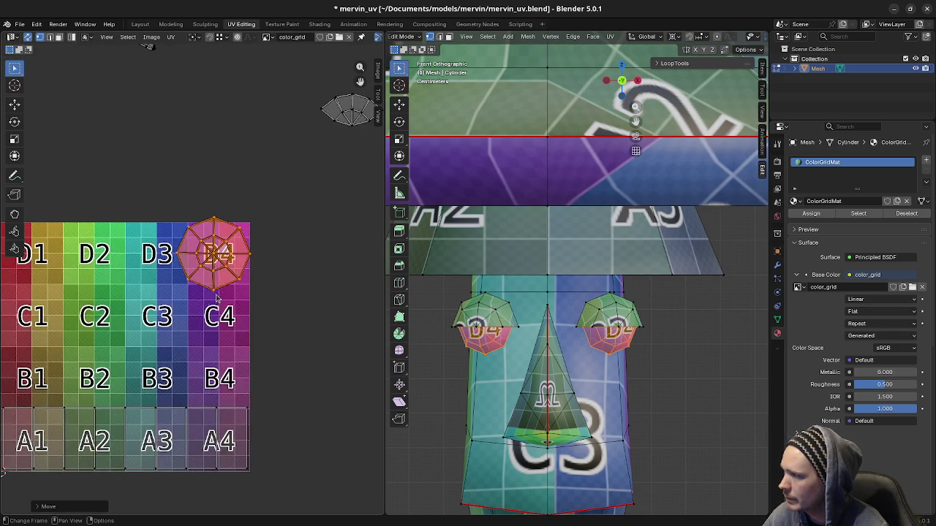
scroll(219, 256, "up", 3)
scroll(293, 329, "up", 1)
scroll(339, 386, "up", 1)
- Shrink the eye island further and set it in D4's upper right
key("s")
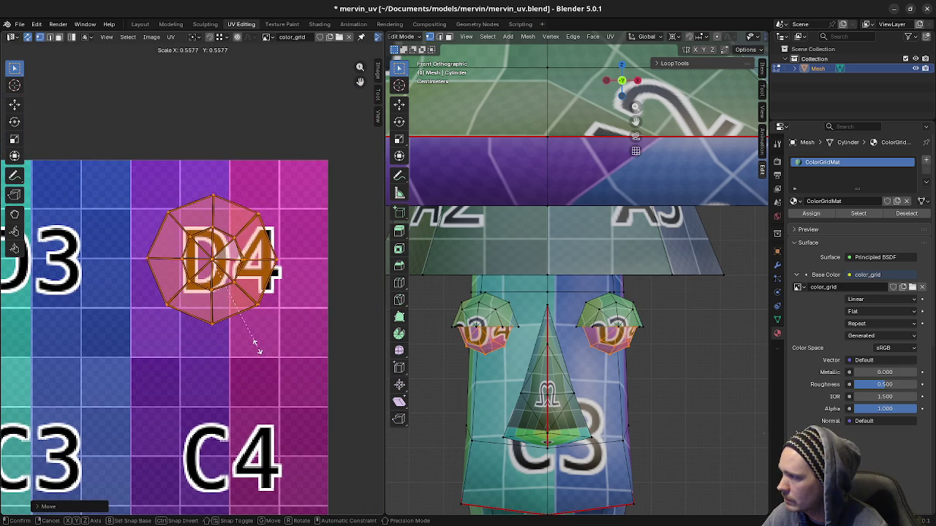
left_click(232, 340)
key("g")
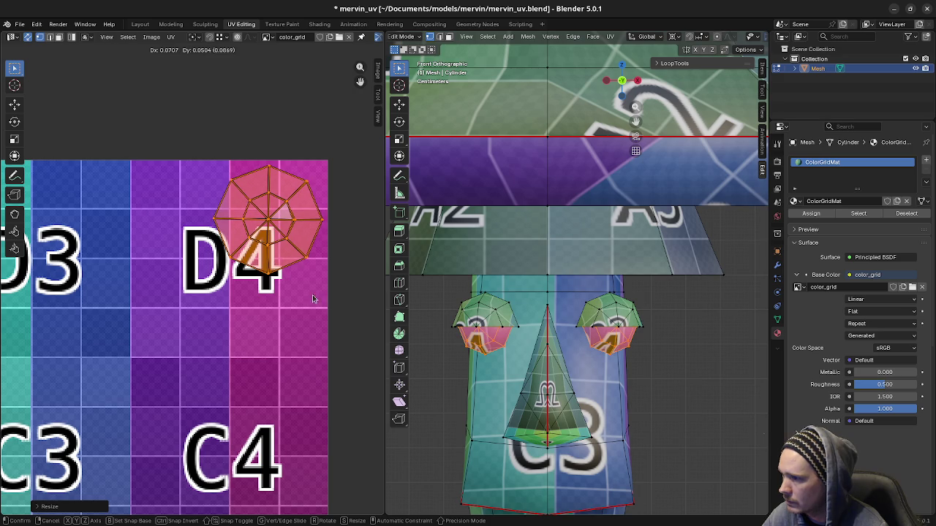
left_click(313, 295)
scroll(604, 356, "up", 2)
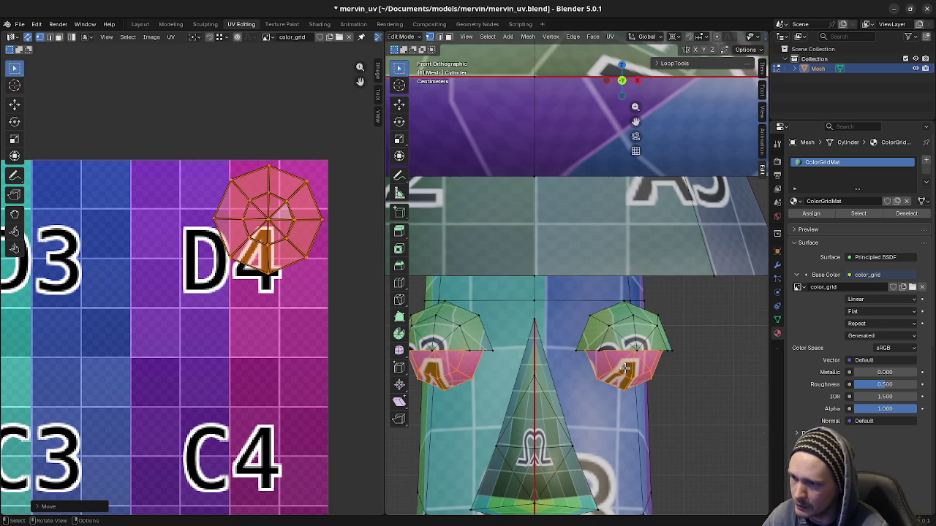
- Fine-tune the eye island to about 0.89 scale in D4's top corner
key("s")
left_click(302, 293)
key("g")
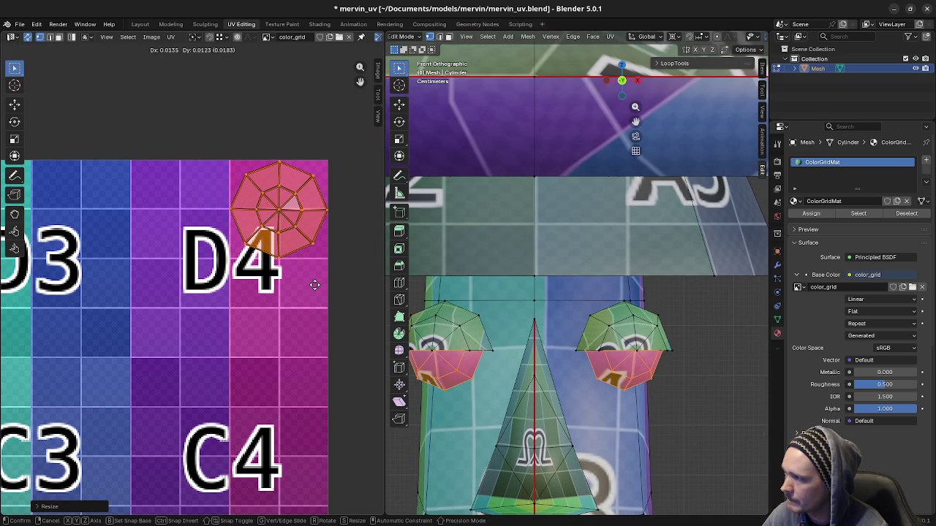
left_click(315, 287)
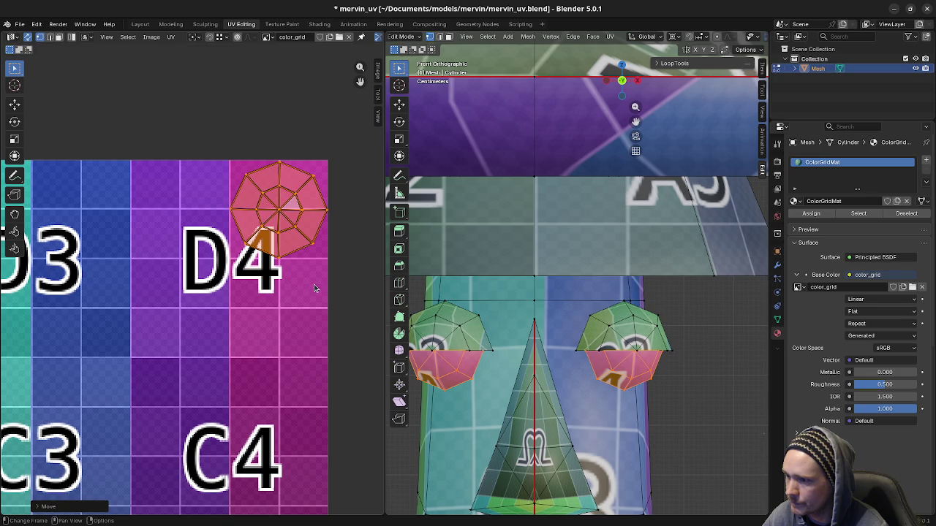
key("s")
left_click(342, 315)
key("g")
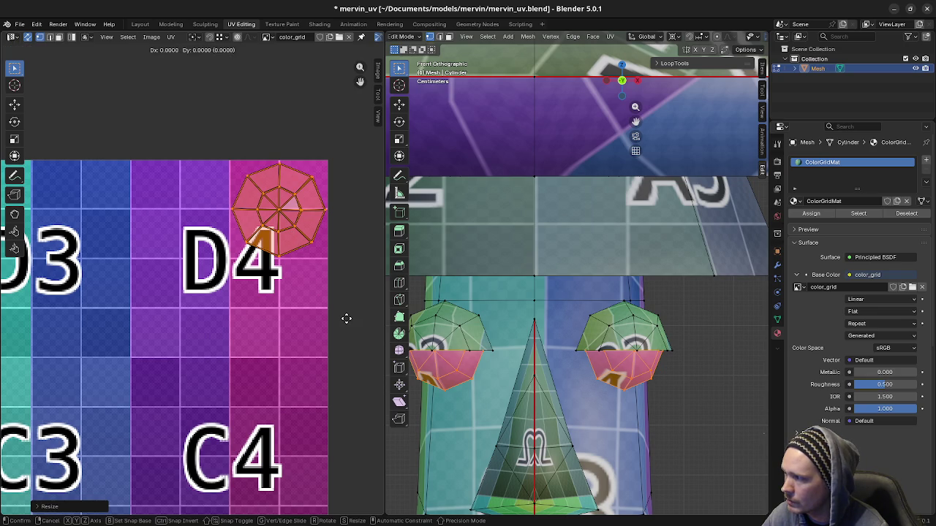
left_click(342, 314)
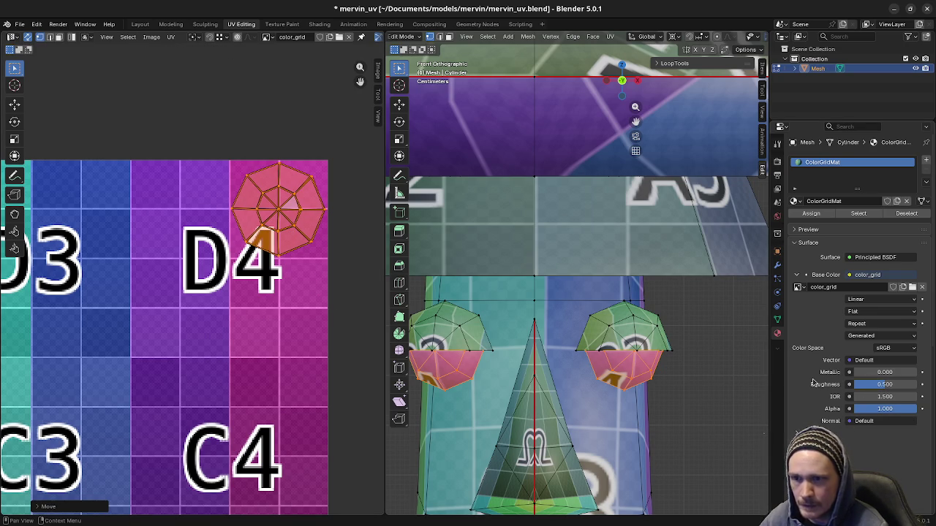
left_click(874, 299)
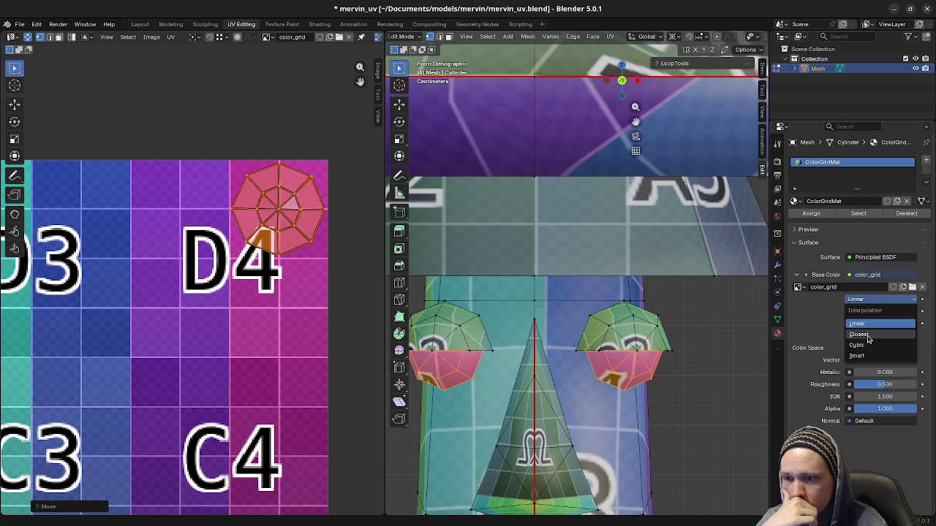
- Switch texture interpolation to Closest and angle the view onto the head
left_click(867, 335)
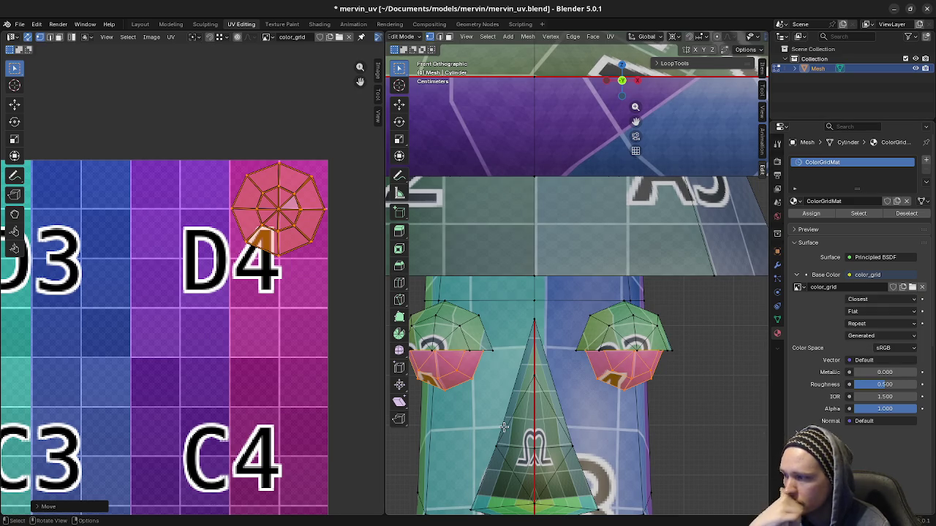
mouse_move(519, 419)
middle_mouse_down()
mouse_move(609, 384)
mouse_move(592, 381)
middle_mouse_up()
scroll(592, 381, "down", 2)
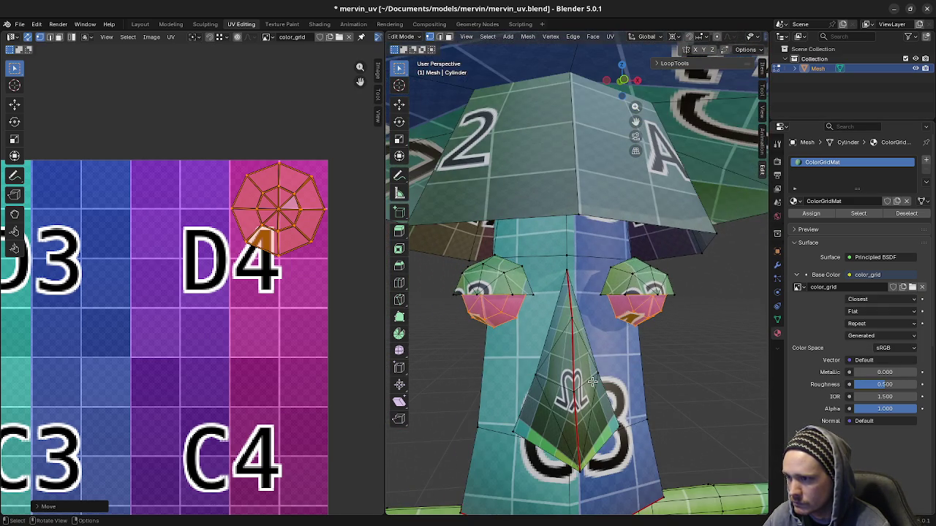
scroll(261, 302, "down", 2)
scroll(264, 299, "down", 2)
scroll(285, 256, "down", 2)
scroll(296, 234, "down", 2)
scroll(292, 242, "down", 1)
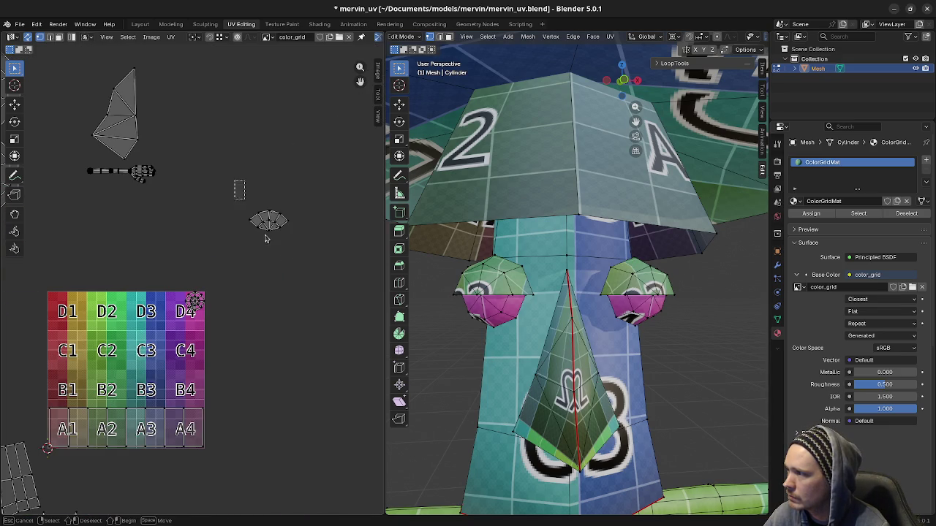
- Select the upper fan-shaped eye-cap island and move it near D4
left_click(269, 219)
scroll(290, 291, "up", 2)
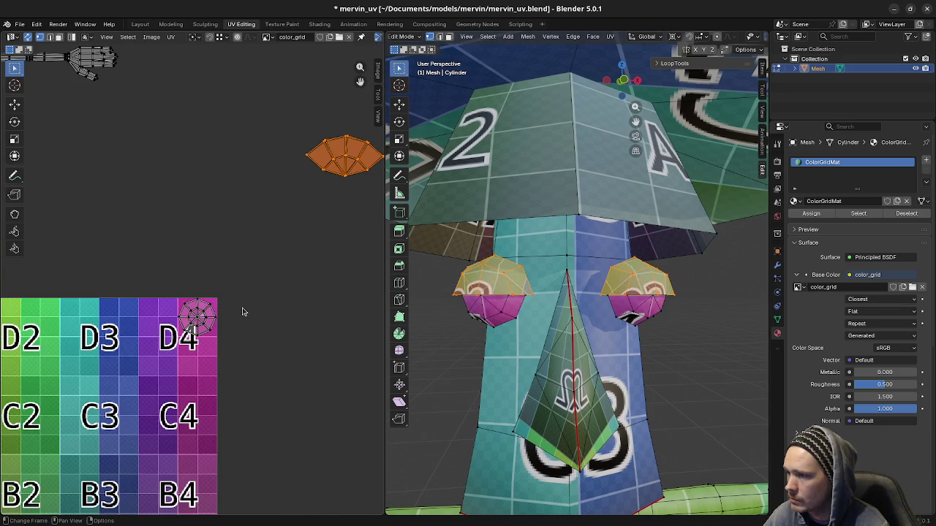
key("g")
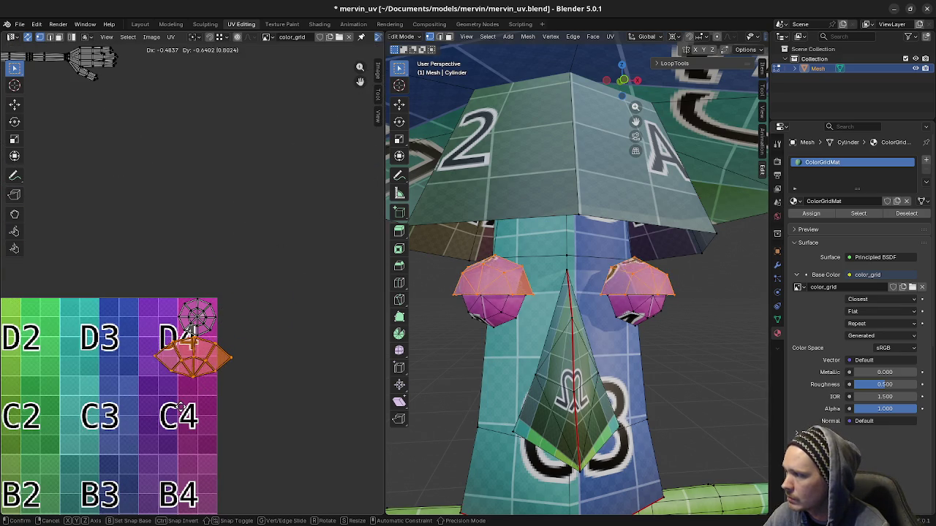
left_click(229, 428)
key("s")
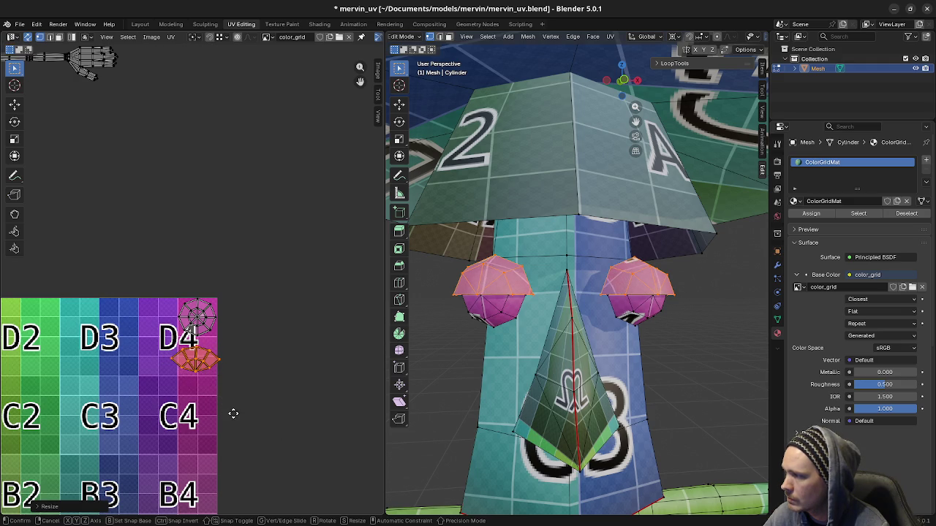
left_click(232, 410)
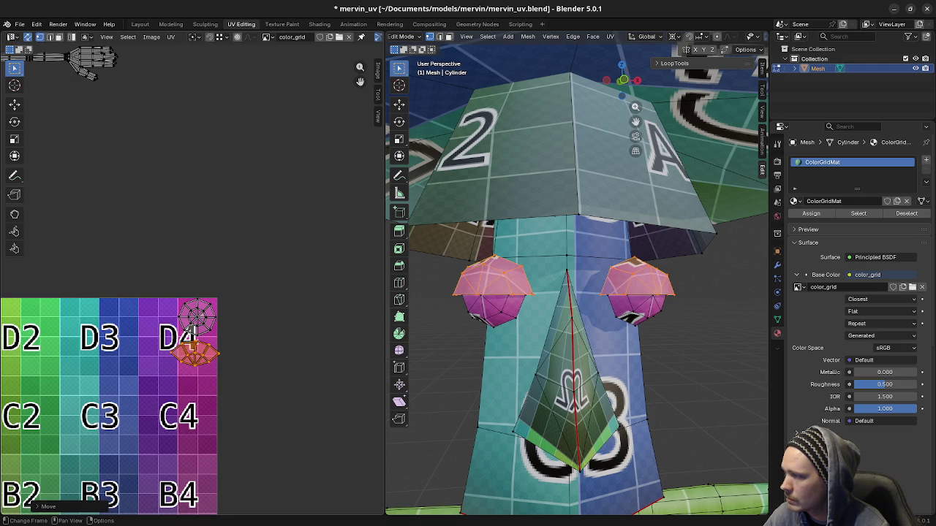
- Shrink the eye-cap island and drop it inside D4 below the octagon
key("s")
left_click(279, 400)
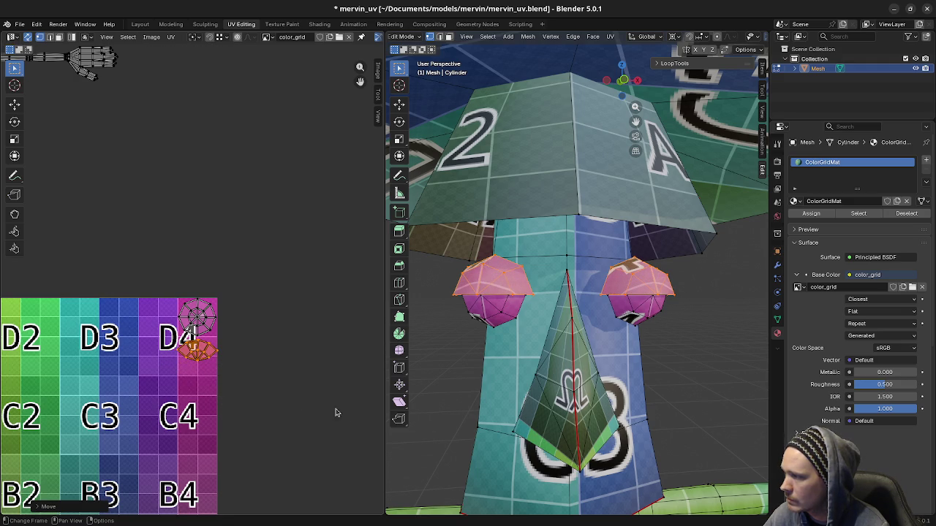
key("s")
left_click(331, 406)
key("g")
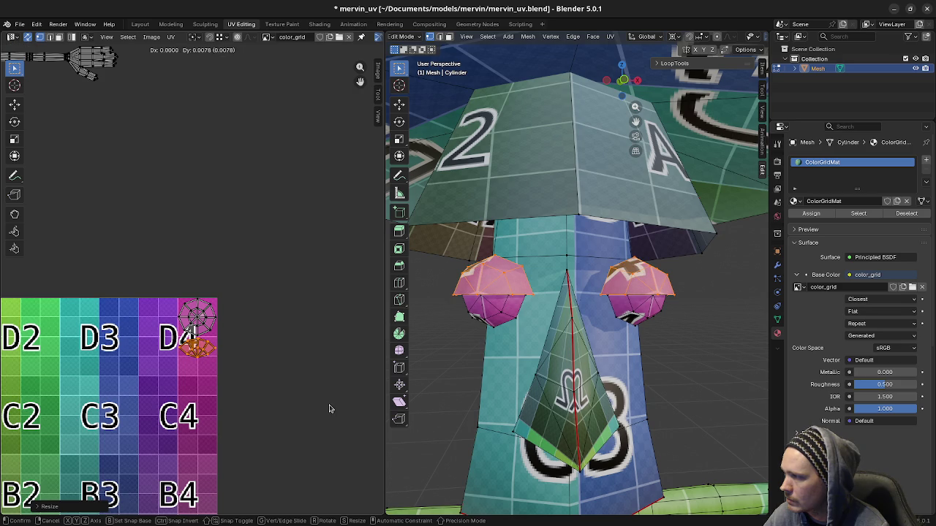
left_click(330, 405)
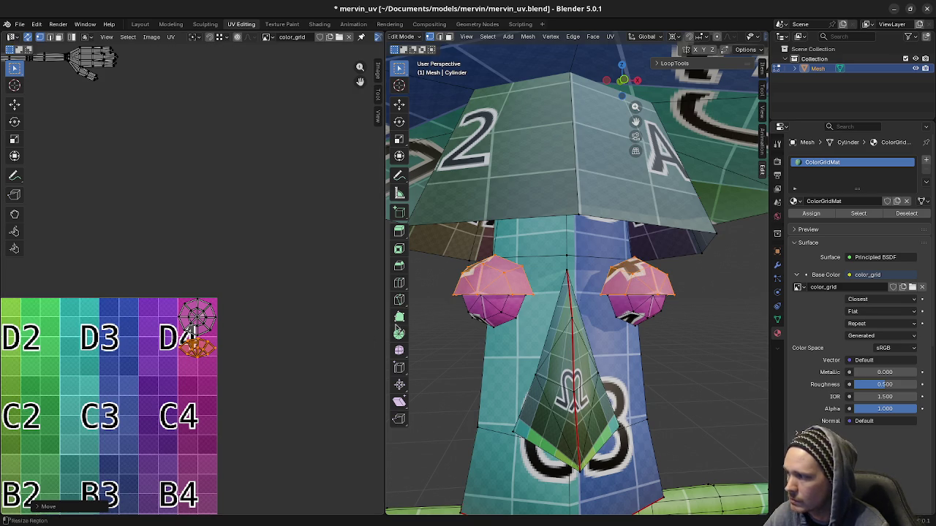
mouse_move(149, 328)
middle_mouse_down()
mouse_move(212, 330)
mouse_move(218, 314)
middle_mouse_up()
scroll(267, 331, "down", 3)
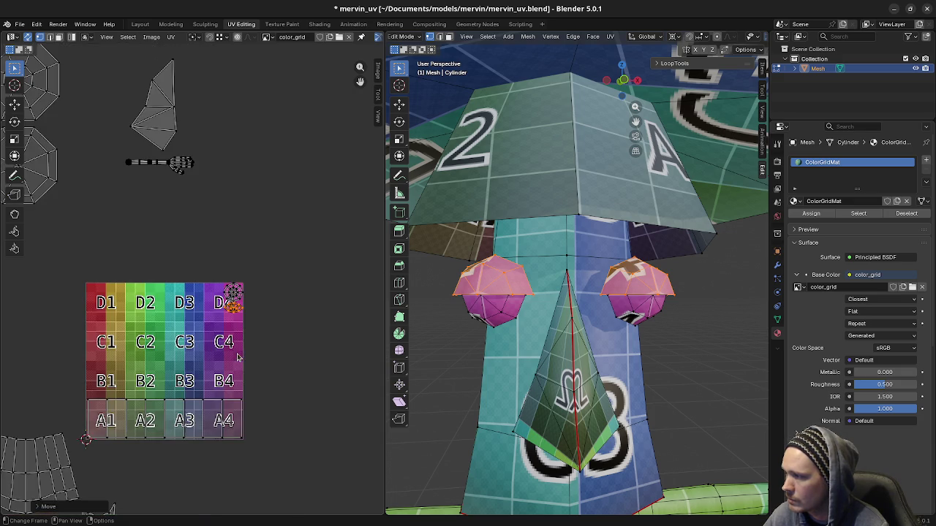
- Rotate the arm UV strip 90° upright and place it right of the grid
middle_click_drag(168, 259, 227, 312)
left_click_drag(183, 207, 296, 231)
key("r")
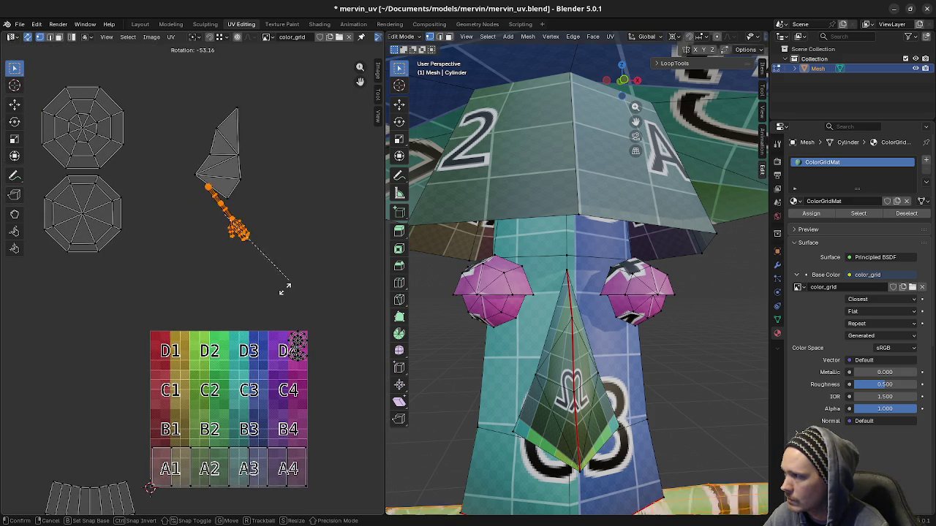
left_click(233, 310)
key("g")
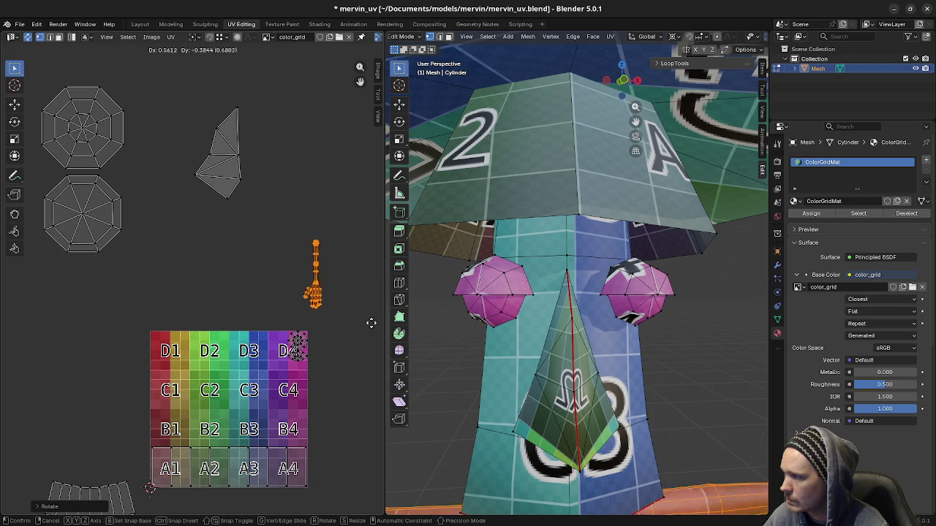
left_click(377, 332)
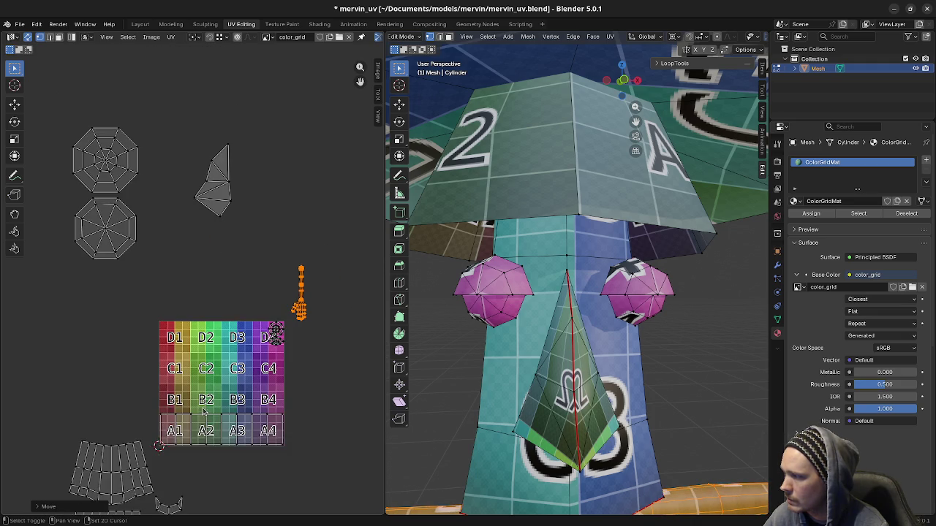
- Box-select the eye islands, the nose triangle and both octagon hat-cap islands
scroll(210, 344, "down", 2)
scroll(214, 307, "down", 5, "shift")
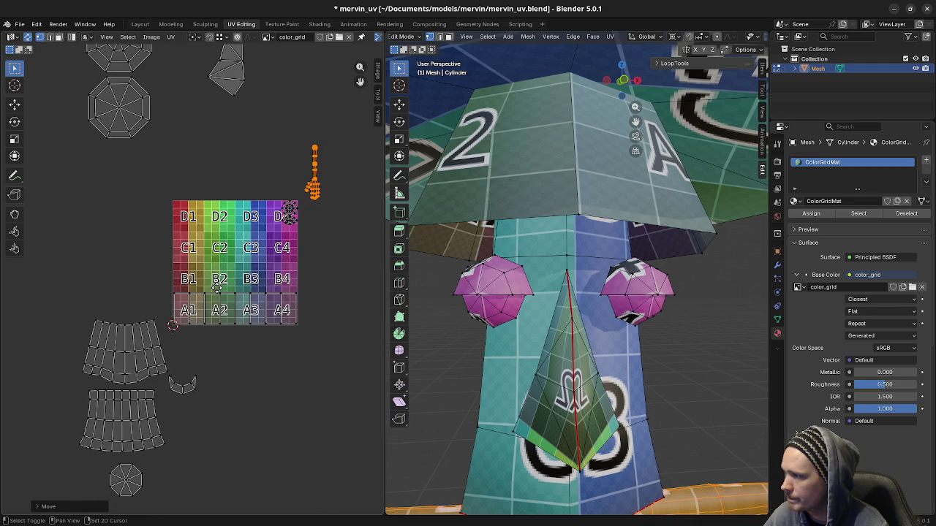
middle_click_drag(216, 288, 211, 291)
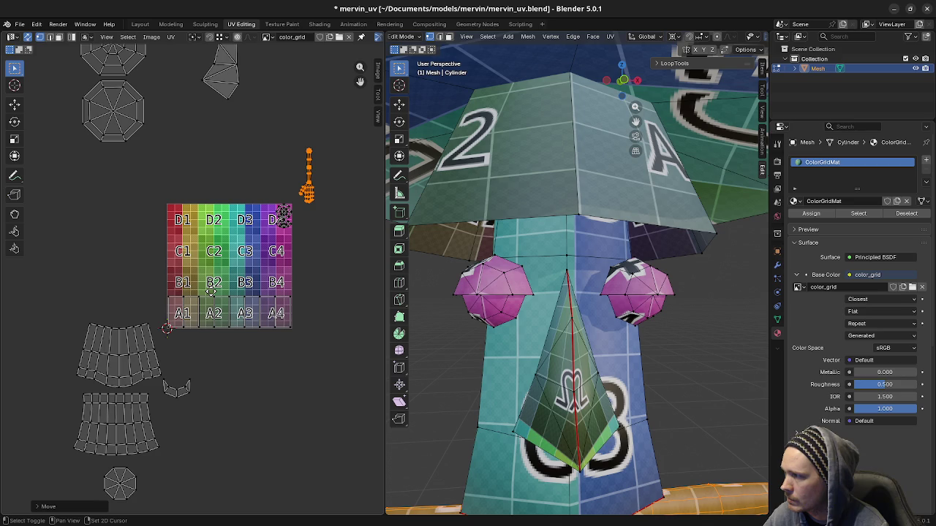
left_click_drag(271, 134, 336, 242)
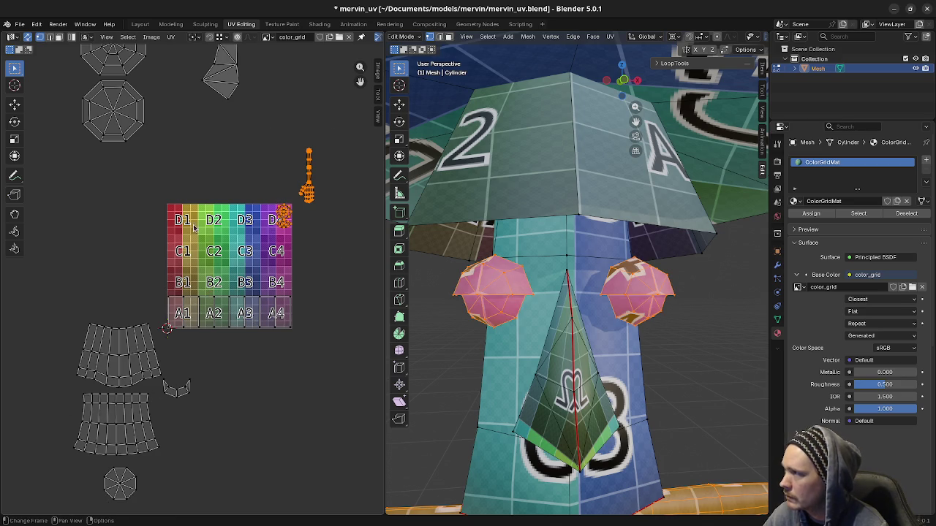
scroll(184, 234, "up", 5, "shift")
left_click_drag(192, 77, 258, 190)
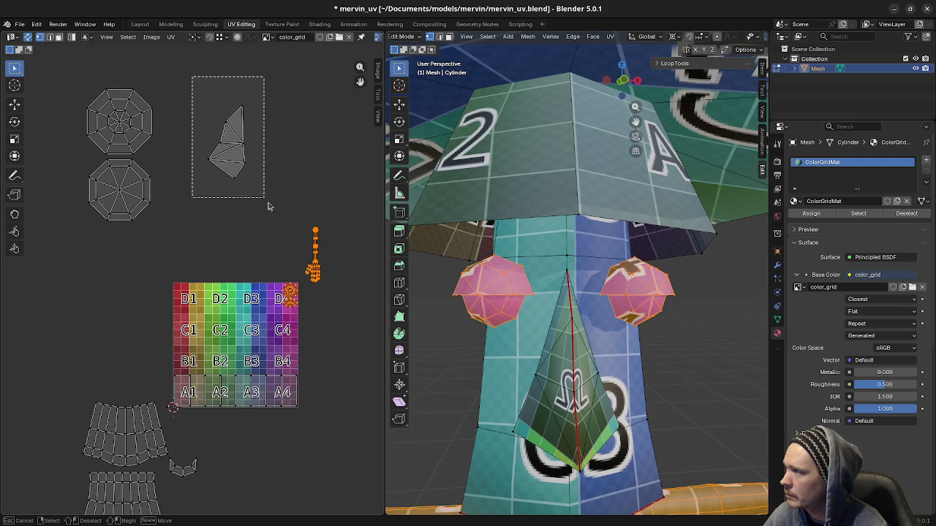
left_click_drag(65, 75, 174, 238)
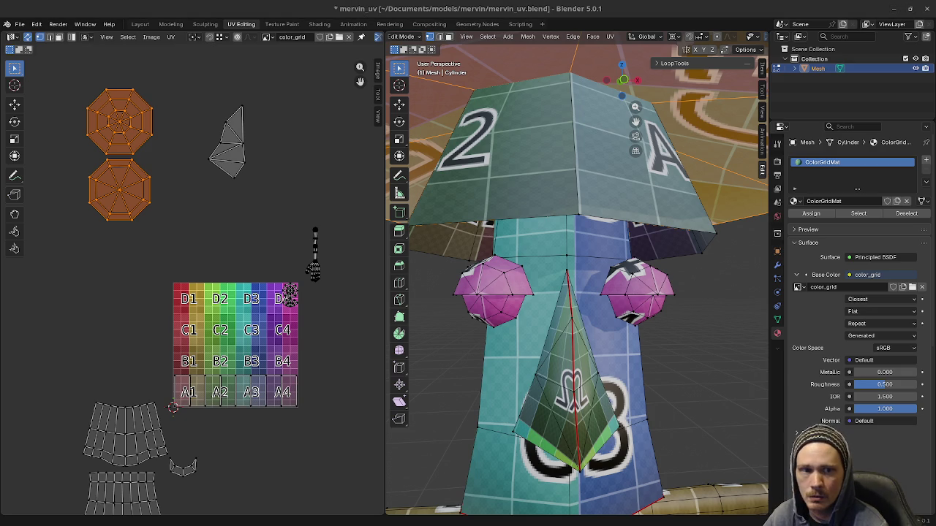
scroll(560, 284, "up", 1)
scroll(559, 278, "up", 1)
scroll(557, 267, "up", 2)
scroll(556, 256, "up", 2)
scroll(554, 252, "up", 1)
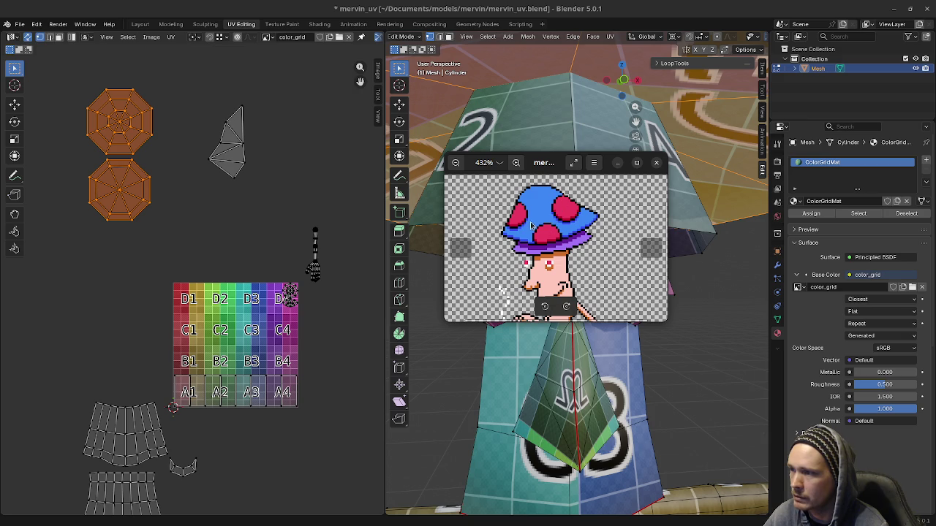
- Zoom and pan over the mushroom sprite's body, then minimize the image viewer
scroll(563, 233, "down", 1)
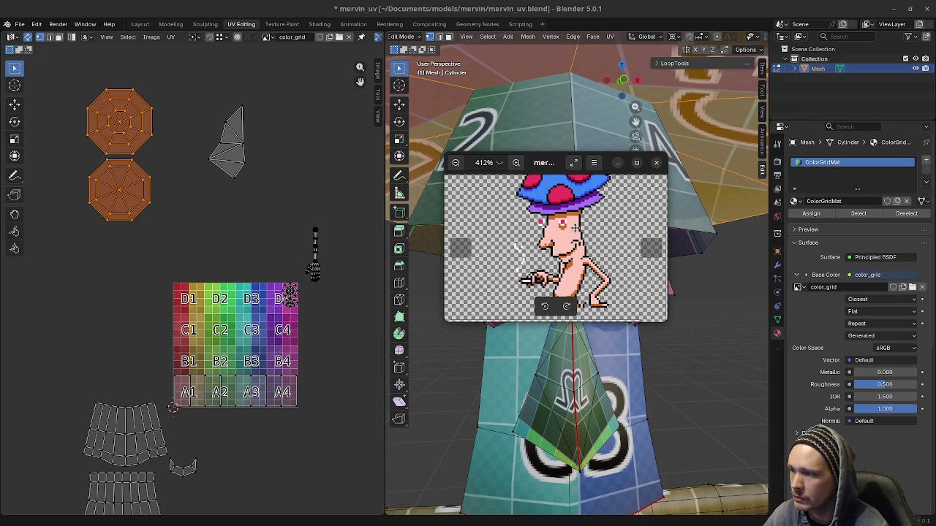
left_click_drag(562, 233, 567, 250)
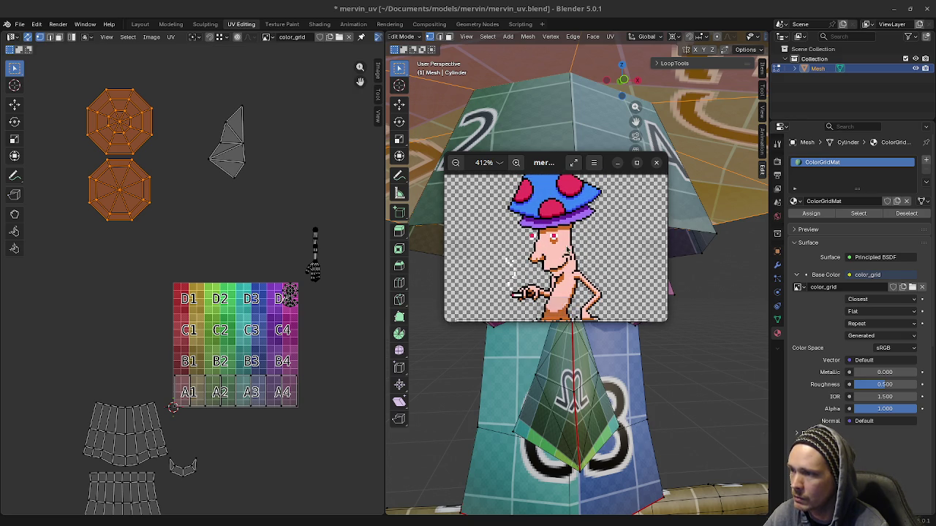
left_click(618, 162)
scroll(534, 310, "down", 4)
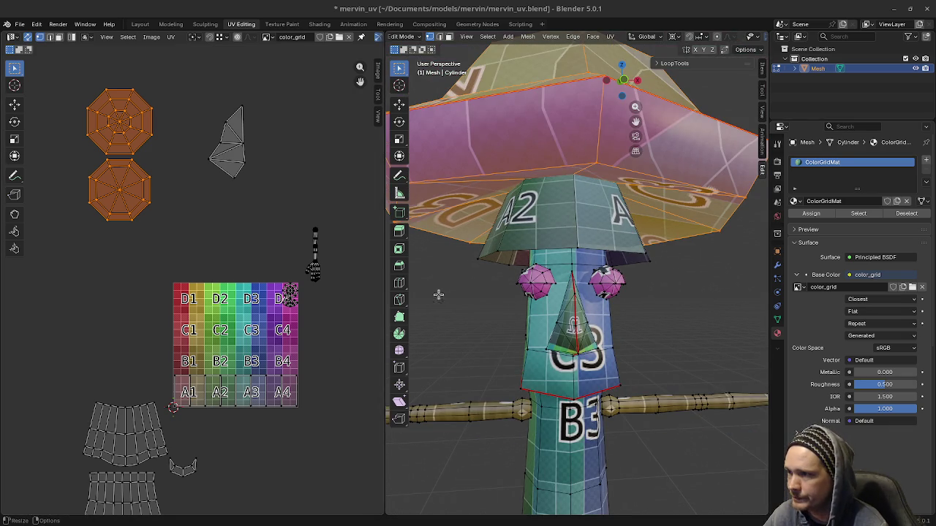
- Select the A1–A4 UV row so the hat crown shows the A2 label
scroll(537, 227, "up", 4)
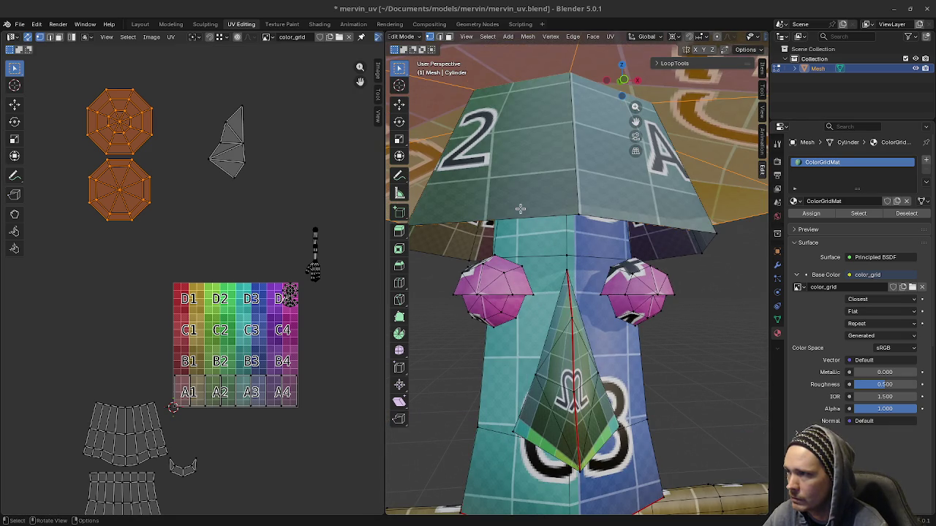
scroll(520, 209, "down", 2)
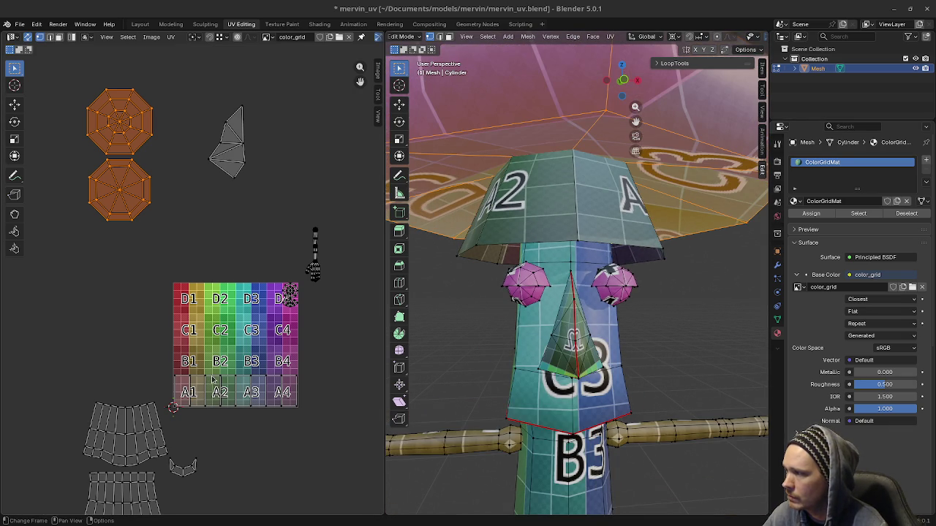
scroll(212, 380, "down", 2)
middle_click_drag(212, 380, 250, 331)
left_click_drag(208, 313, 330, 354)
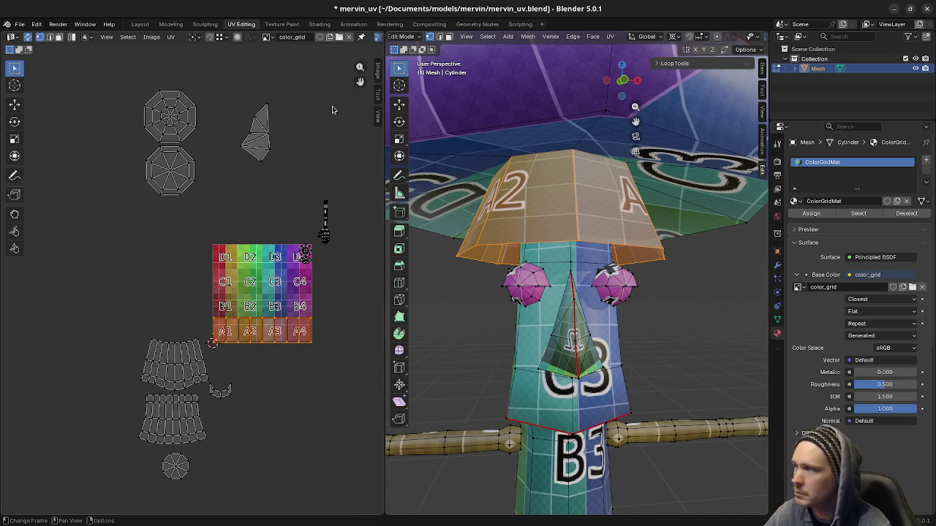
- Move the top octagon cap island over cells C1, C2, D1 and D2
key("a")
key("alt+a")
key("l")
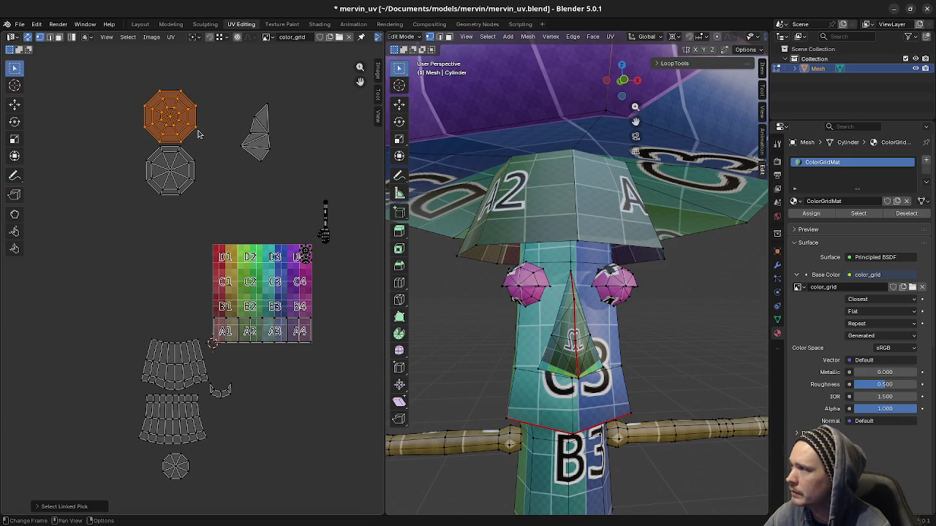
key("g")
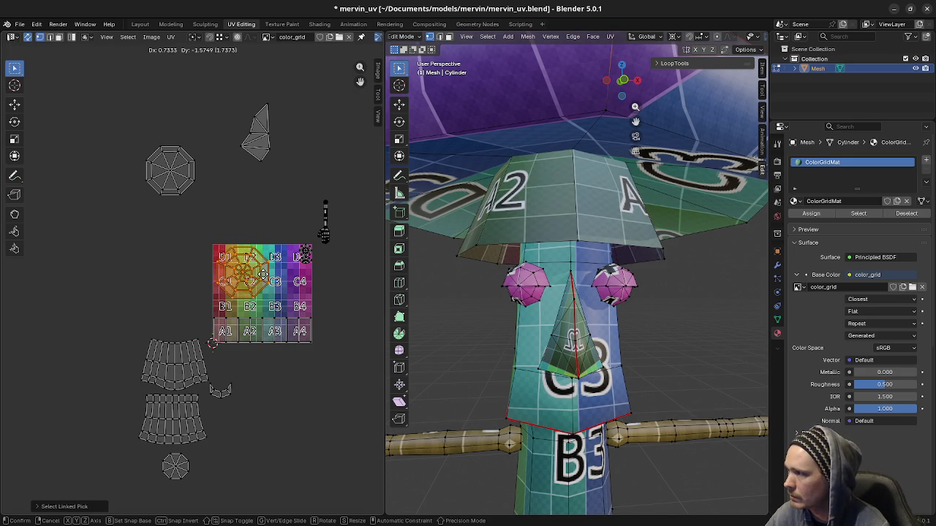
left_click(261, 272)
scroll(238, 276, "up", 3)
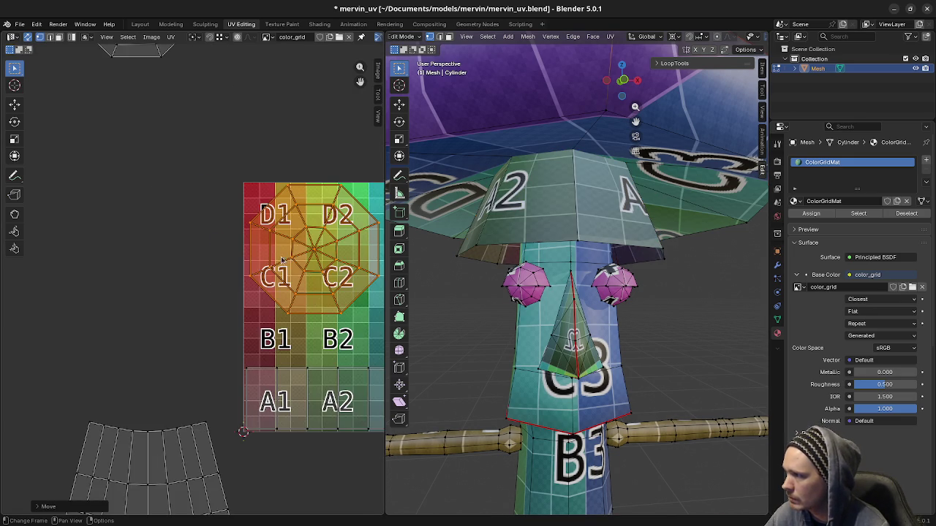
key("g")
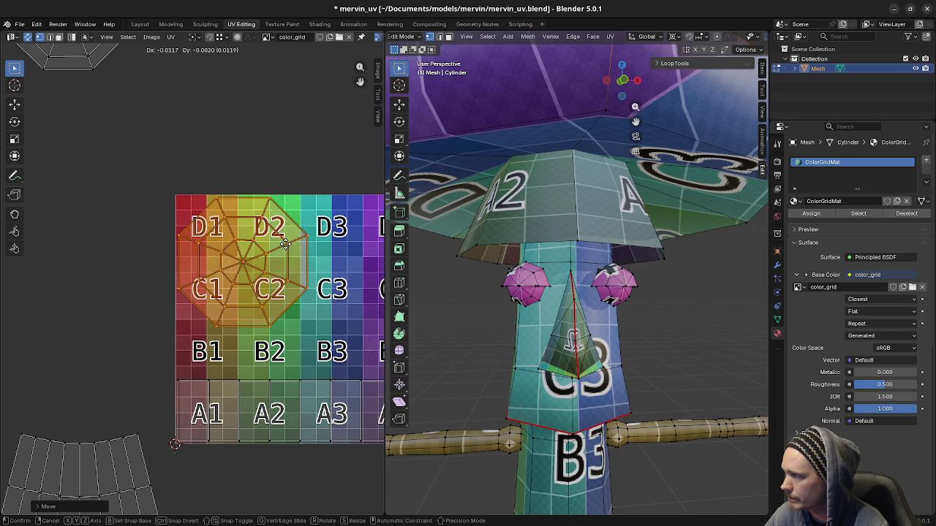
left_click(281, 244)
mouse_move(512, 233)
middle_mouse_down()
mouse_move(541, 135)
mouse_move(505, 235)
mouse_move(519, 336)
middle_mouse_up()
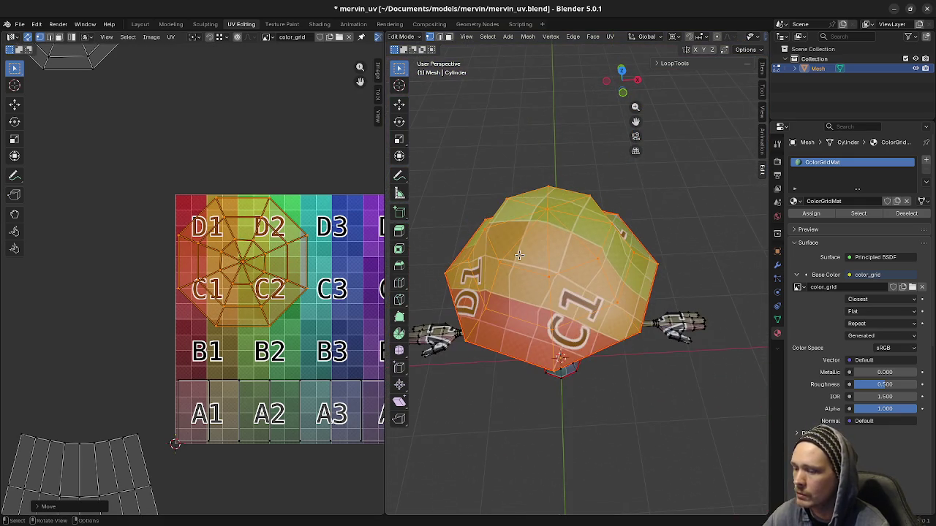
key("KP_7")
- Rotate the cap island so its grid labels sit upright on the hat top
key("r")
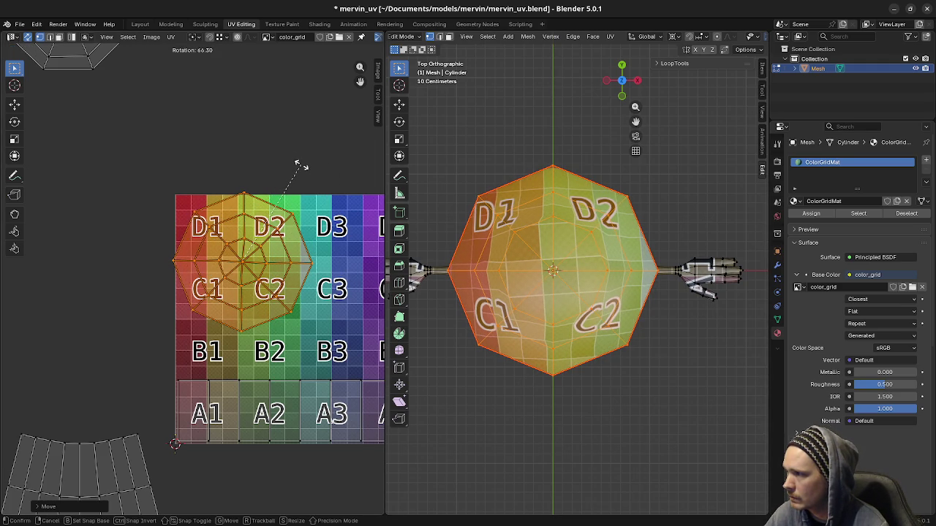
right_click(300, 166)
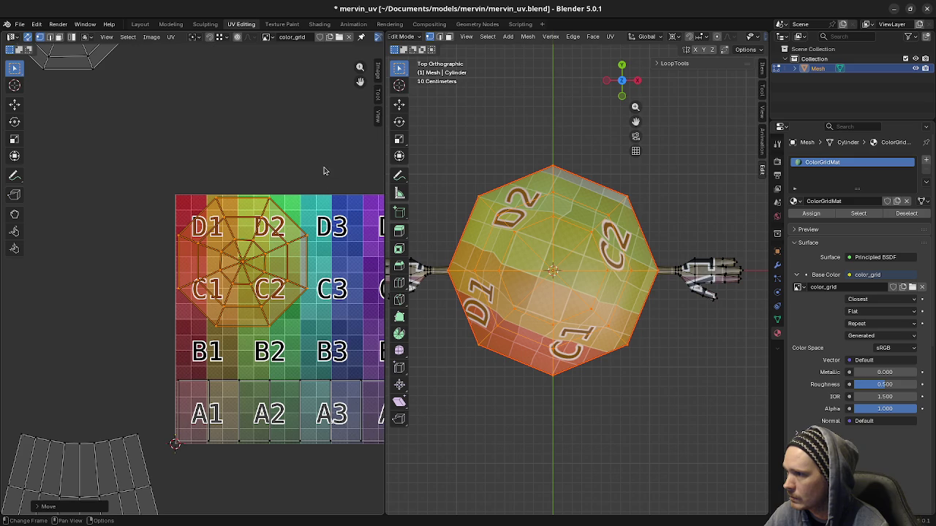
key("r")
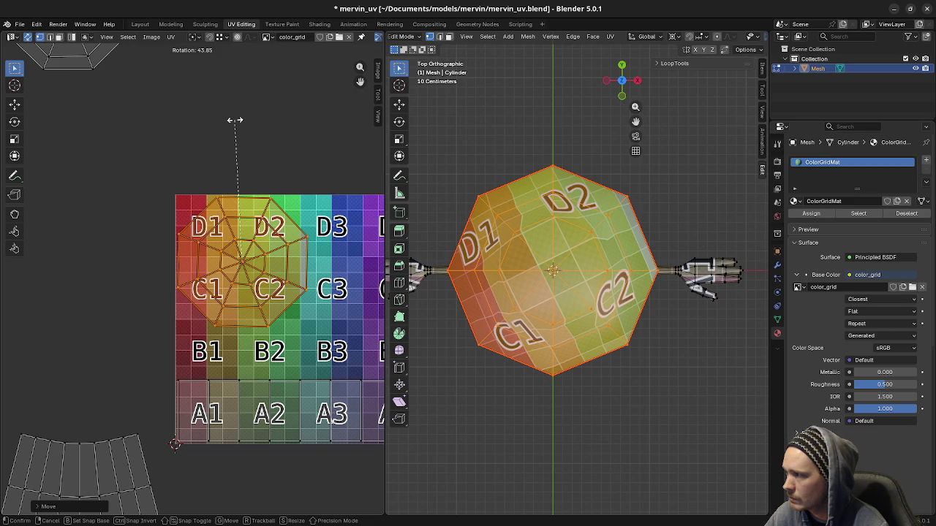
left_click(234, 120)
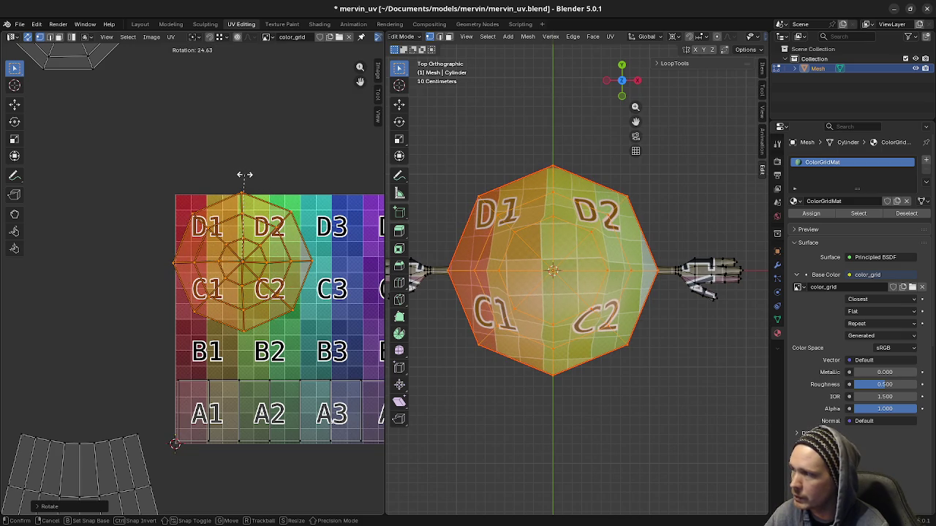
left_click(245, 175)
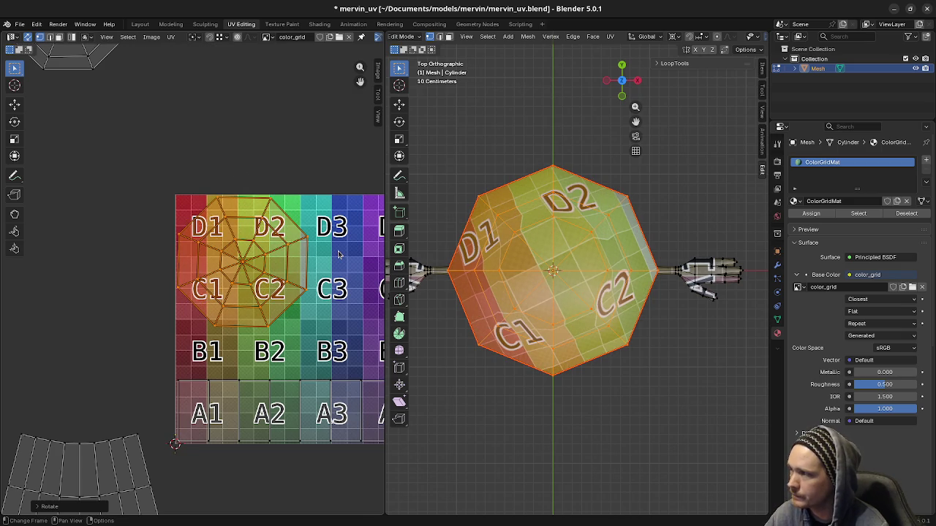
scroll(230, 208, "down", 1)
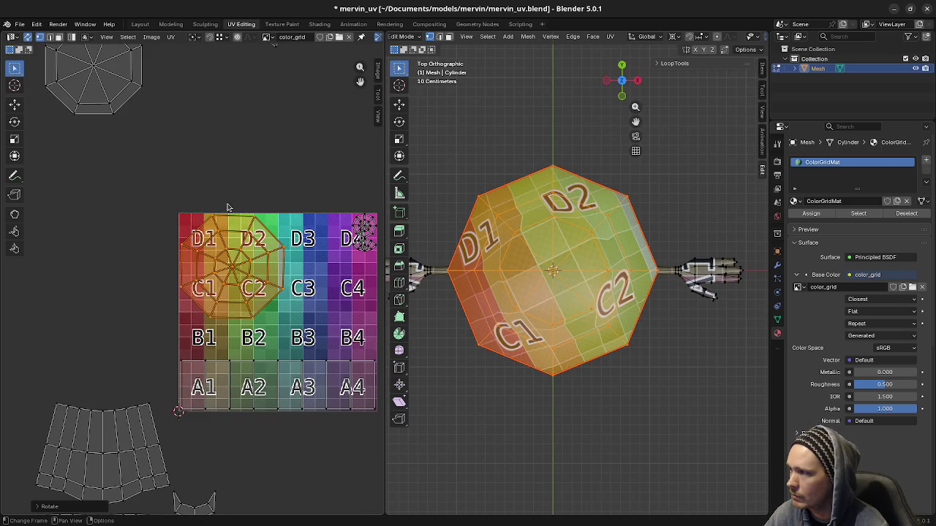
- Move the small island sitting on D4 off the grid beside the image
scroll(131, 161, "up", 2, "shift")
key("a")
key("alt+a")
key("l")
middle_click_drag(204, 208, 121, 166)
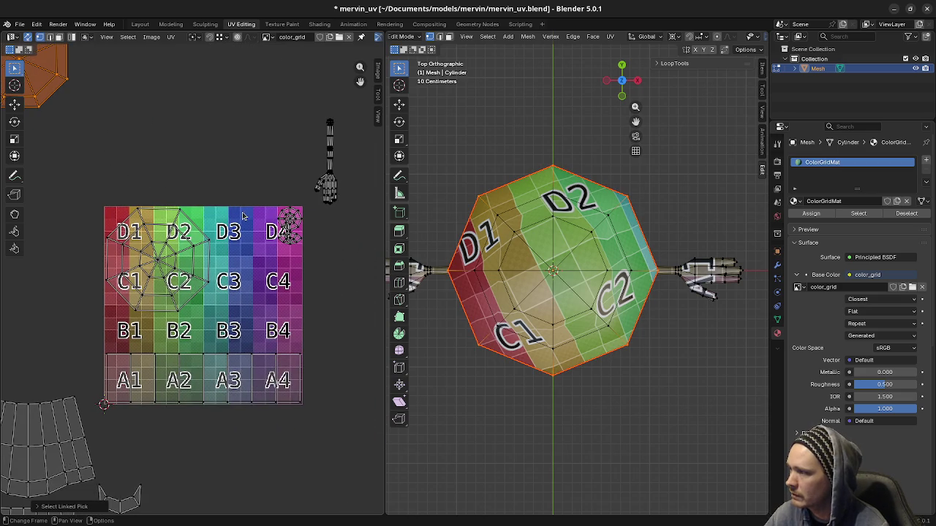
scroll(232, 194, "down", 1)
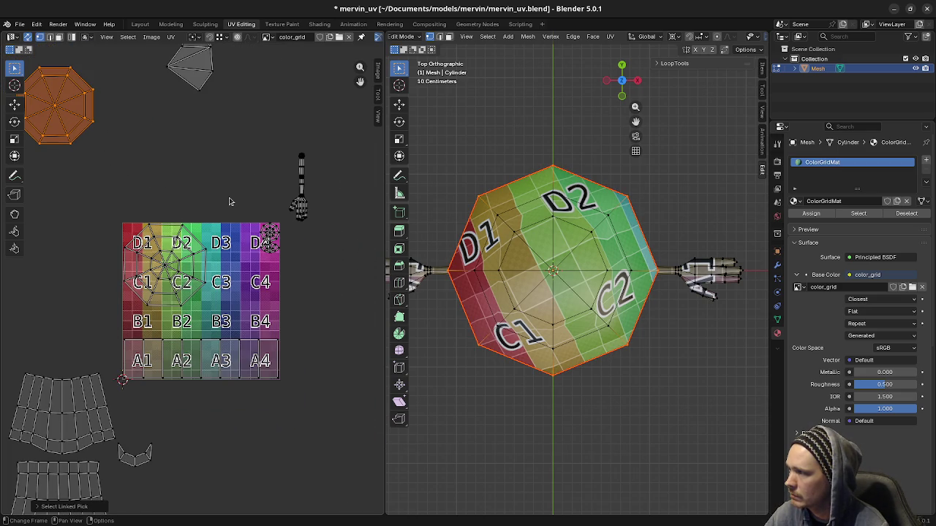
left_click(269, 238)
key("g")
left_click(304, 254)
- Place the second octagon cap island over C3–D4 and rotate it, viewed from below
left_click(71, 121)
key("l")
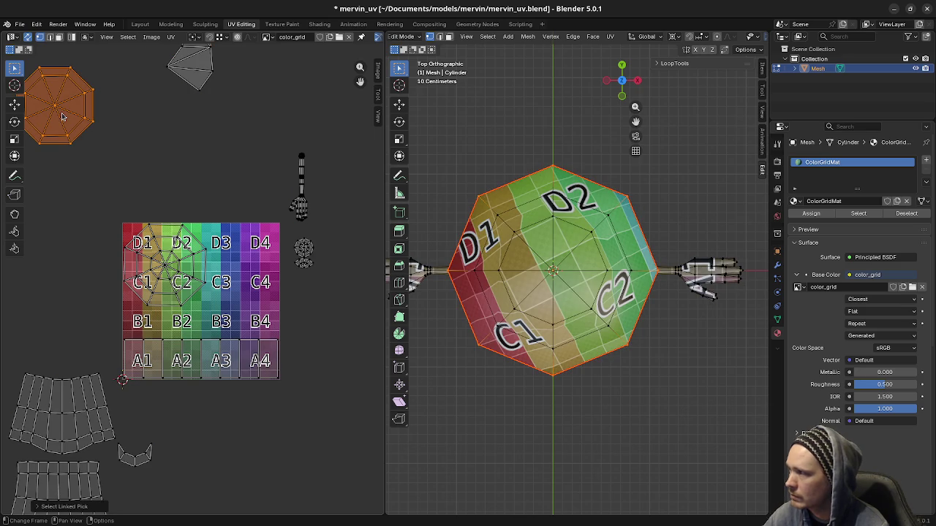
key("g")
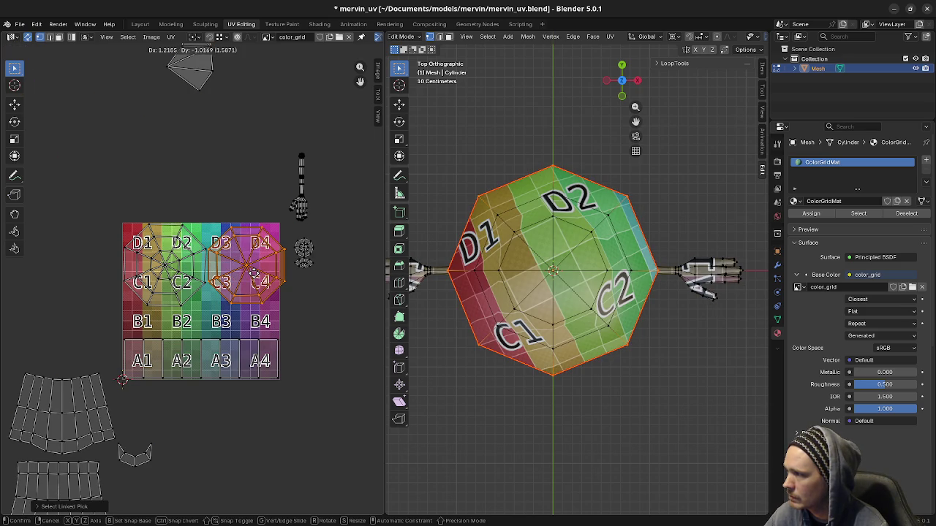
left_click(255, 274)
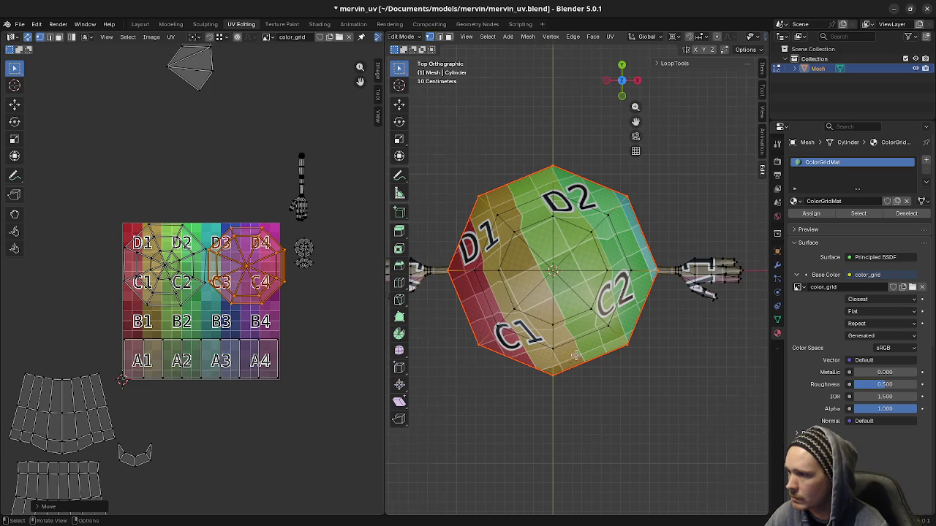
middle_click_drag(555, 307, 545, 184)
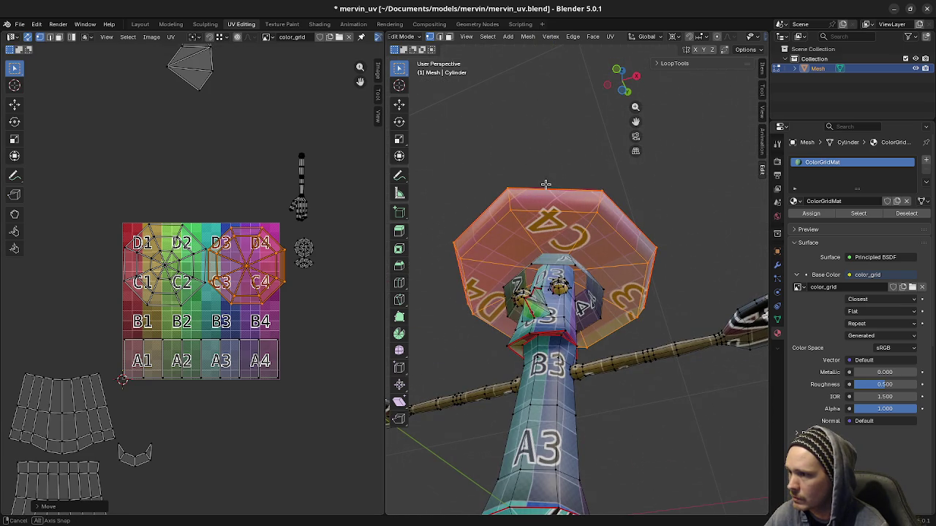
scroll(574, 230, "up", 3)
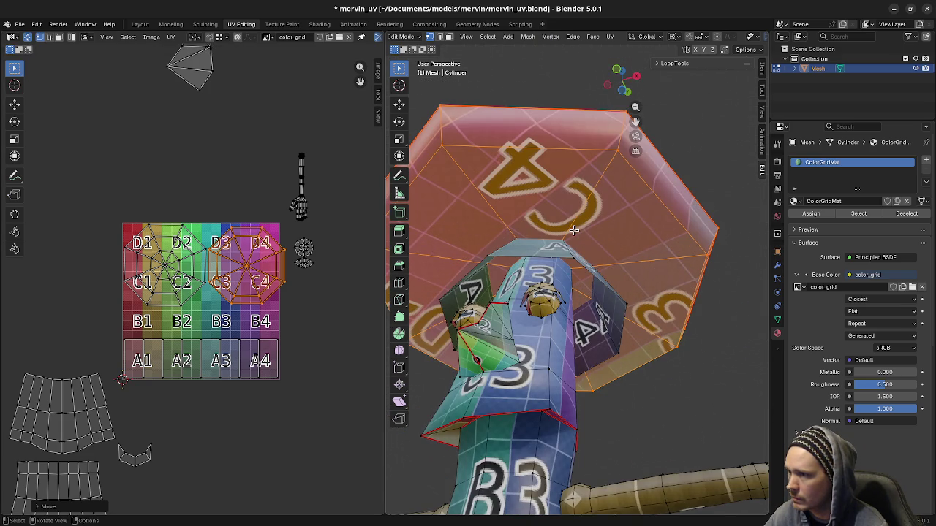
middle_click_drag(574, 230, 578, 168)
scroll(328, 291, "down", 2)
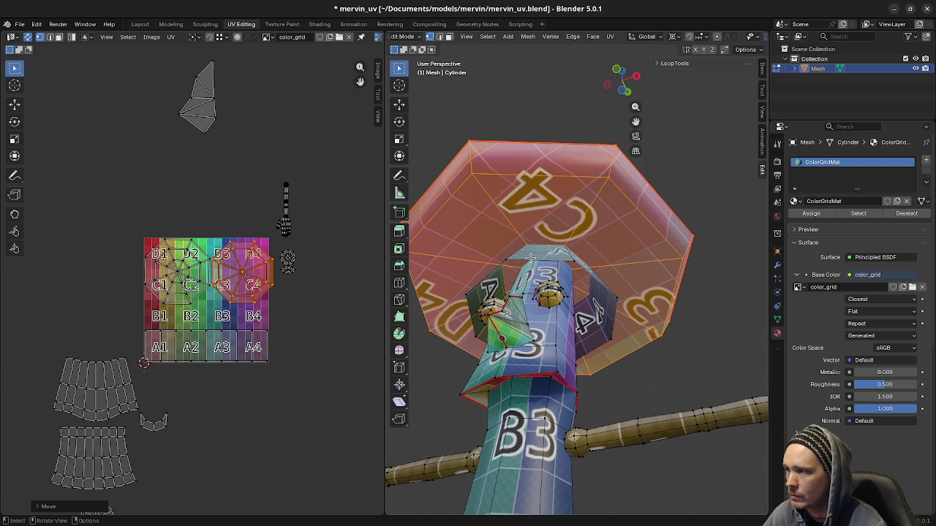
key("ctrl+KP_7")
key("r")
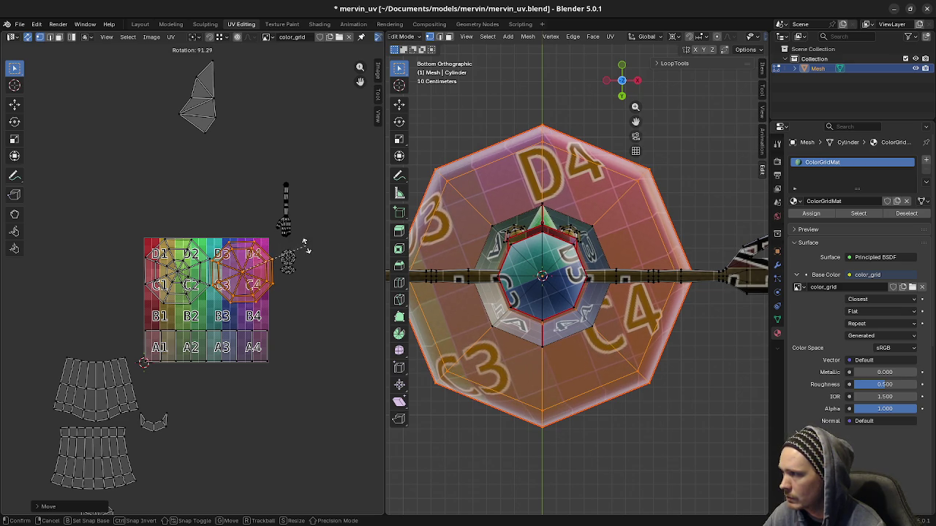
left_click(311, 254)
- Scale both cap islands to fill their four-cell blocks and nudge them vertically
left_click_drag(121, 218, 279, 320)
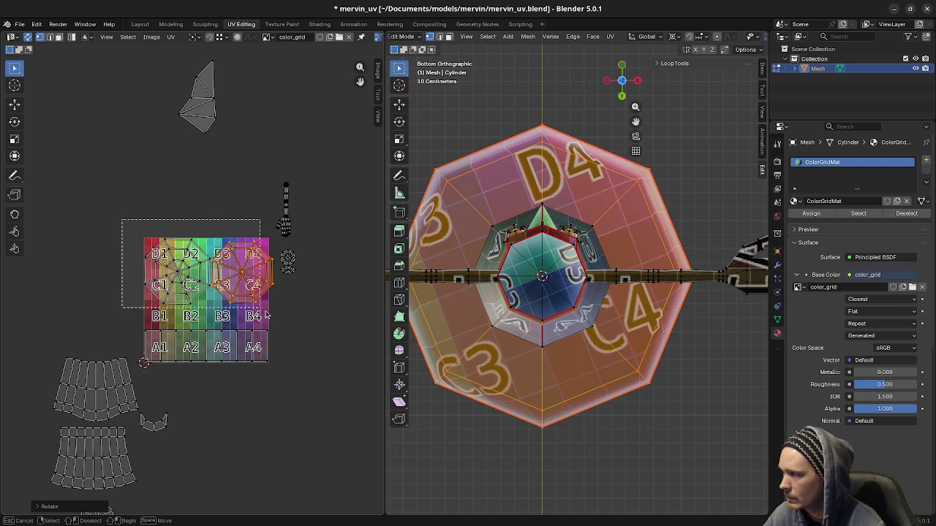
scroll(255, 302, "up", 1)
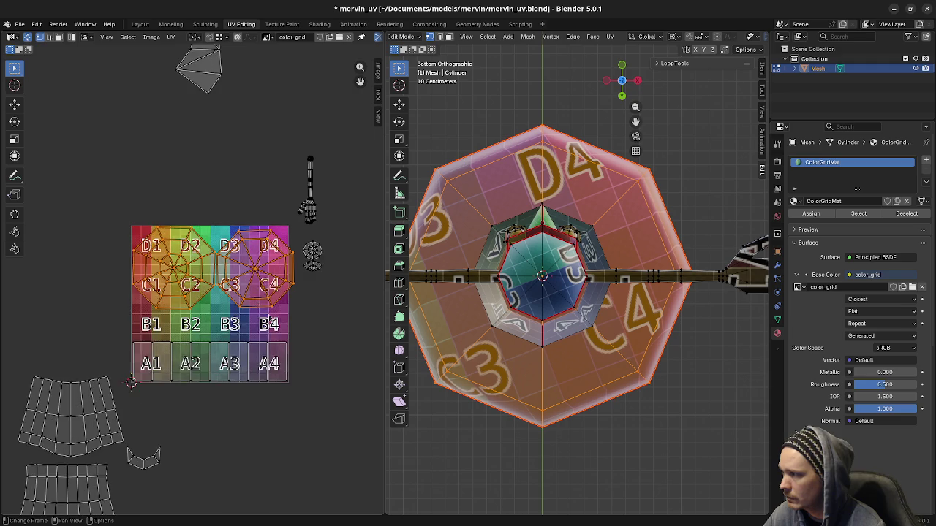
scroll(256, 304, "up", 1)
scroll(253, 315, "up", 1)
scroll(251, 327, "up", 2)
key("s")
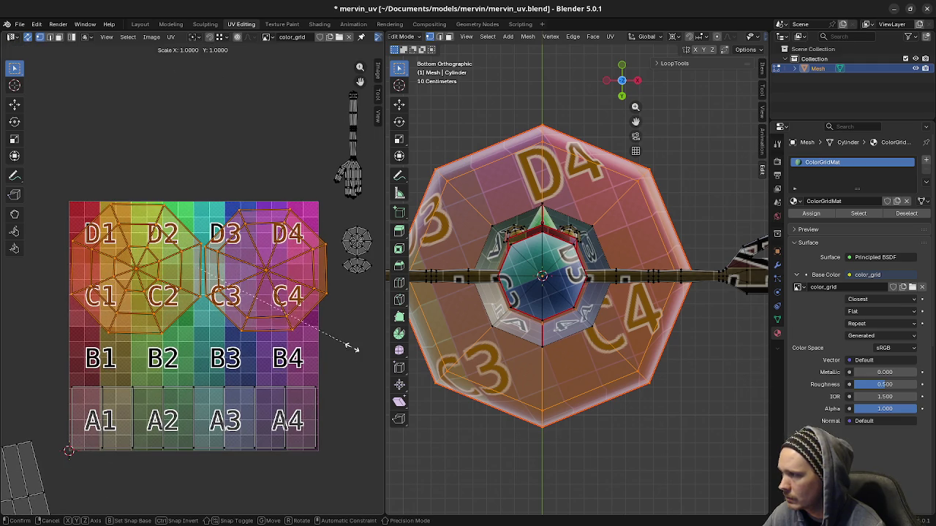
left_click(341, 349)
key("g")
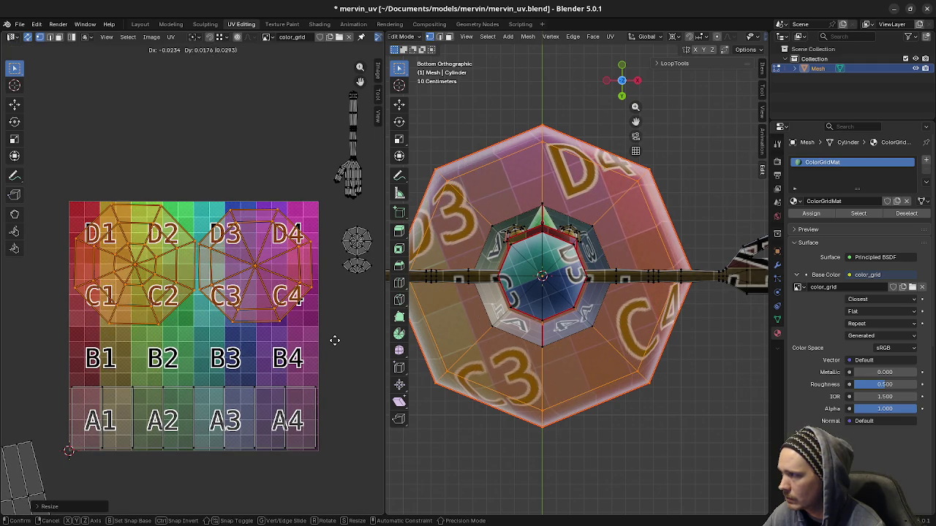
left_click(334, 340)
key("s")
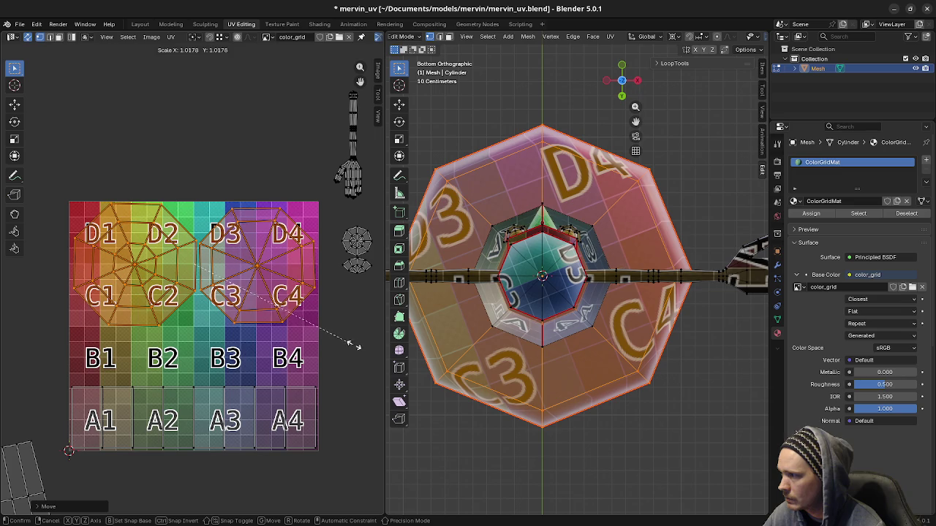
left_click(358, 349)
key("g")
key("y")
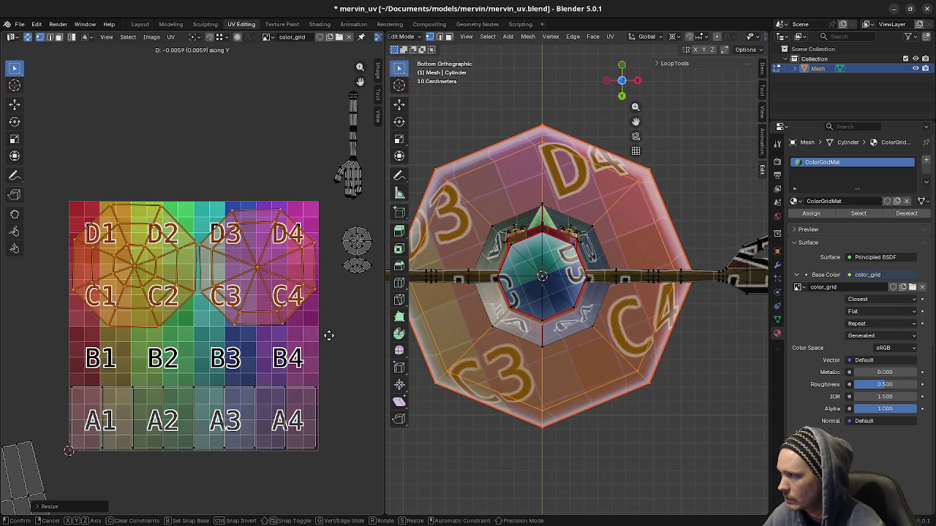
left_click(328, 340)
- Give the C3–D4 cap island a slight rotation
key("a")
double_click(259, 274)
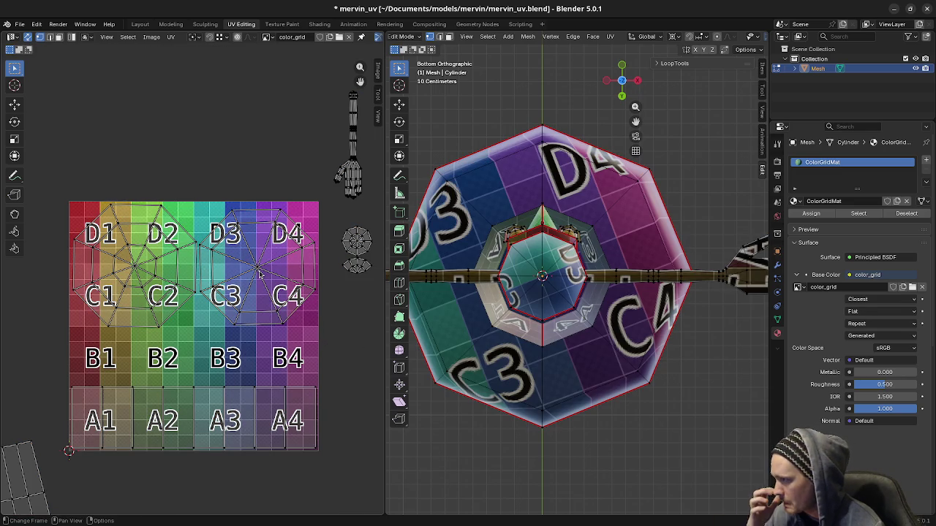
key("r")
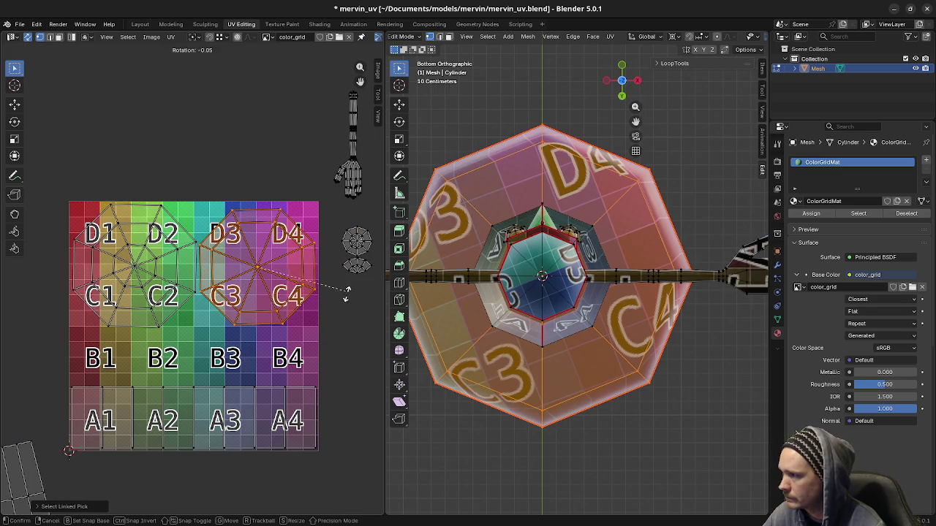
left_click(333, 349)
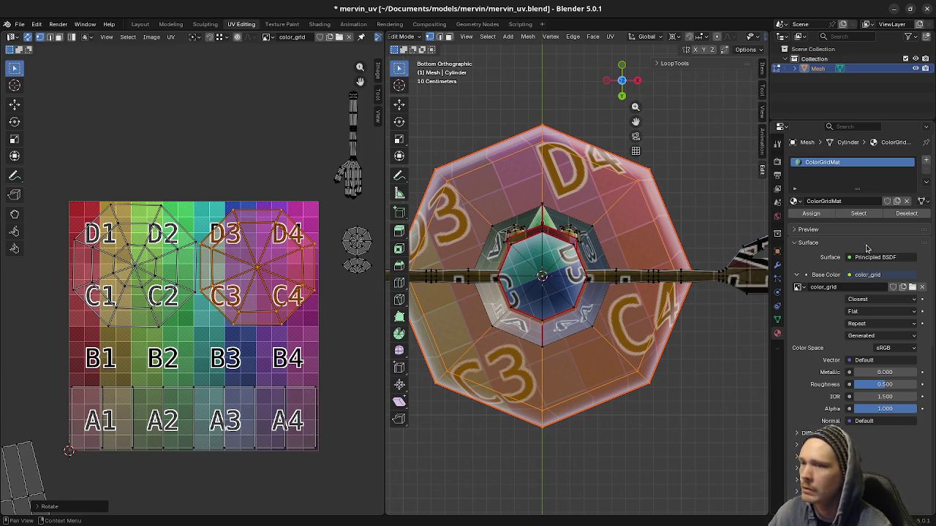
left_click(778, 144)
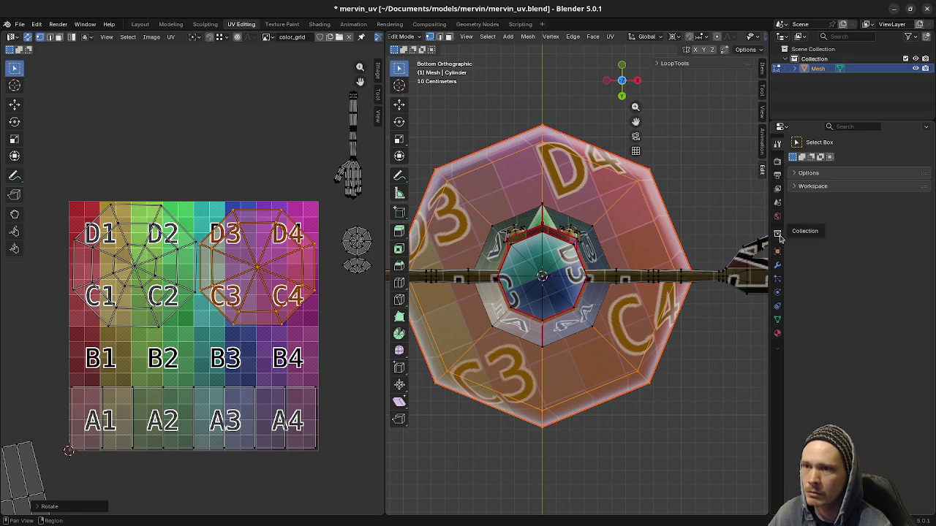
left_click(778, 160)
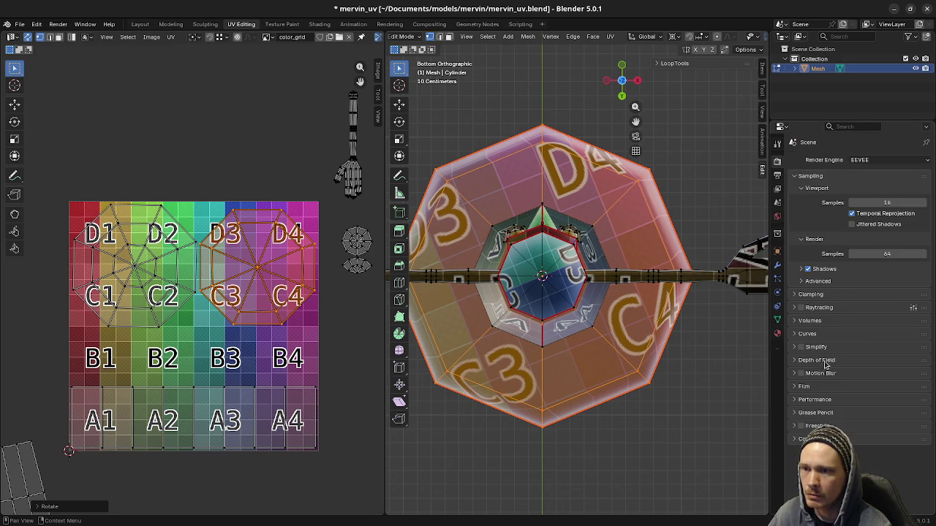
left_click(777, 176)
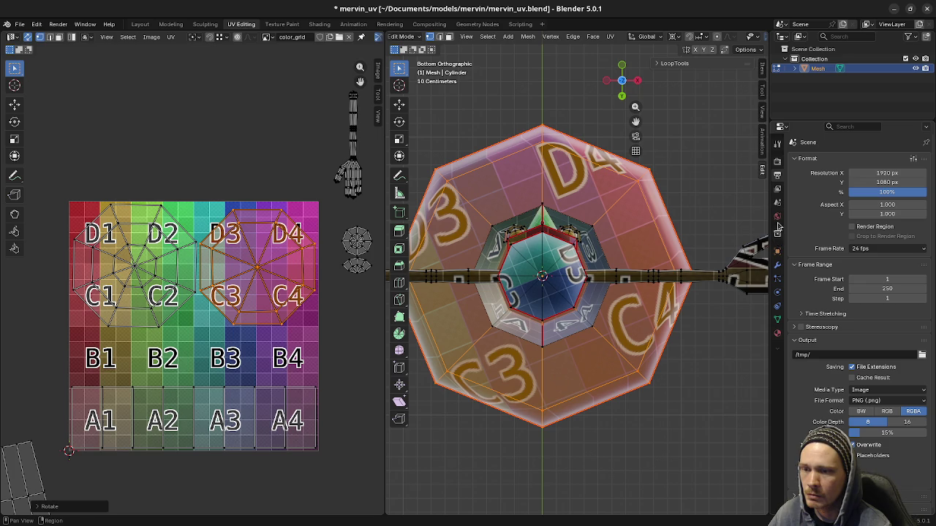
left_click(778, 333)
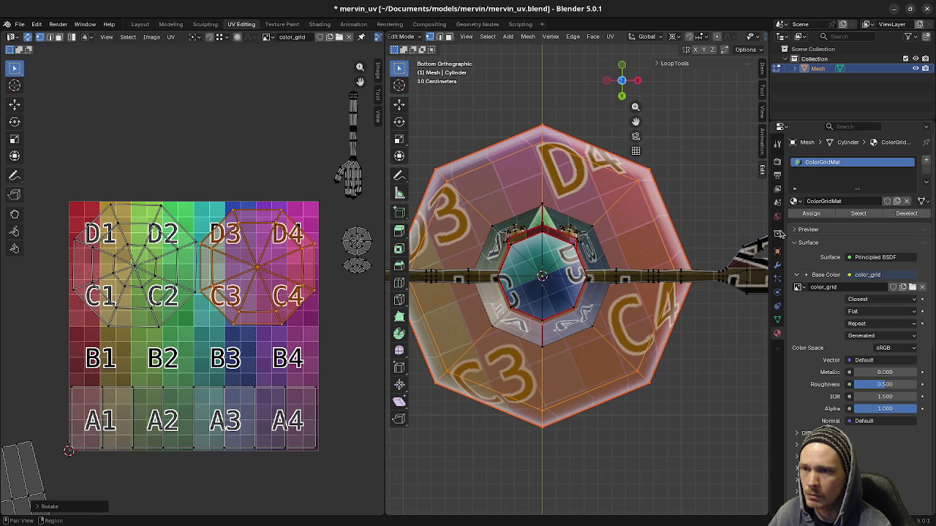
left_click(777, 250)
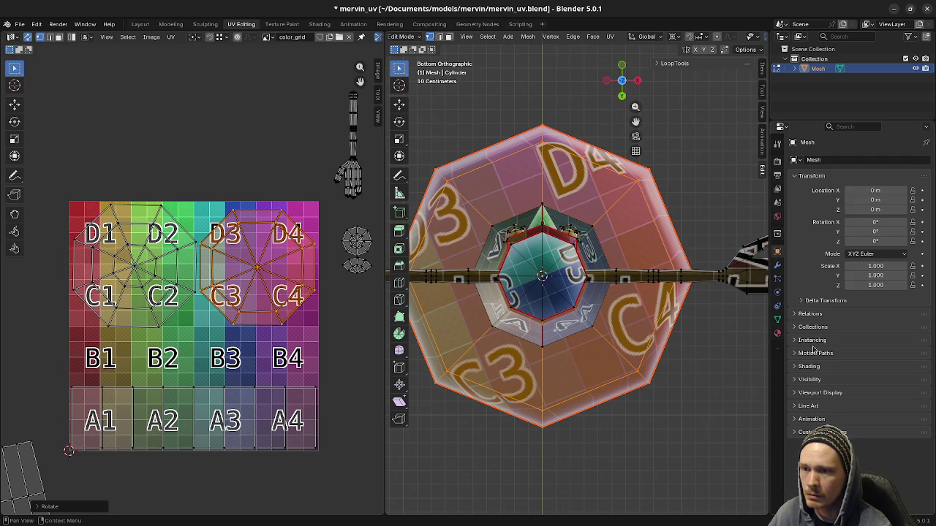
left_click(777, 233)
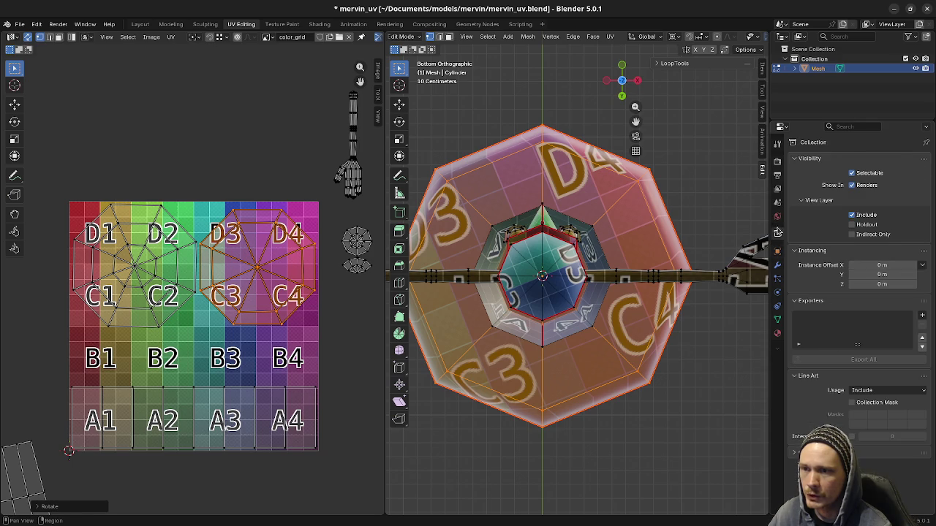
left_click(778, 218)
left_click(779, 203)
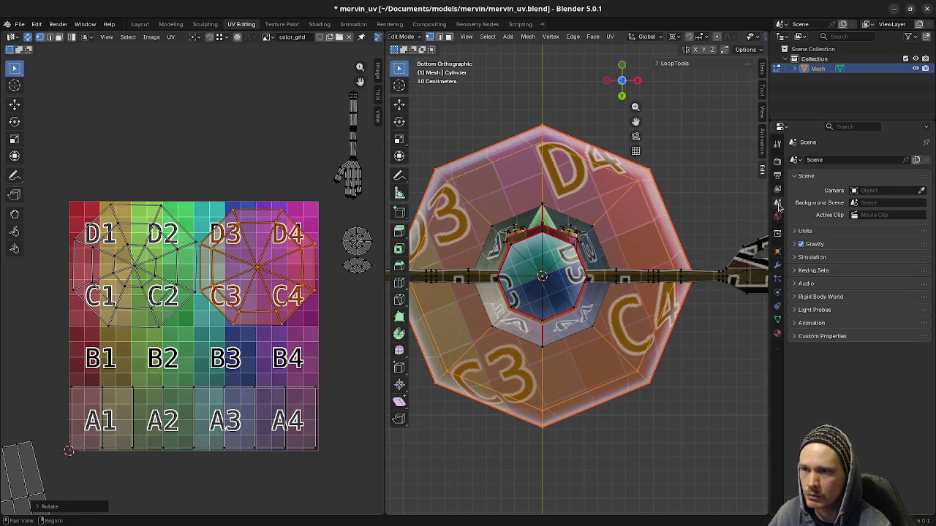
left_click(779, 194)
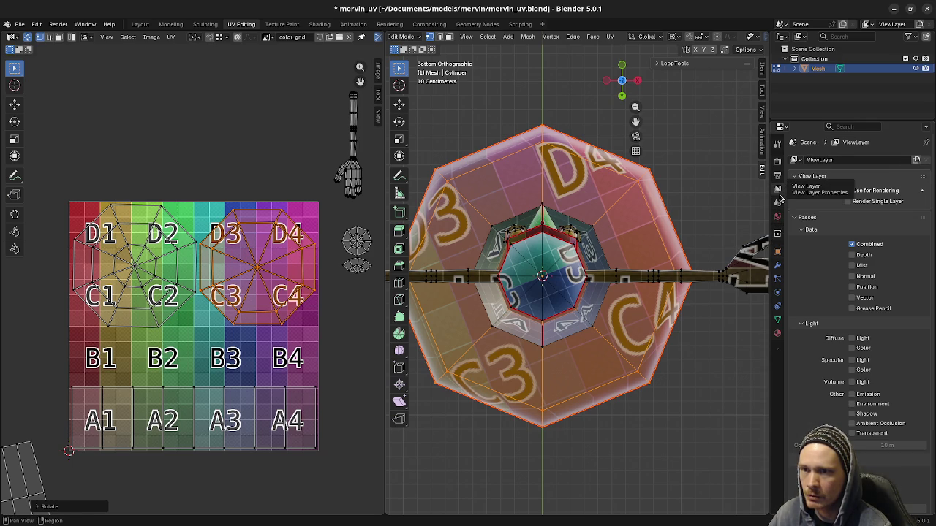
left_click(777, 178)
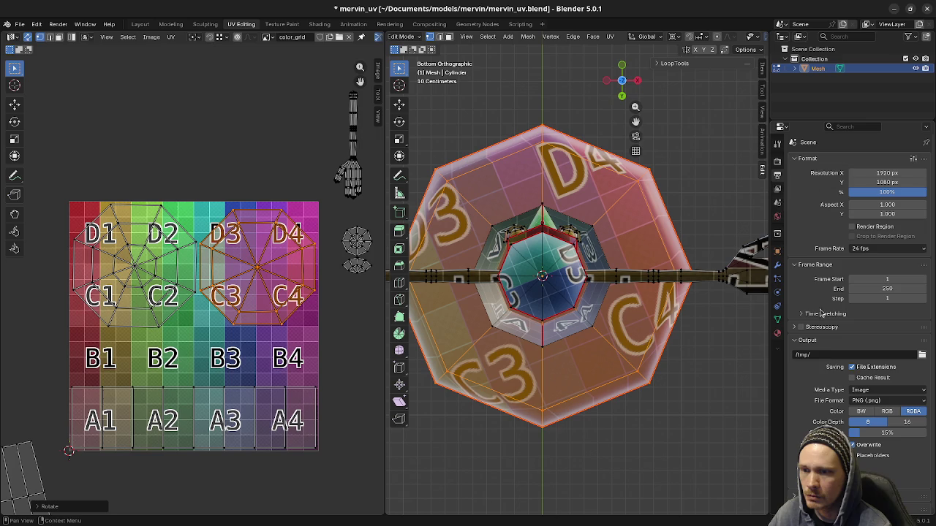
left_click(777, 160)
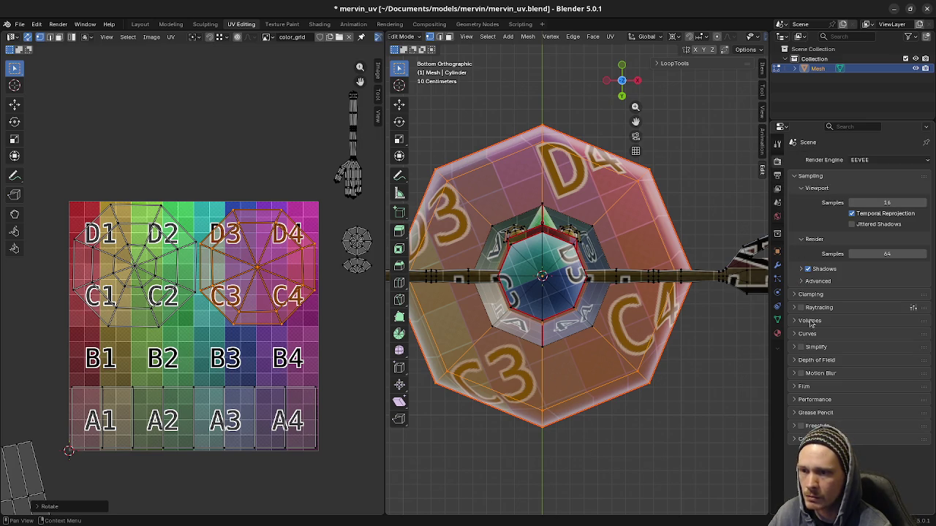
left_click(802, 282)
left_click(802, 282)
left_click(802, 293)
left_click(802, 294)
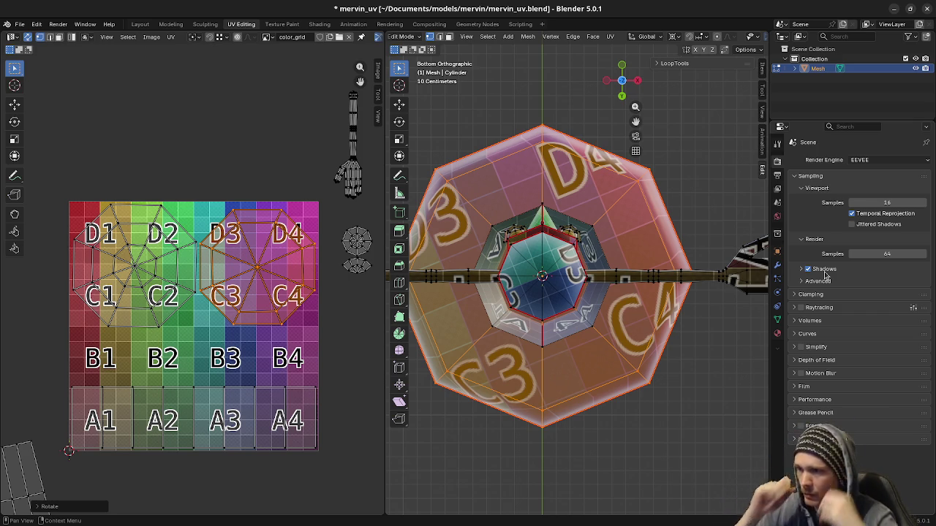
- Select the nose UV island, scale it down and drop it between cells D2 and D3
scroll(542, 265, "down", 1)
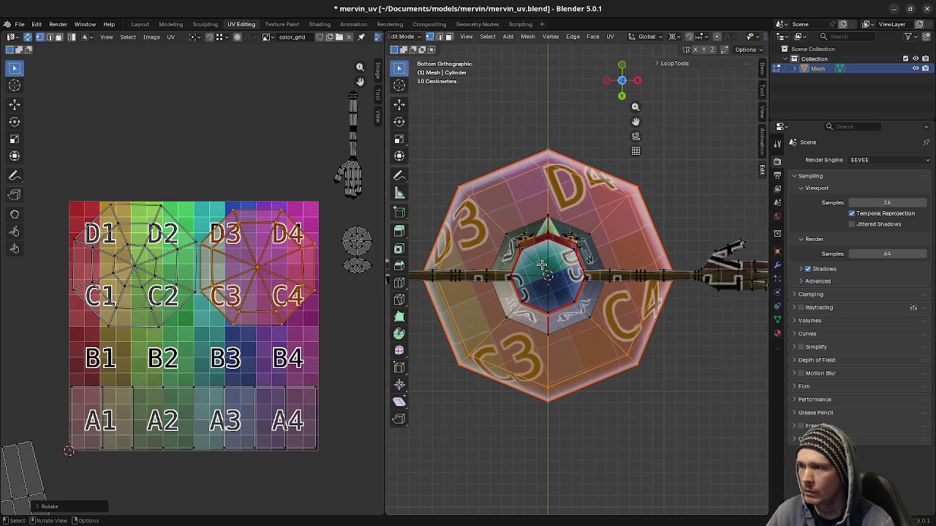
scroll(541, 265, "down", 1)
mouse_move(541, 265)
middle_mouse_down()
mouse_move(570, 294)
mouse_move(578, 364)
middle_mouse_up()
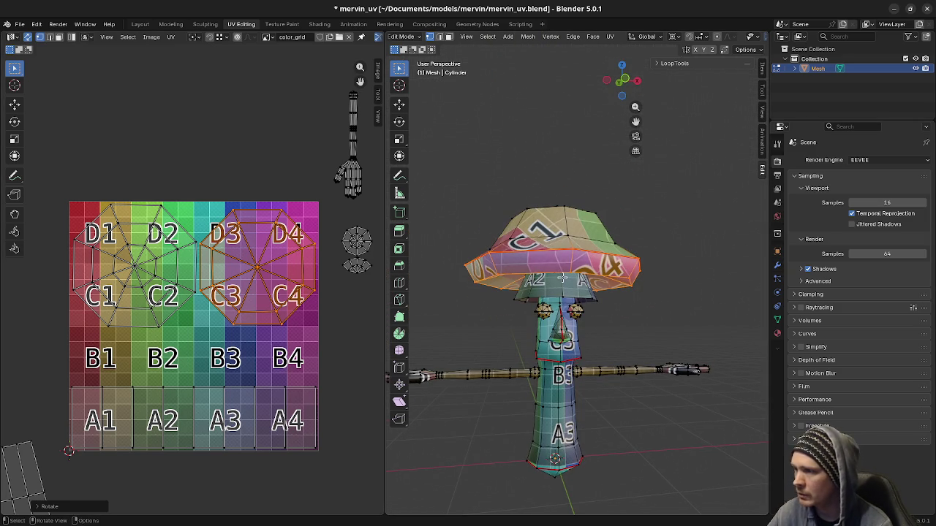
middle_click_drag(562, 278, 648, 302)
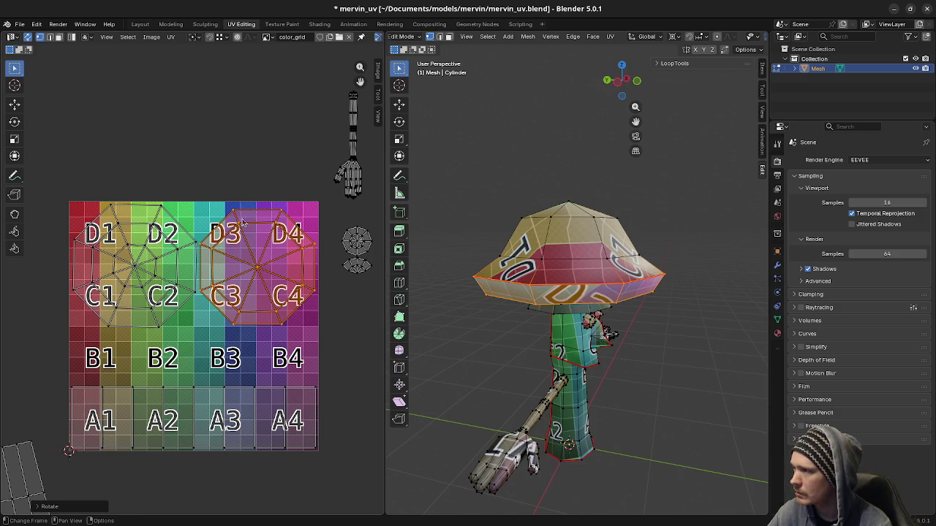
scroll(217, 334, "down", 2)
middle_click_drag(217, 334, 254, 318)
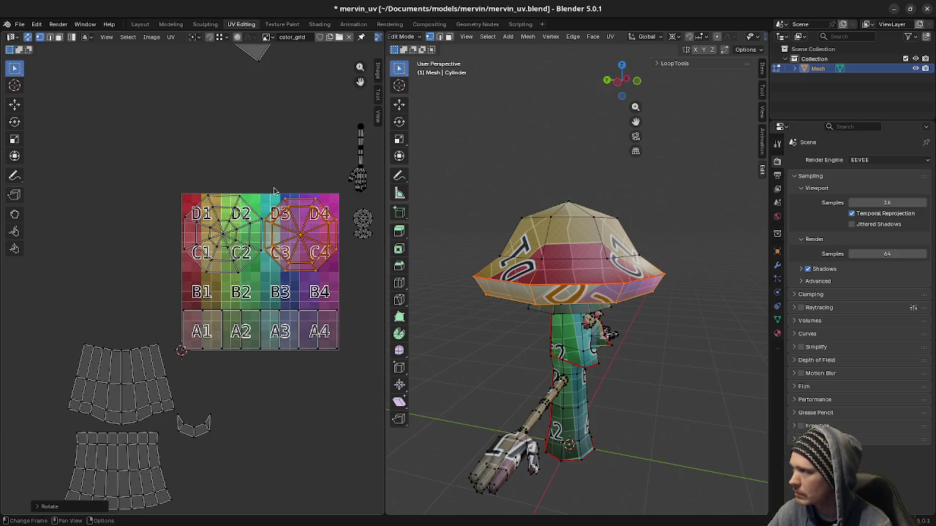
scroll(268, 175, "down", 1)
left_click(204, 117)
scroll(253, 235, "up", 2)
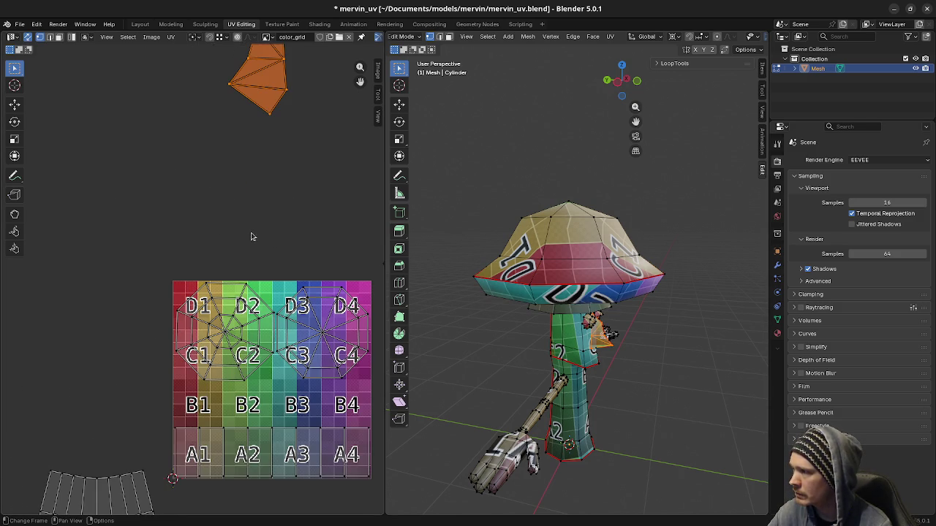
key("s")
left_click(270, 86)
key("g")
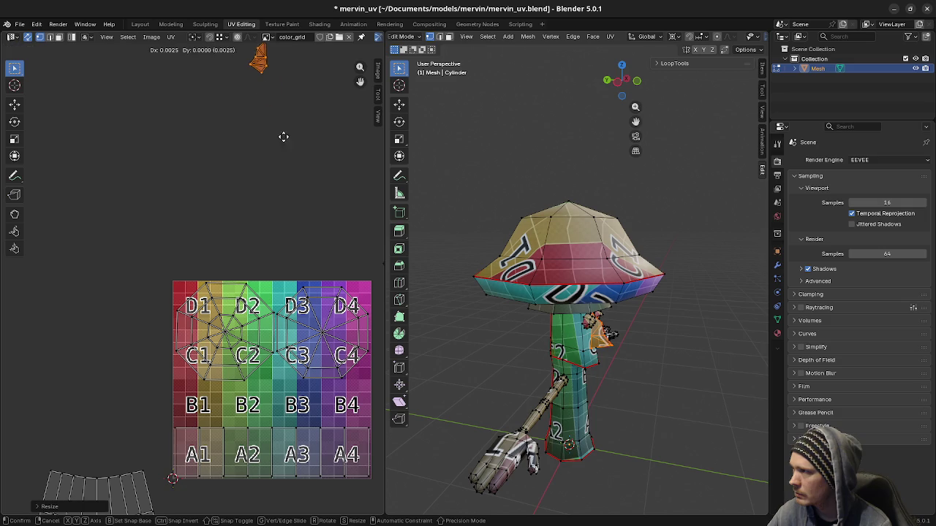
left_click(288, 320)
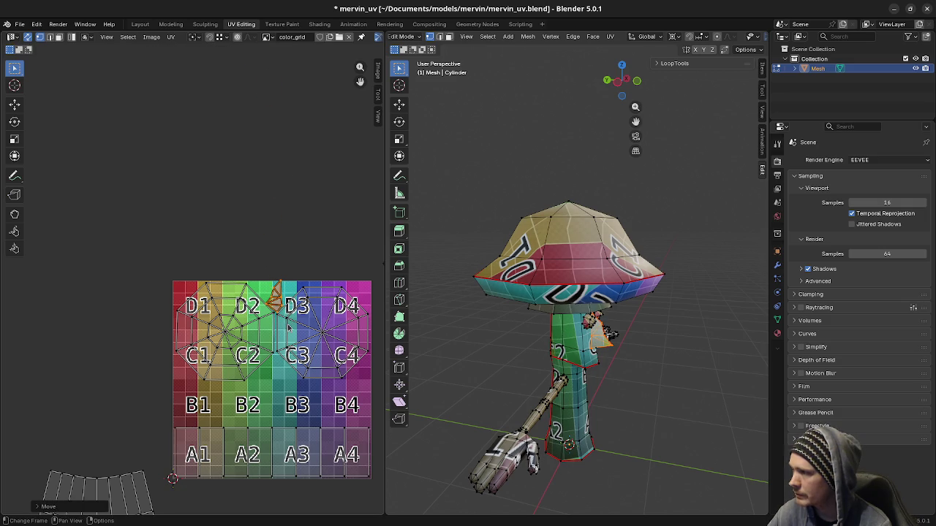
- Fine-tune the nose island's size and nudge it right so it fits between D2 and D3
scroll(285, 307, "up", 5)
scroll(282, 284, "up", 1)
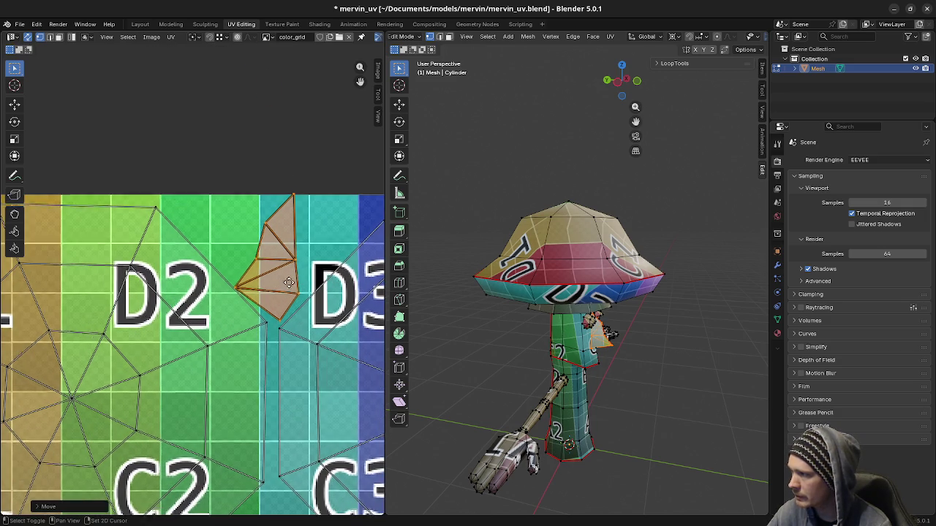
scroll(281, 283, "up", 1)
scroll(643, 388, "up", 3)
middle_click_drag(644, 387, 612, 298)
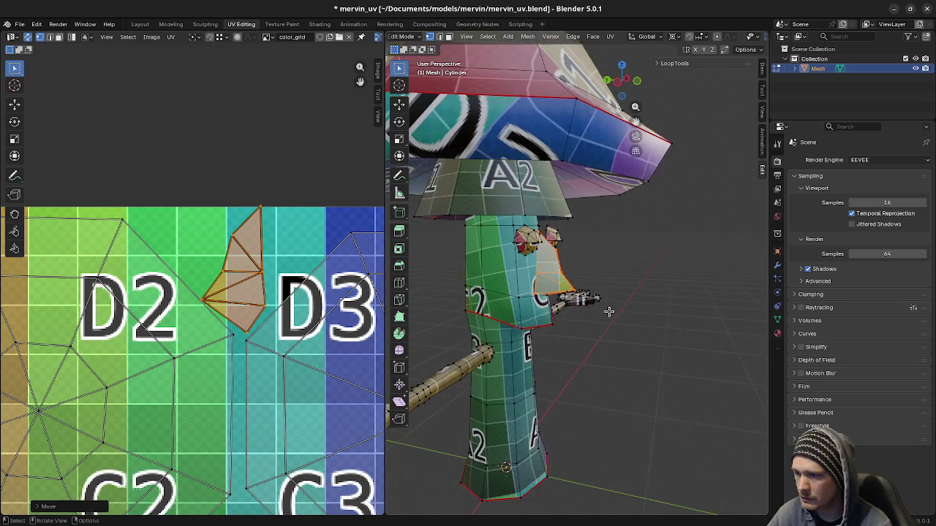
scroll(606, 316, "up", 3)
scroll(607, 316, "up", 2)
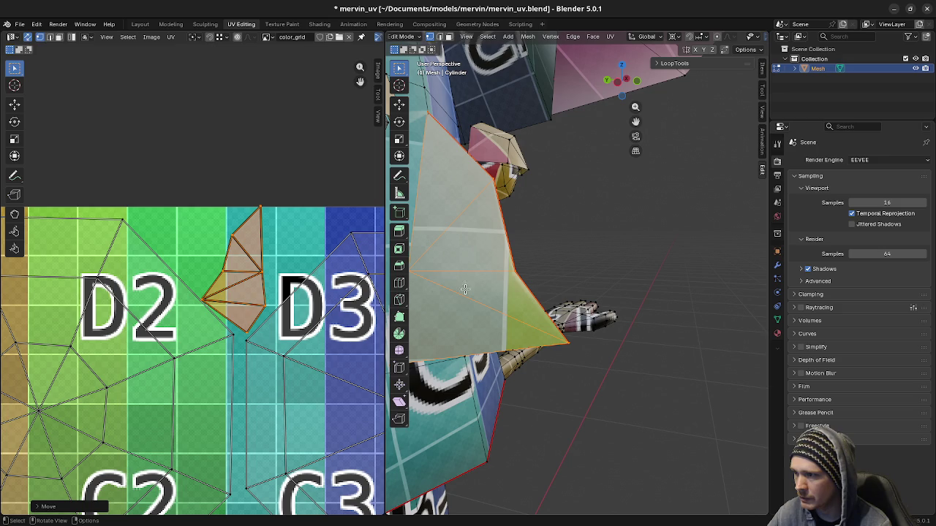
key("s")
left_click(309, 246)
key("g")
left_click(430, 308)
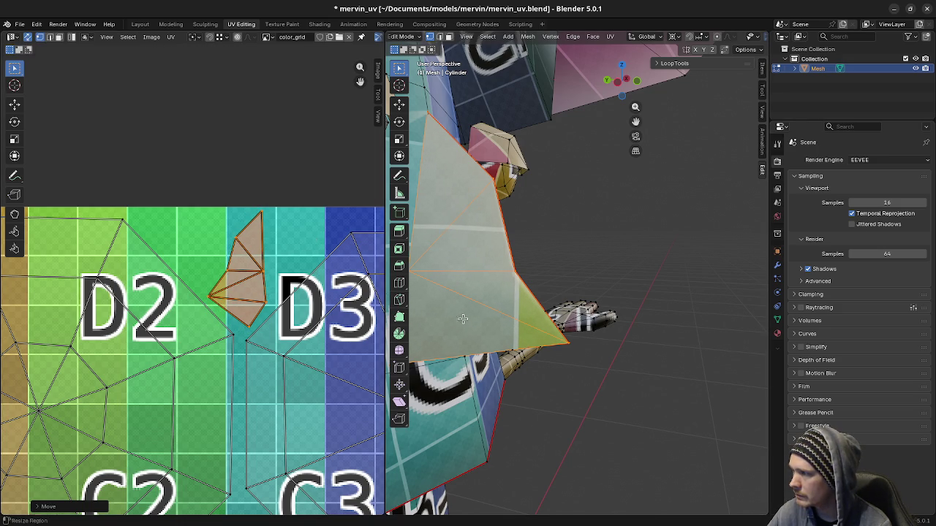
scroll(430, 308, "down", 4)
mouse_move(622, 336)
middle_mouse_down()
mouse_move(453, 307)
mouse_move(536, 313)
middle_mouse_up()
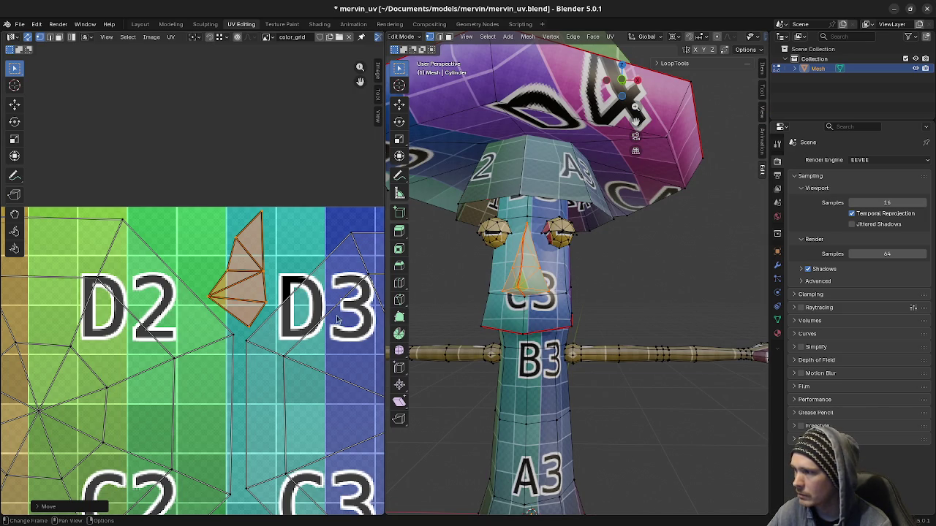
scroll(300, 336, "down", 4)
scroll(300, 336, "down", 1)
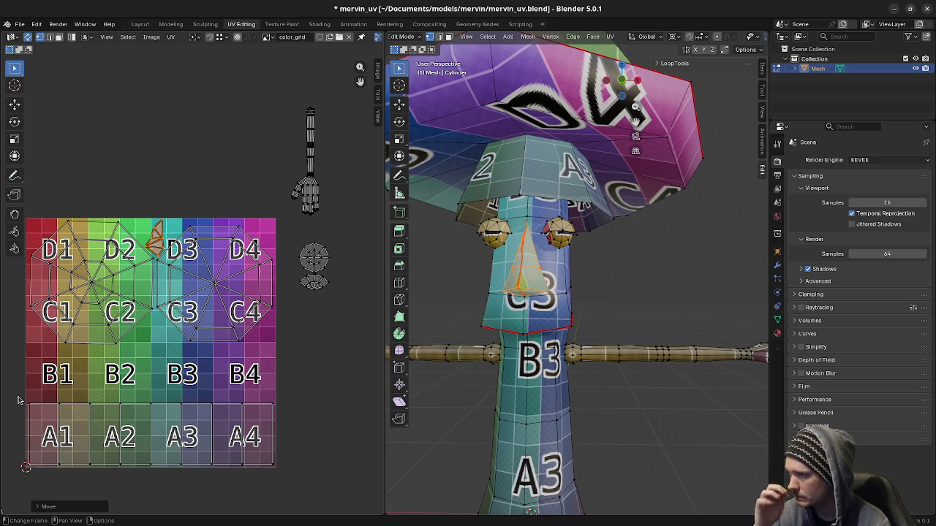
- Box-select the A1–A4 row of UVs and move it vertically on the grid
left_click_drag(10, 397, 333, 431)
key("g")
key("y")
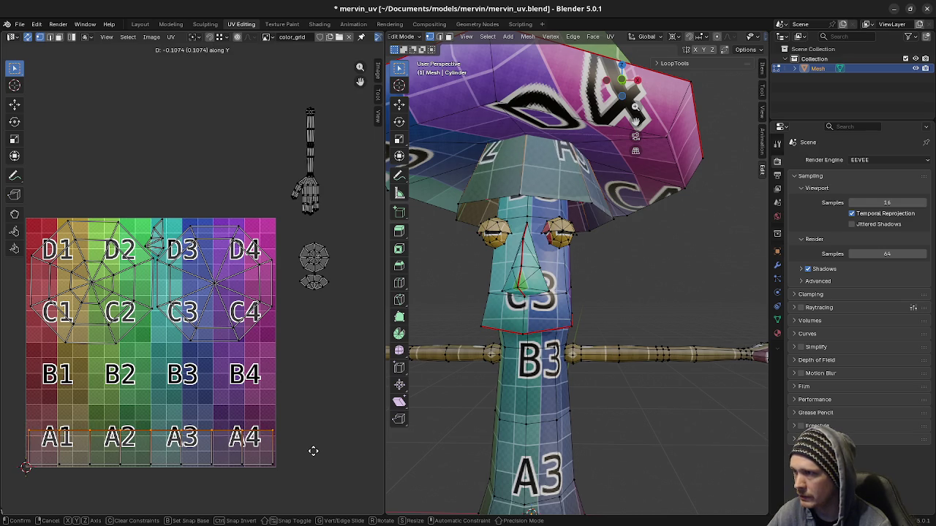
left_click(310, 453)
mouse_move(584, 329)
middle_mouse_down()
mouse_move(668, 247)
mouse_move(600, 319)
mouse_move(621, 291)
mouse_move(655, 292)
middle_mouse_up()
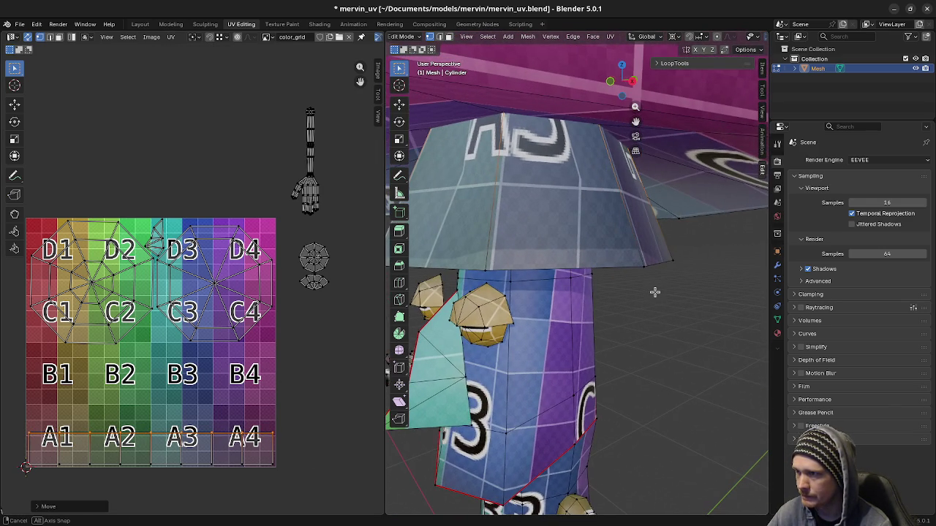
scroll(629, 278, "up", 2)
scroll(546, 224, "up", 2)
scroll(546, 265, "up", 2)
scroll(544, 261, "up", 2)
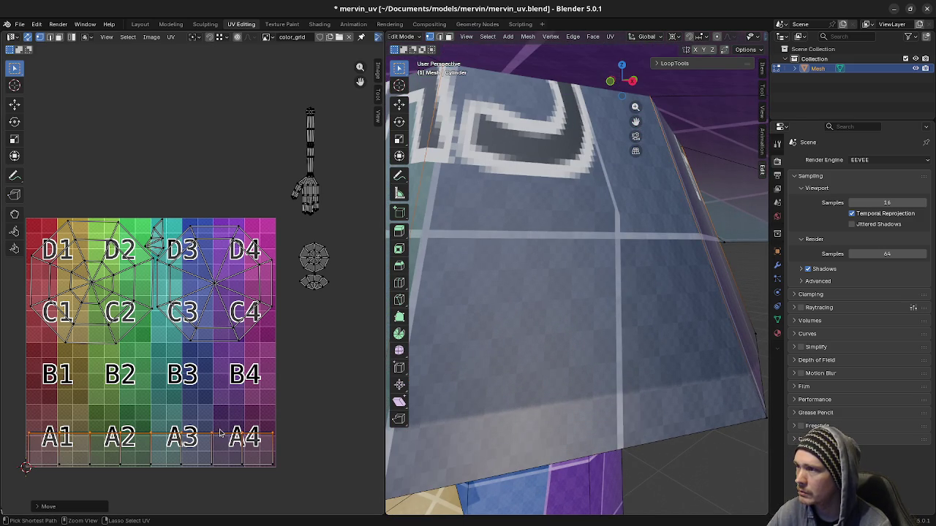
- Undo the row move and instead slide the A row's top edge down vertically
key("ctrl+z")
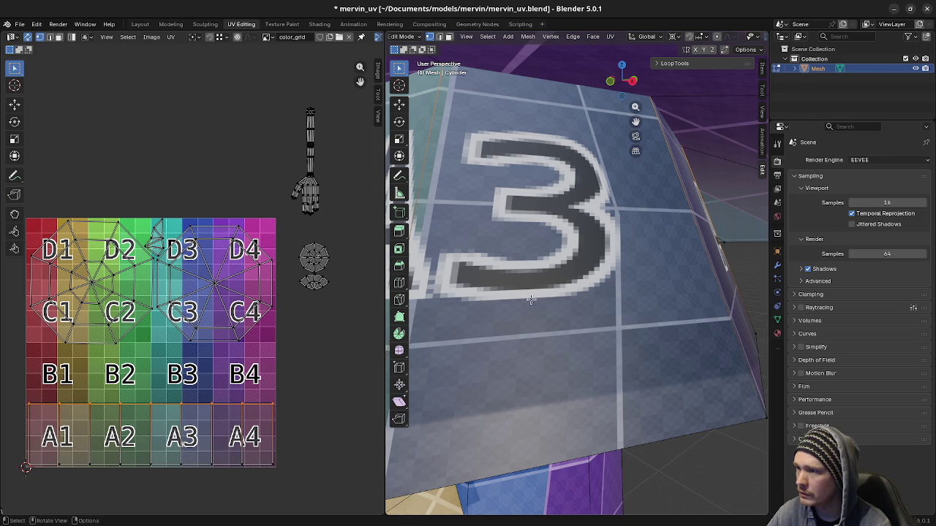
key("g")
key("y")
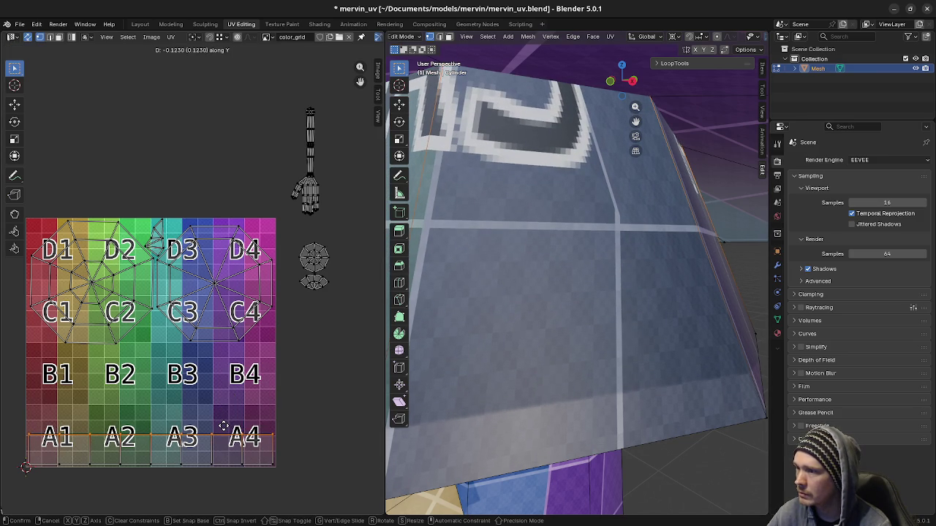
left_click(223, 426)
scroll(565, 361, "down", 3)
scroll(565, 361, "down", 3)
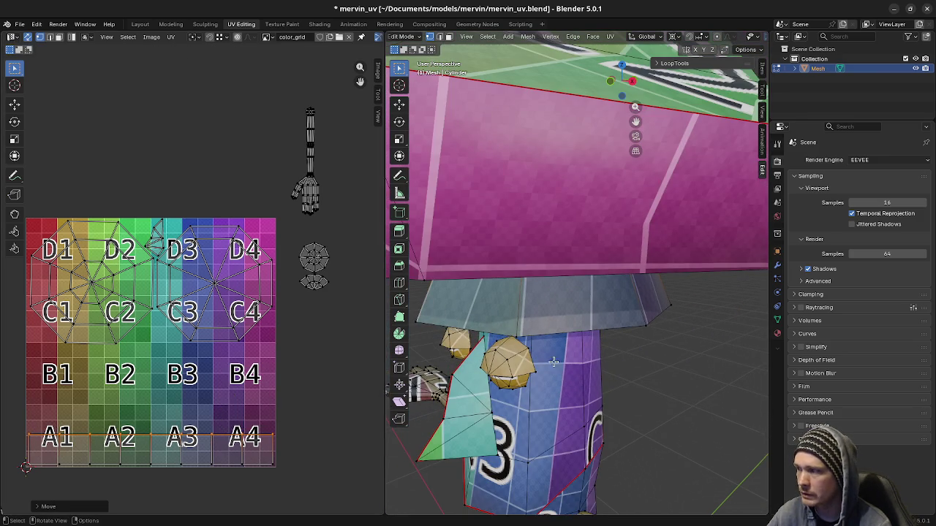
scroll(317, 387, "down", 2)
scroll(2, 375, "up", 1)
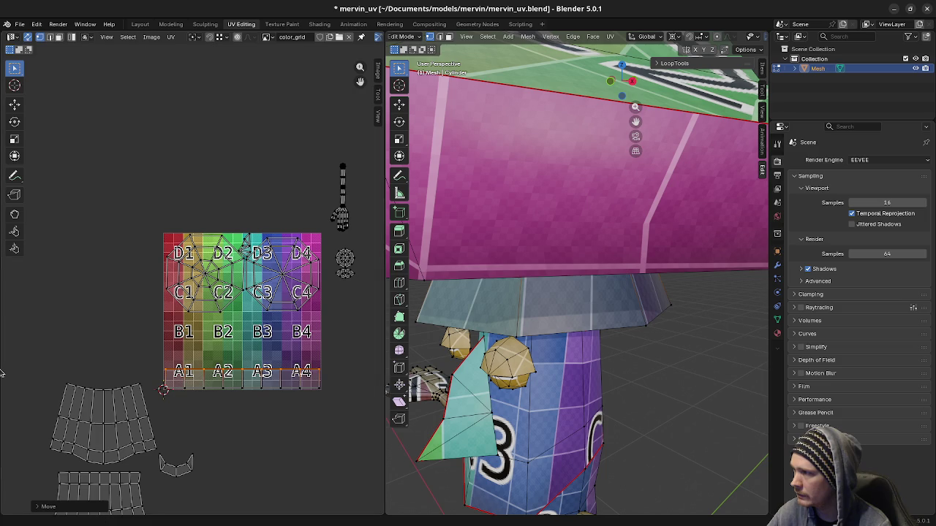
- Move the arm and hand islands onto the grid, shrink them, and settle them along B4's right edge
middle_click_drag(316, 159, 267, 168)
left_click_drag(265, 155, 309, 245)
key("g")
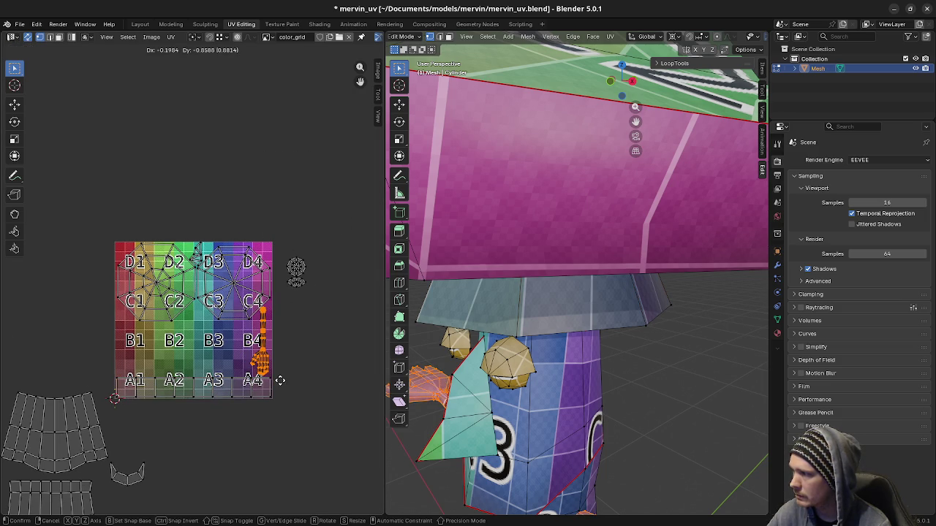
left_click(280, 380)
scroll(280, 381, "up", 3)
middle_click_drag(280, 380, 207, 330)
key("s")
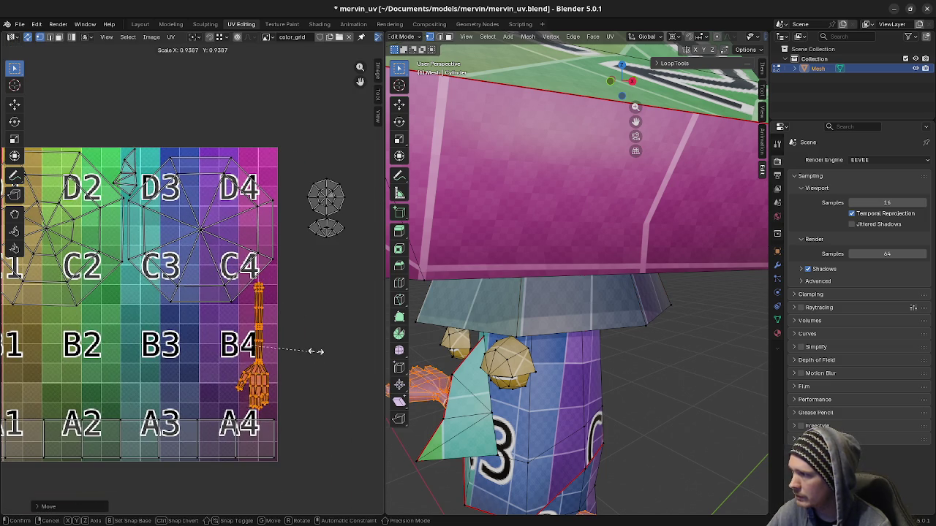
left_click(310, 350)
key("g")
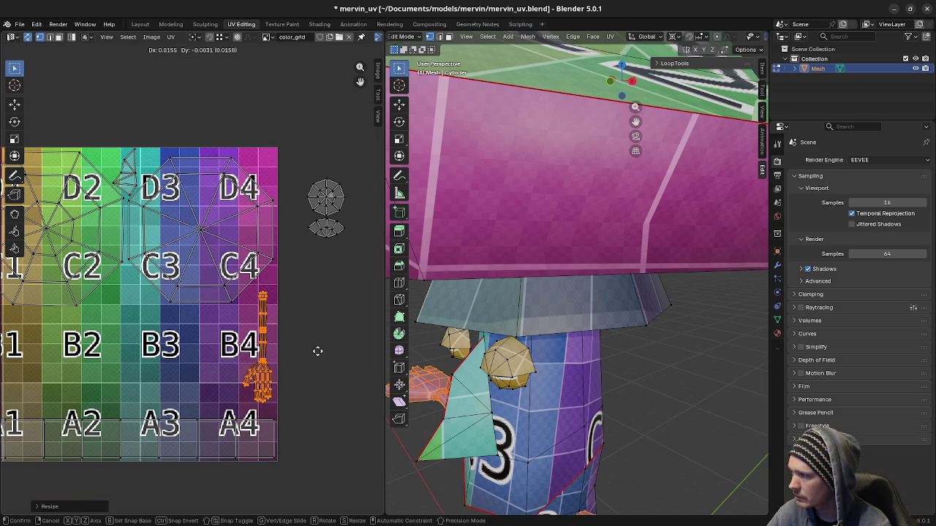
left_click(317, 351)
scroll(305, 368, "down", 4)
middle_click_drag(77, 368, 170, 332)
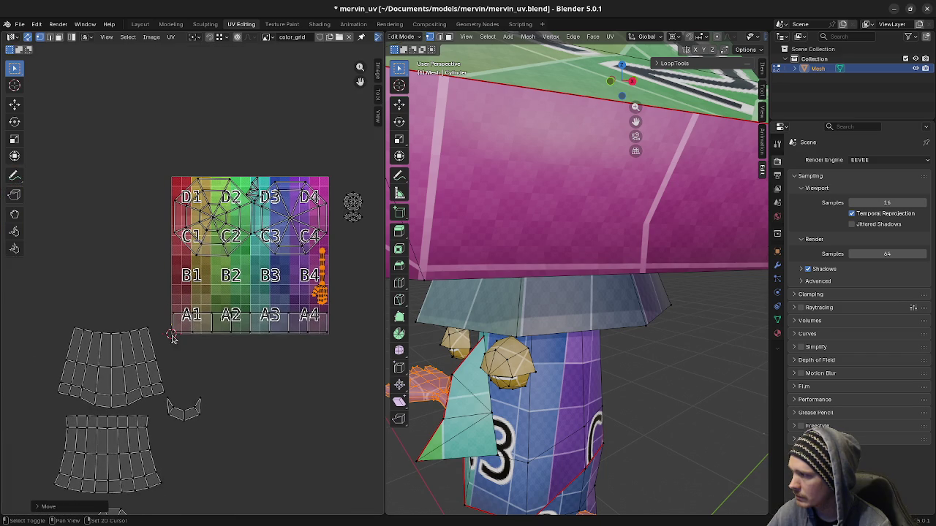
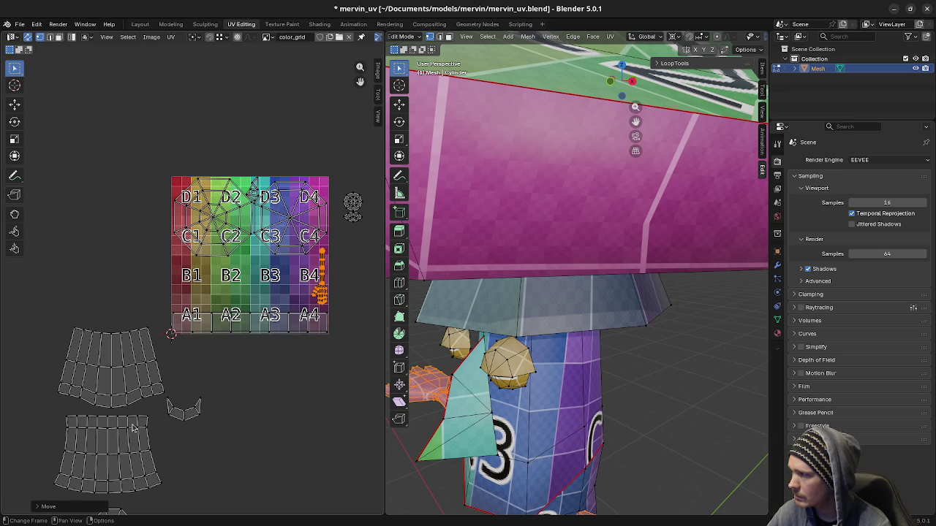
- Select the lower stem island, drop it over the grid's A and B rows, and scale it
key("a")
key("alt+a")
scroll(126, 465, "down", 1)
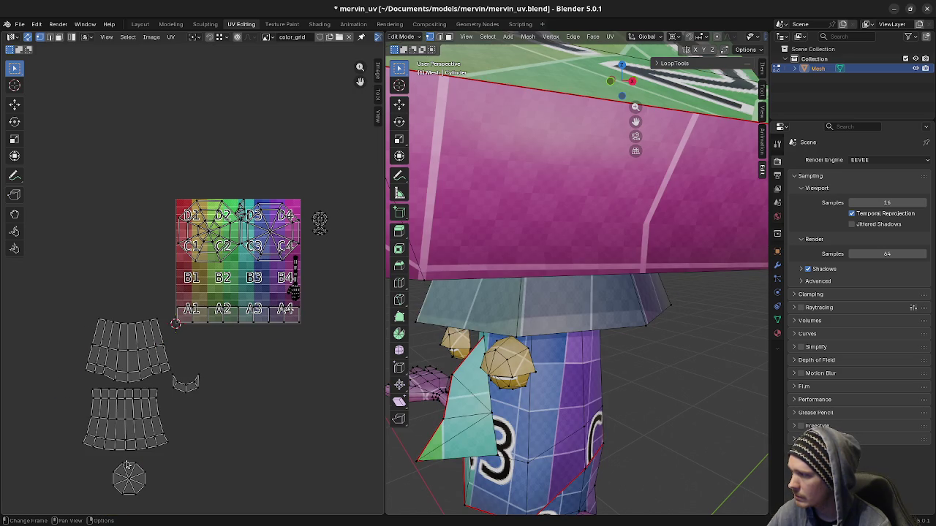
scroll(126, 480, "up", 1)
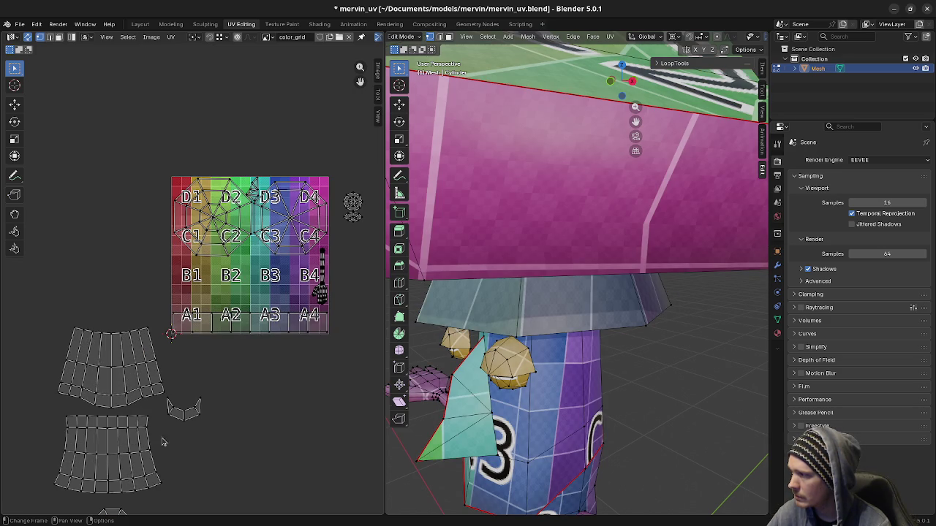
key("l")
key("g")
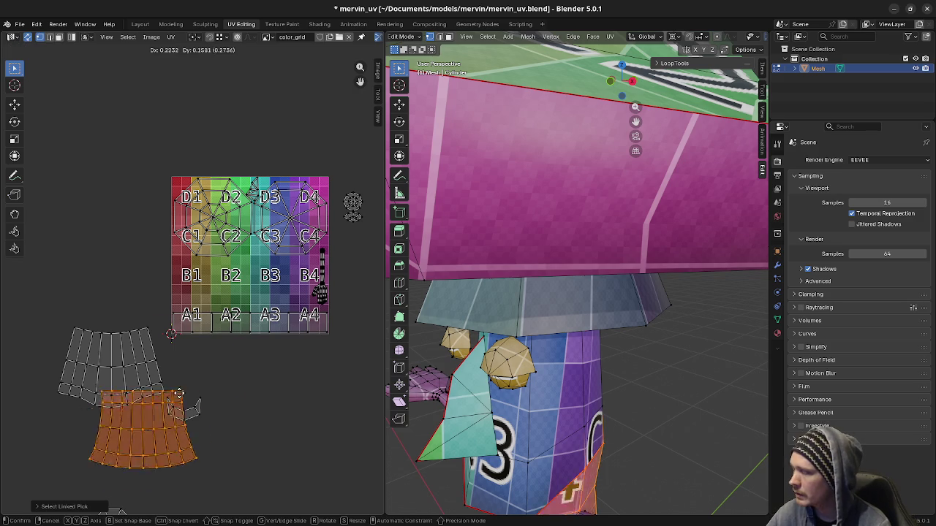
left_click(223, 287)
scroll(355, 358, "up", 1)
scroll(354, 359, "up", 1)
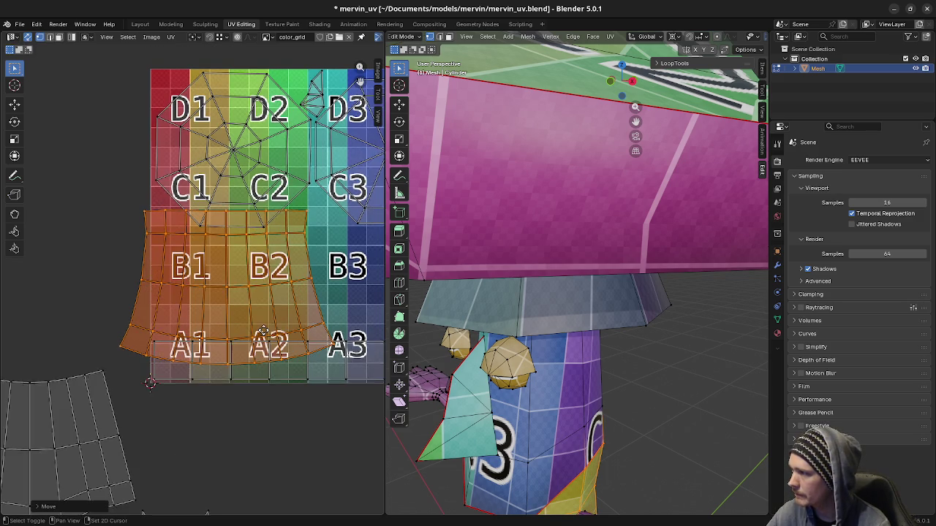
scroll(277, 356, "up", 1)
key("s")
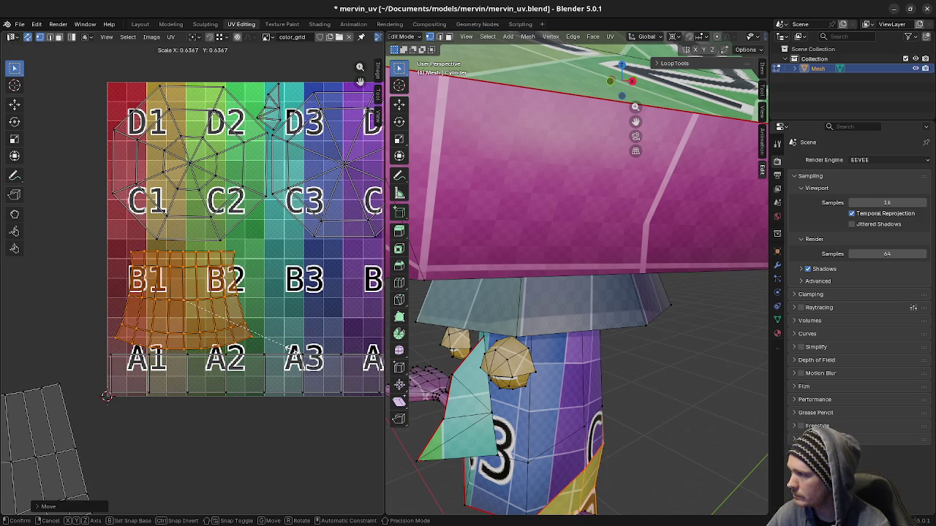
left_click(344, 381)
- Rotate the lower stem island slightly and shrink it
middle_click_drag(555, 344, 550, 417)
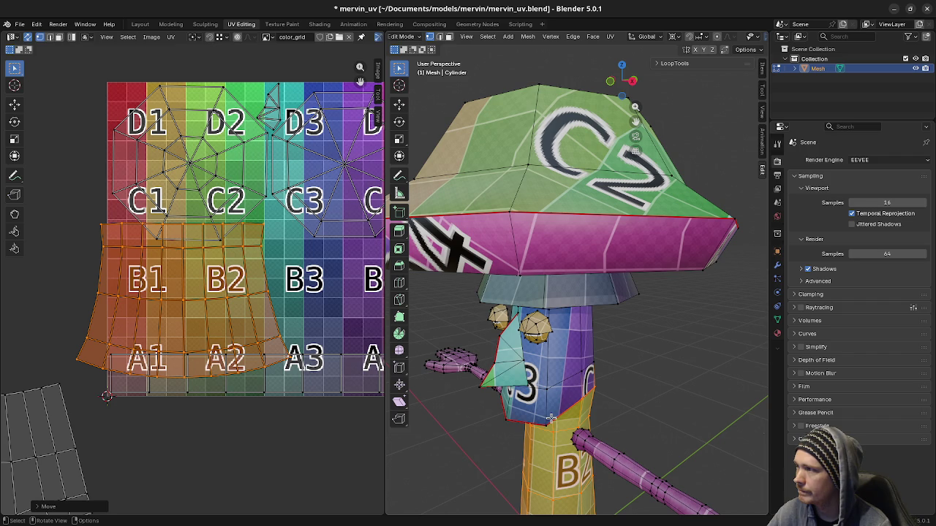
scroll(274, 371, "down", 2)
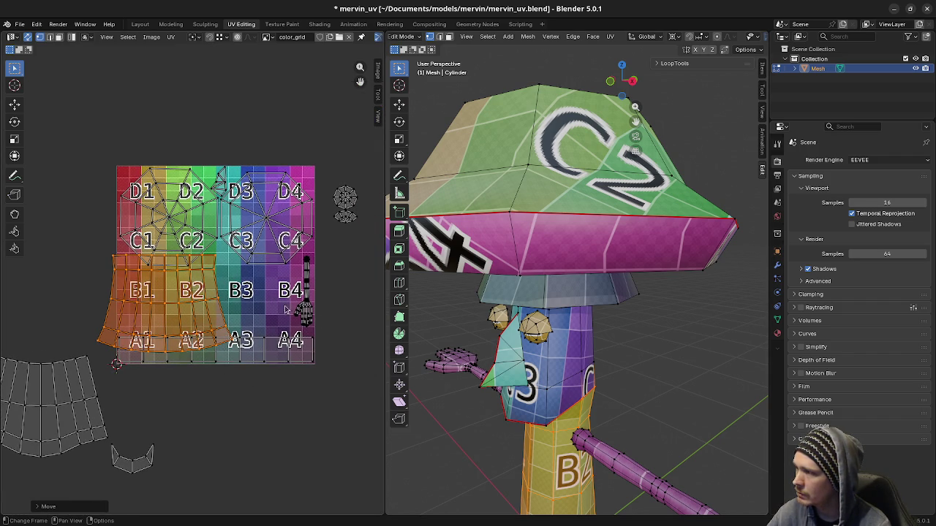
key("r")
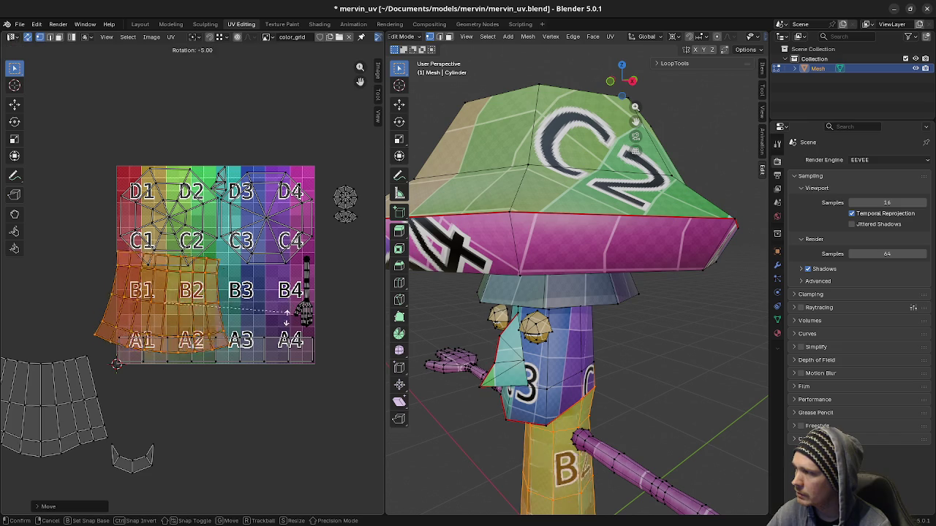
left_click(168, 441)
key("s")
left_click(234, 394)
- Fine-tune the island's scale and position so it sits within square B1
key("g")
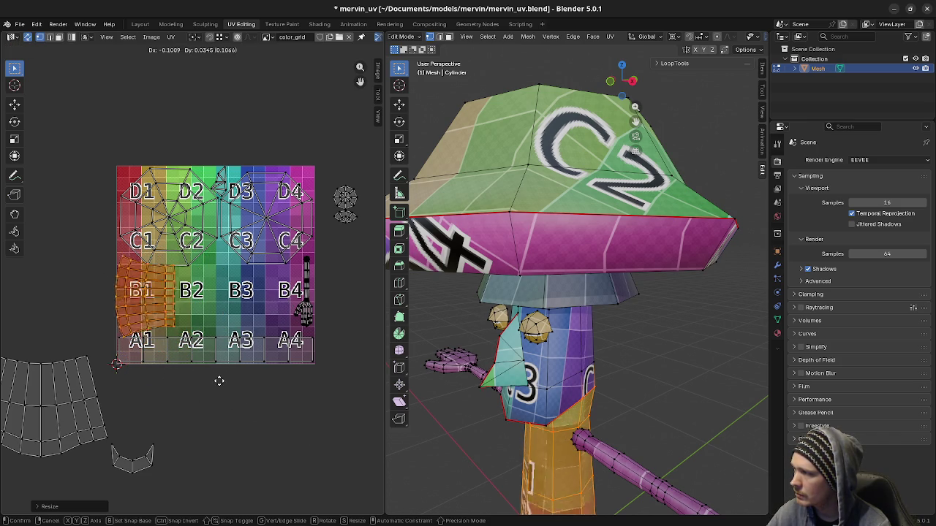
left_click(236, 396)
key("s")
left_click(280, 406)
key("g")
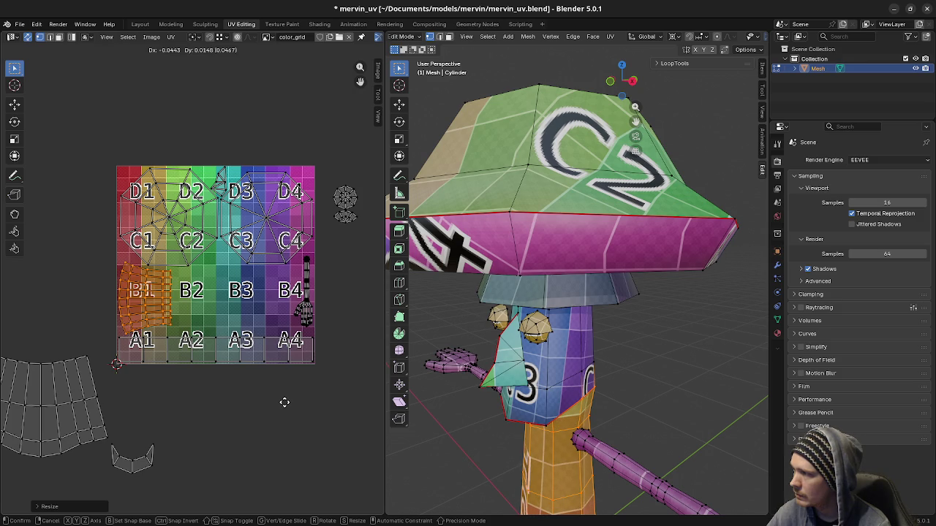
left_click(284, 402)
middle_click_drag(556, 453, 585, 471)
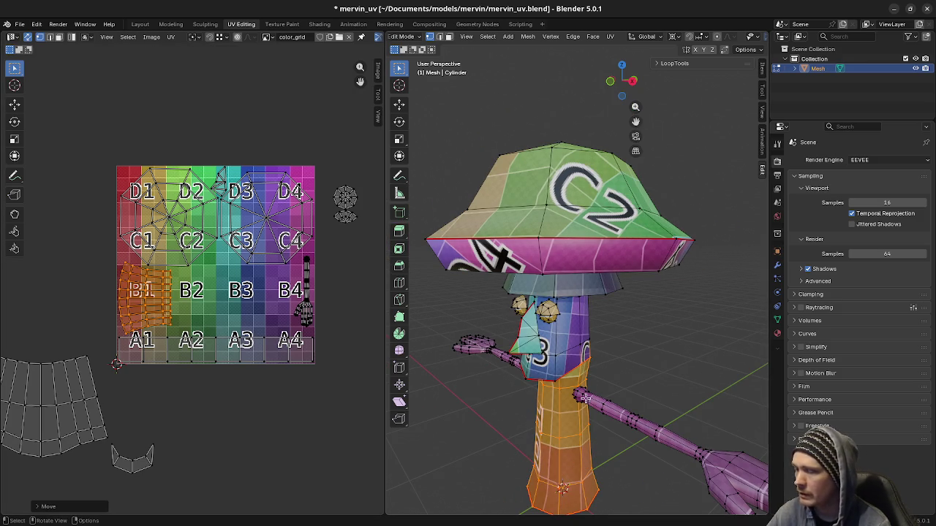
scroll(575, 462, "up", 1)
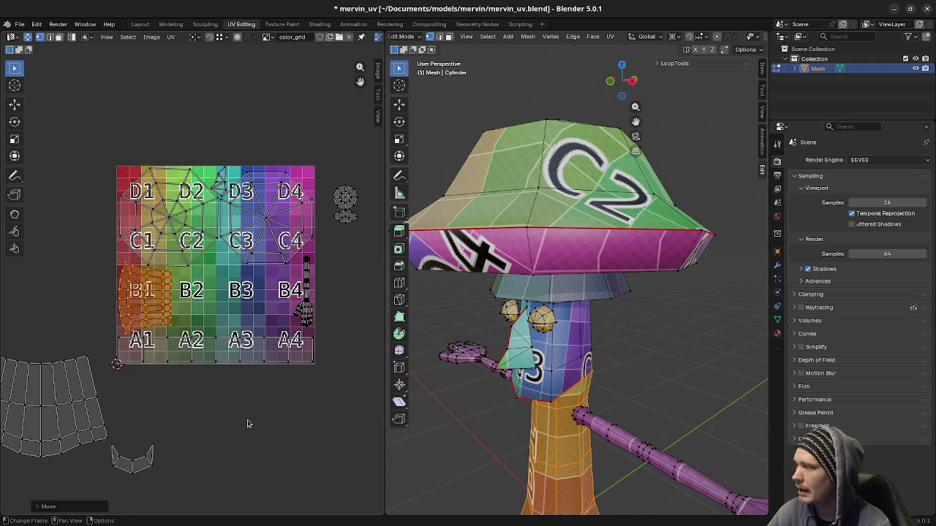
- Rotate the head island, place it over B2 and B3, and halve its size
middle_click_drag(108, 450, 142, 383)
key("a")
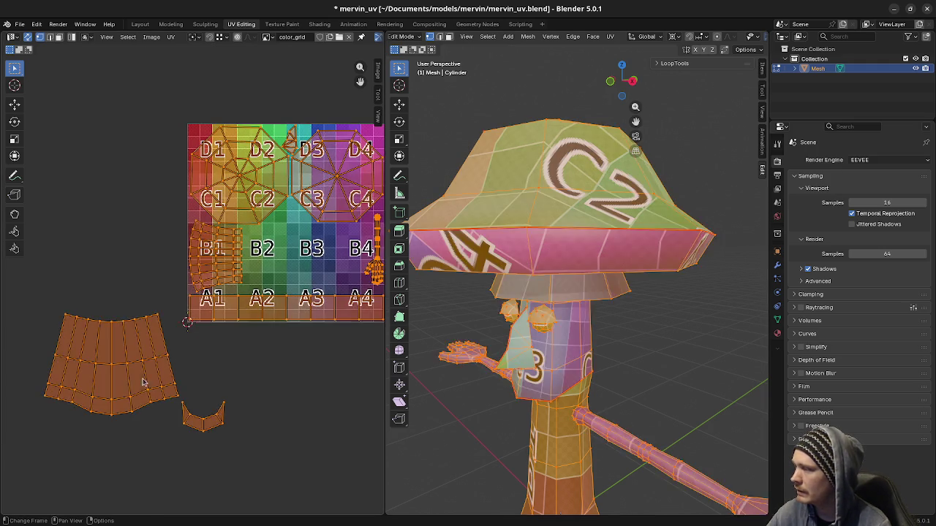
key("alt+a")
key("l")
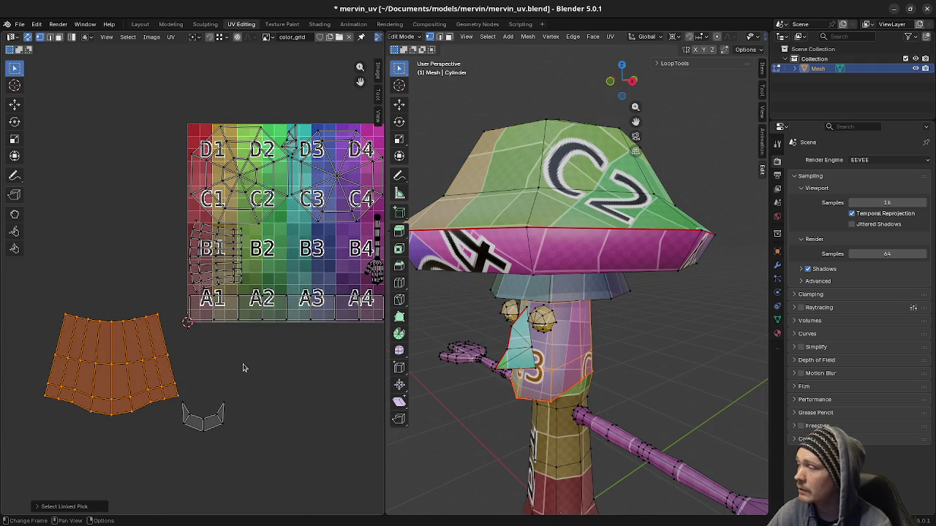
key("r")
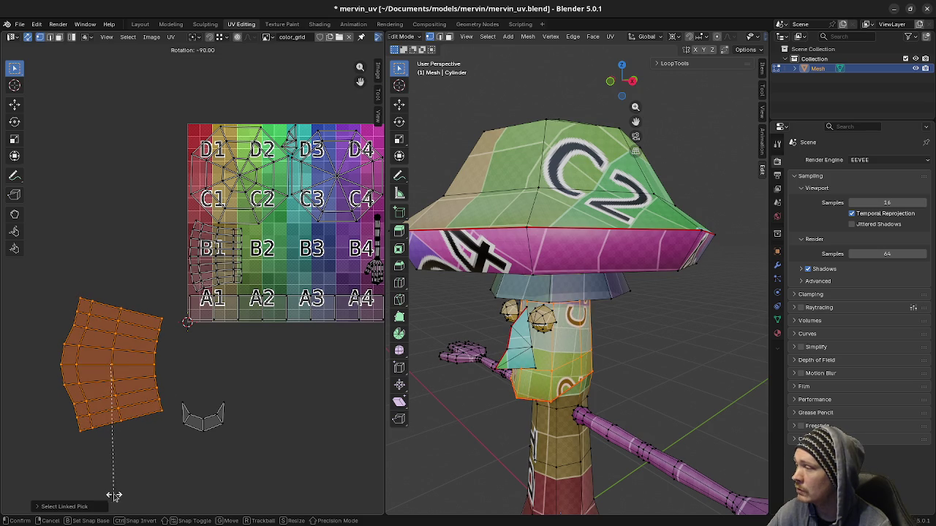
left_click(116, 498)
key("g")
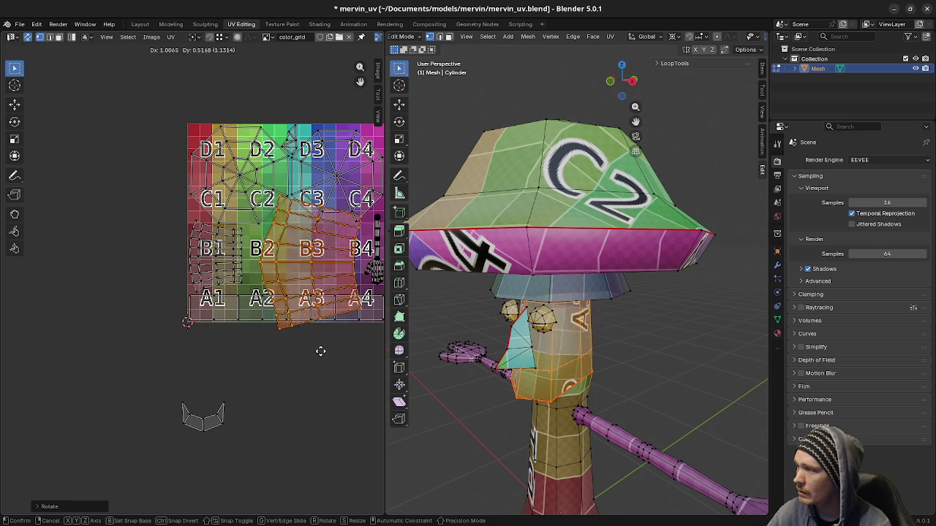
left_click(314, 352)
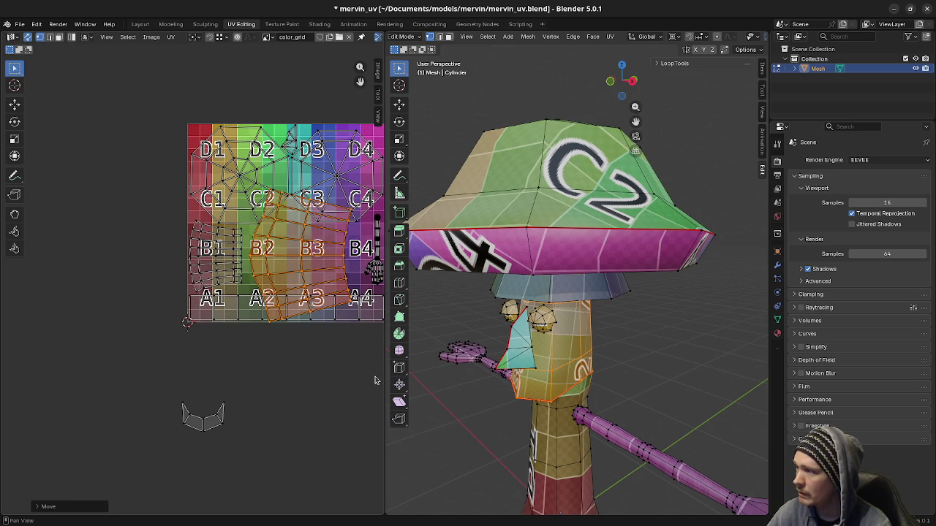
key("s")
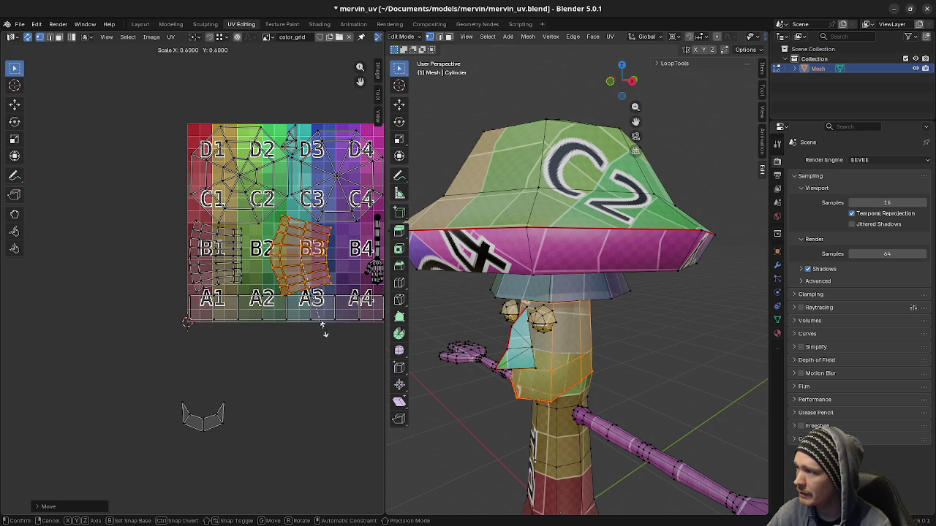
left_click(324, 328)
key("g")
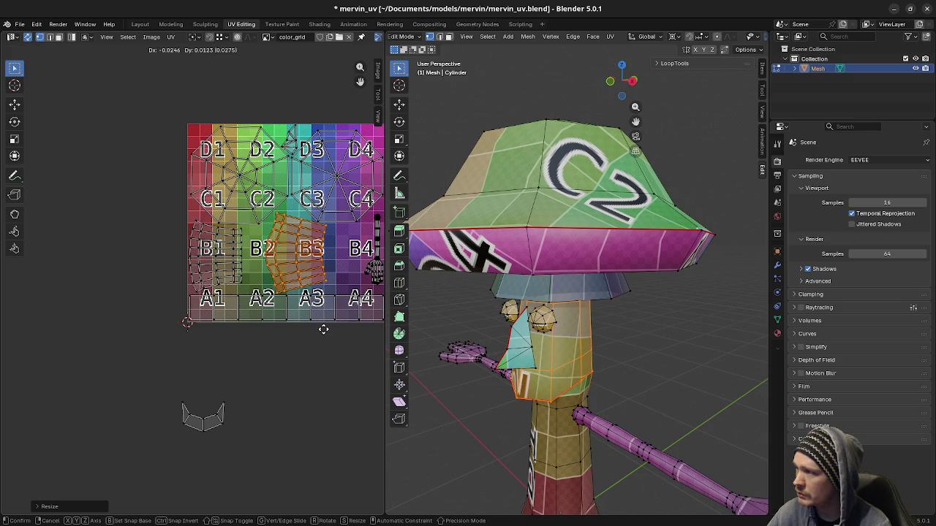
left_click(324, 329)
- Try a further rescale and a horizontal nudge of the head island, cancelling both
scroll(323, 330, "up", 2)
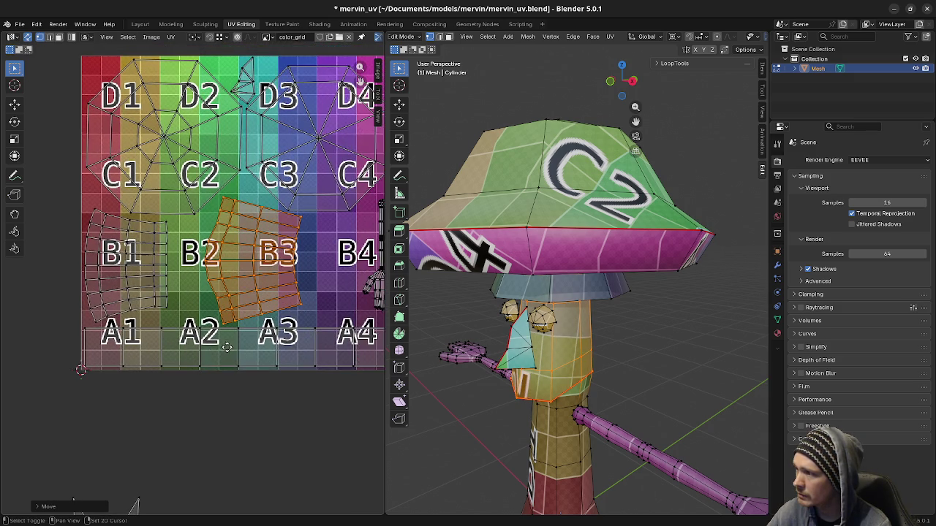
key("s")
right_click(320, 343)
key("g")
key("x")
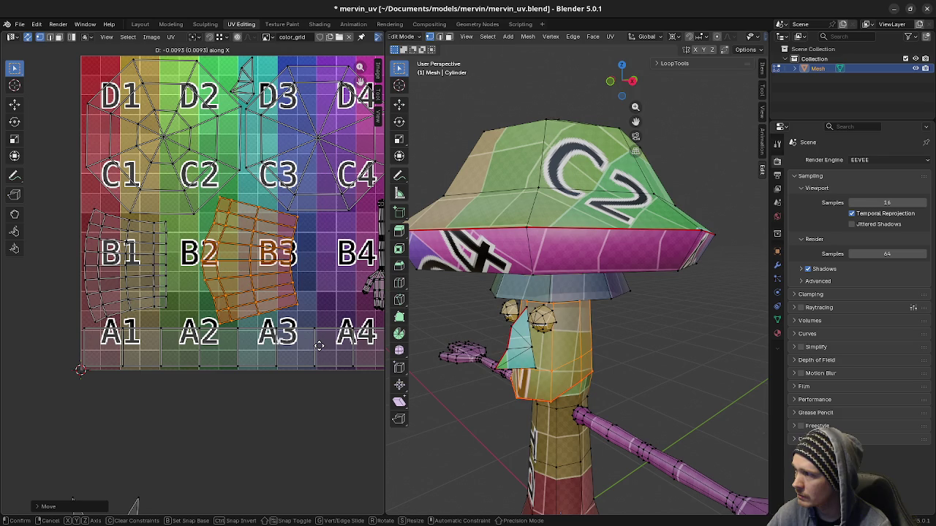
right_click(319, 345)
scroll(267, 406, "down", 2)
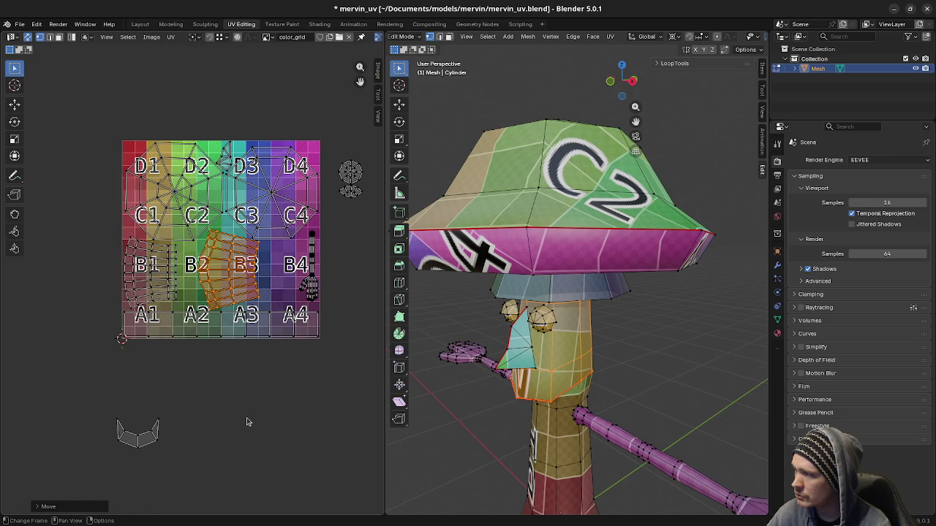
- Move the octagon island aside, then reselect the head island over B2 and B3
middle_click_drag(242, 428, 315, 265)
left_click_drag(83, 407, 160, 485)
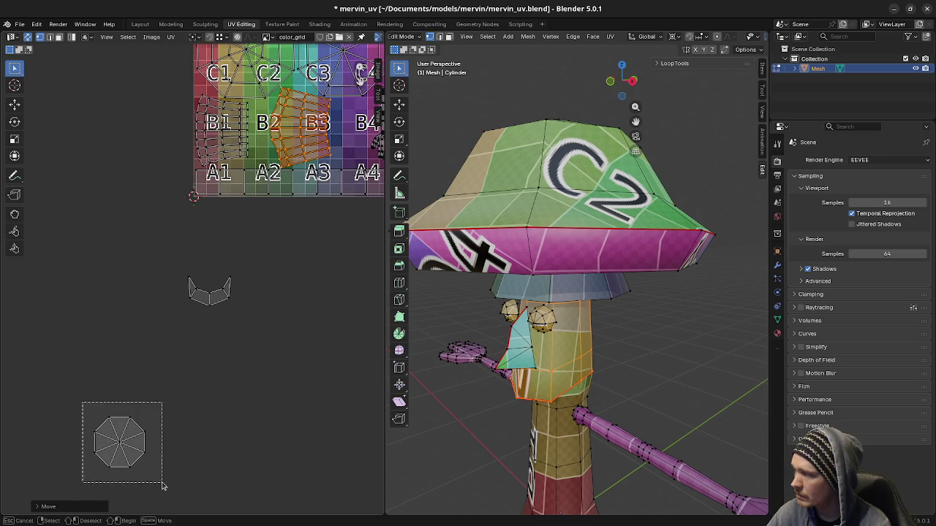
key("g")
left_click(360, 265)
scroll(297, 320, "down", 1)
scroll(278, 351, "up", 1)
scroll(266, 387, "up", 2)
middle_click_drag(284, 411, 265, 422)
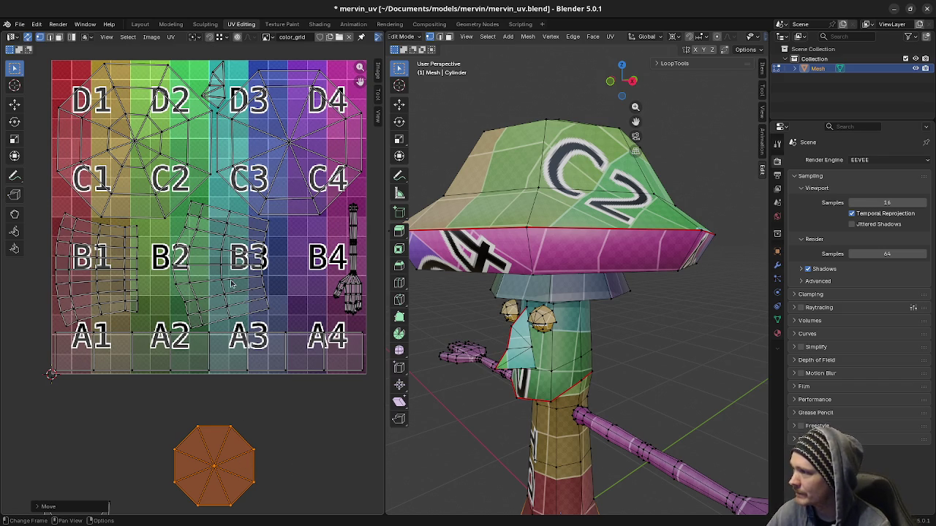
key("alt+a")
key("l")
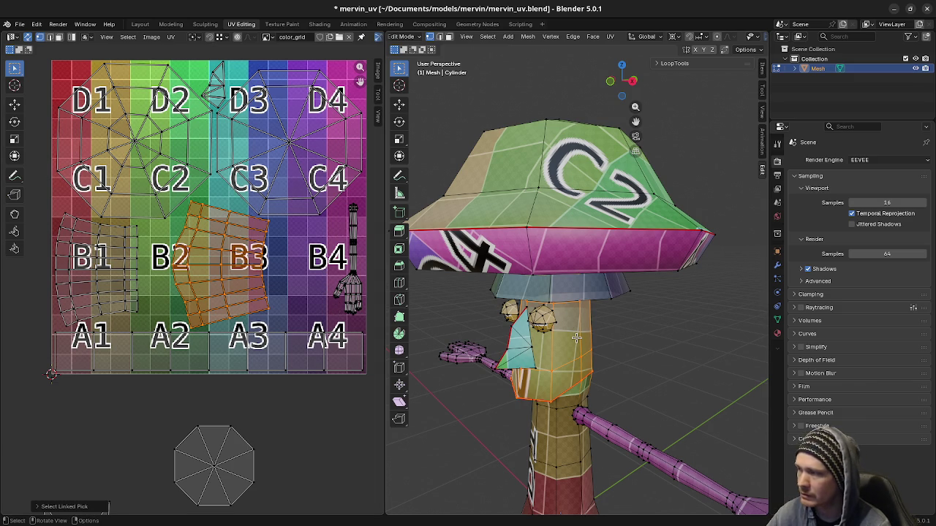
key("u")
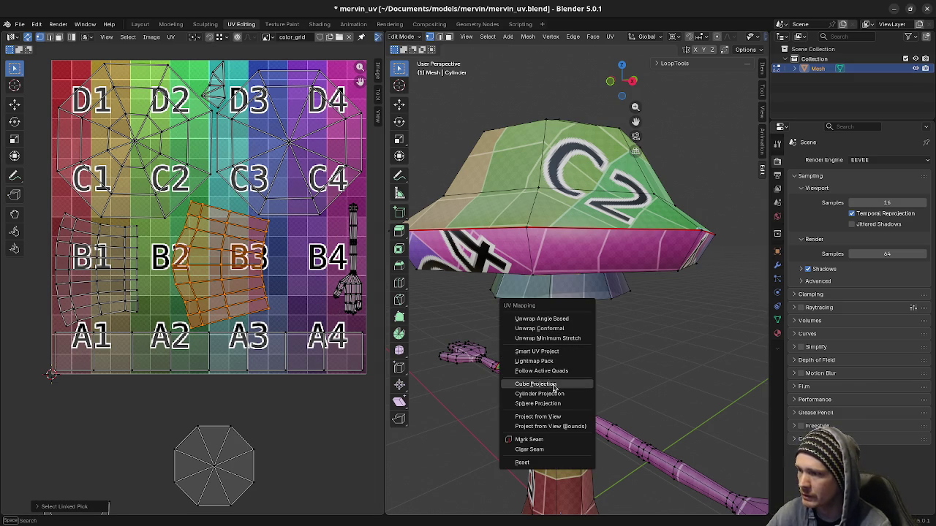
- Cylinder-project the selected faces from the front orthographic view
key("KP_1")
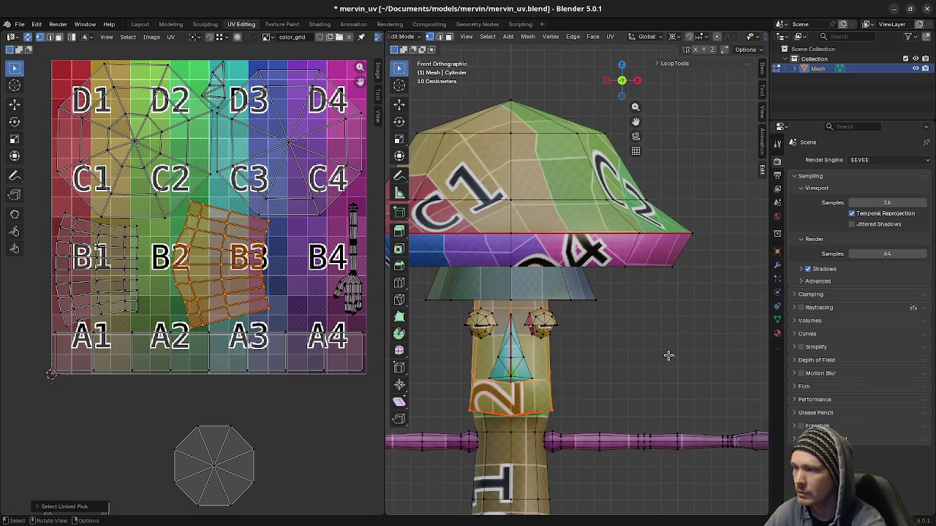
key("u")
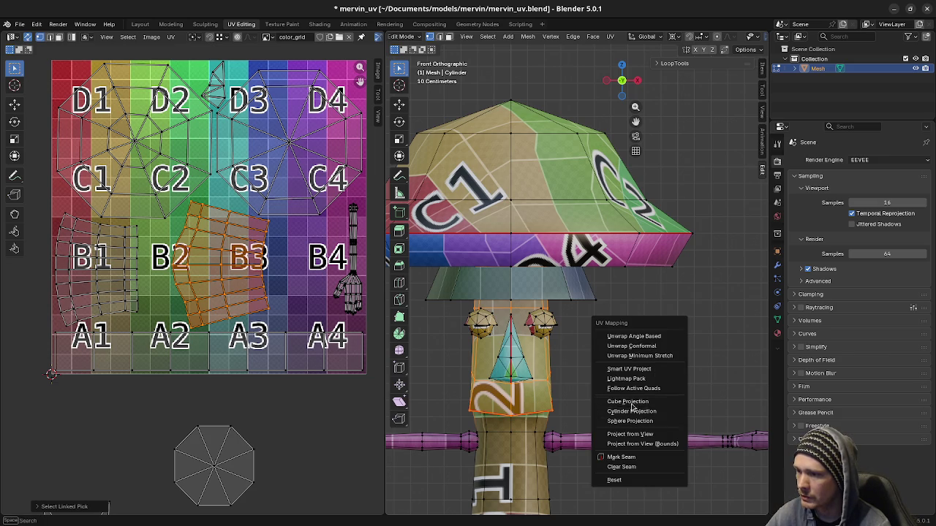
left_click(631, 411)
scroll(191, 284, "down", 4)
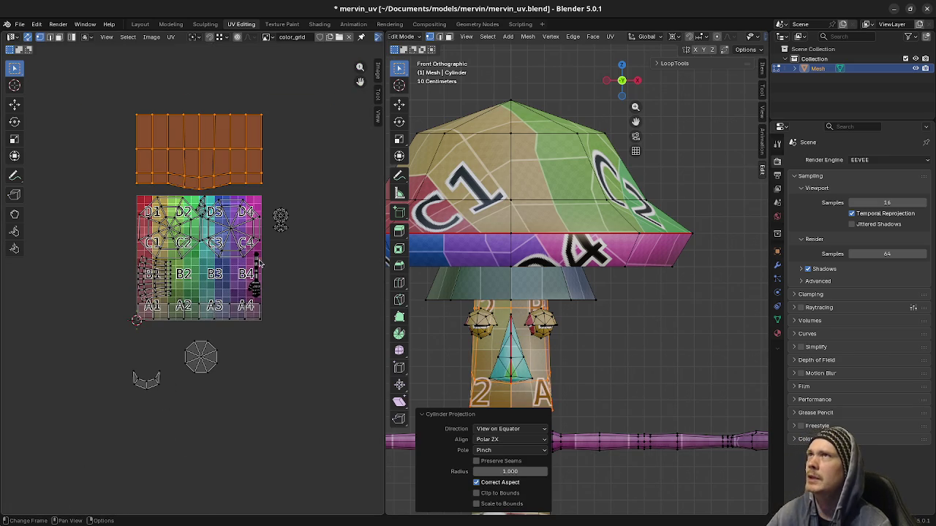
- Select the whole lower stem and unwrap it with Cylinder Projection
key("a")
left_click(525, 436)
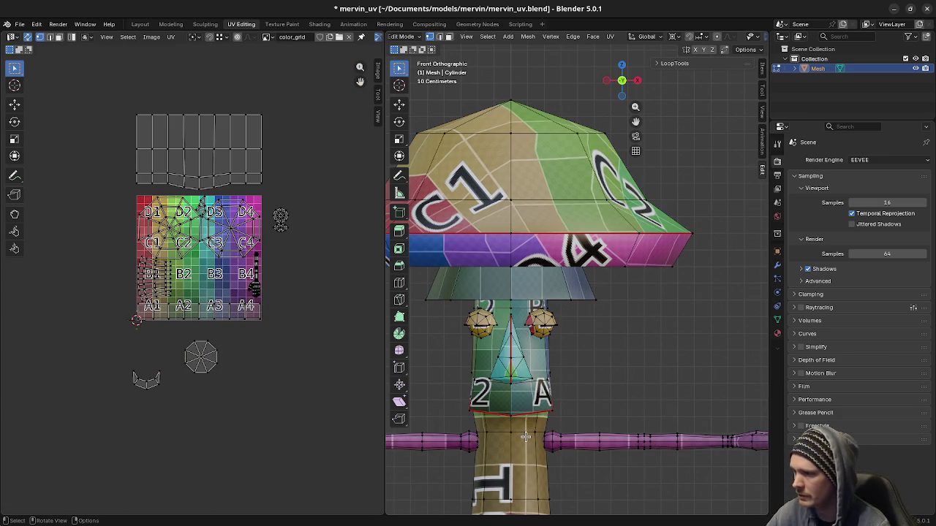
key("l")
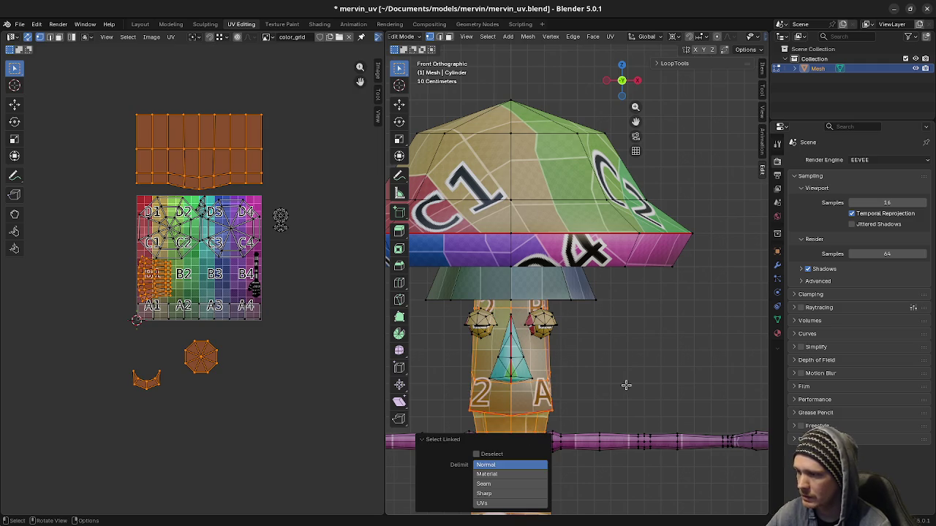
middle_click_drag(626, 385, 606, 313, "shift")
key("ctrl+z")
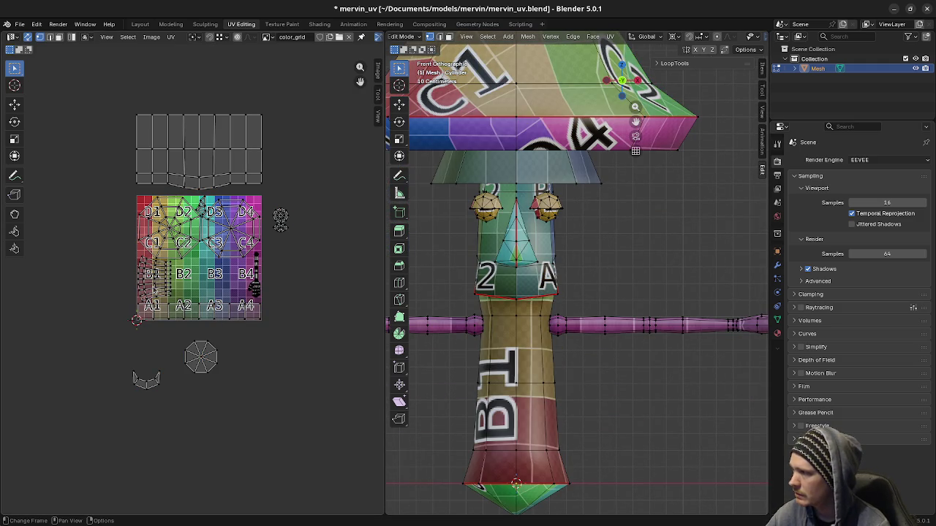
key("l")
key("u")
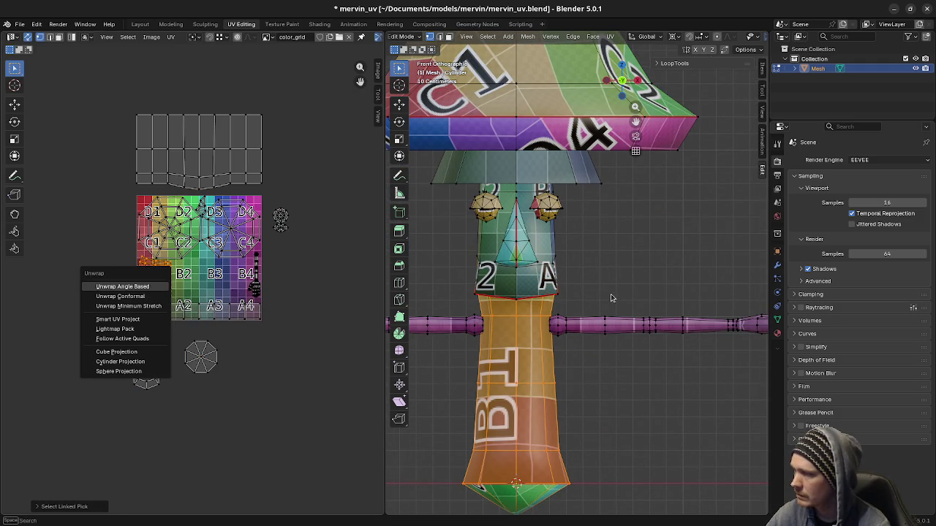
key("u")
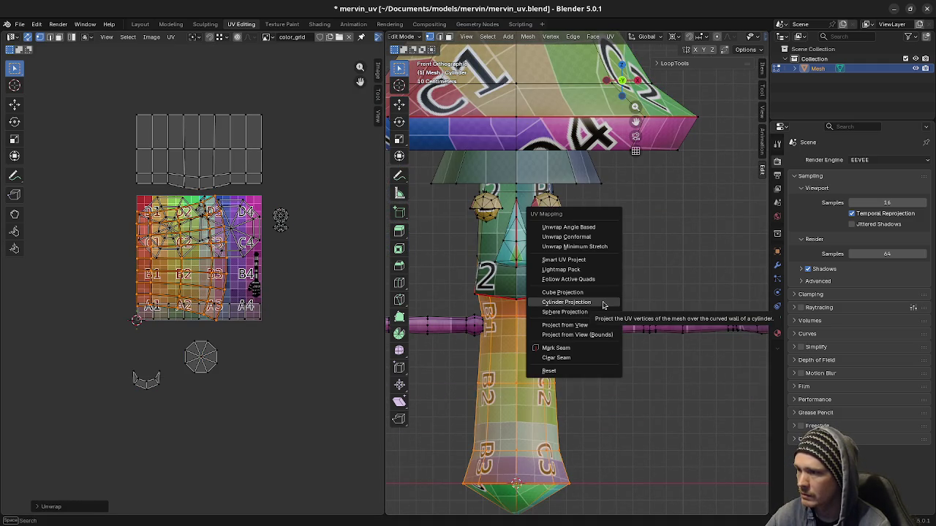
left_click(603, 302)
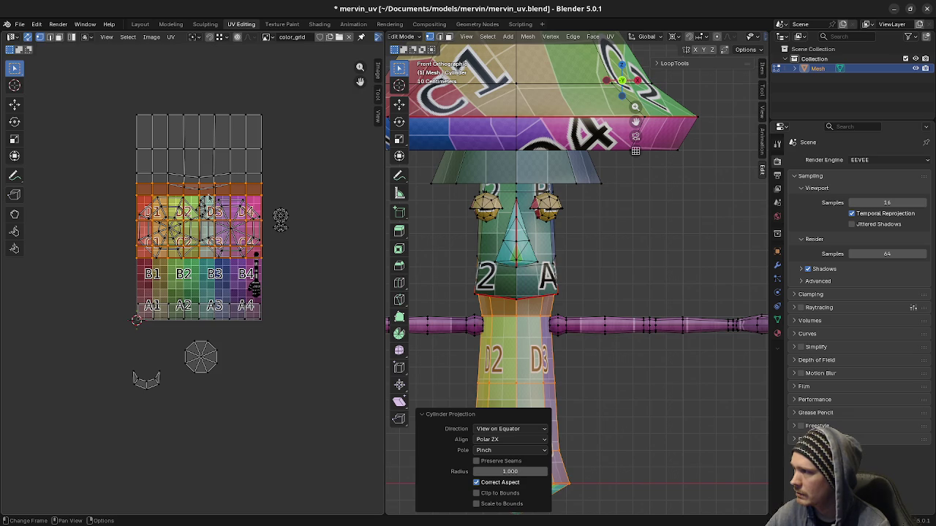
- Move the lower stem island left of the texture and place the upper stem island above it
key("g")
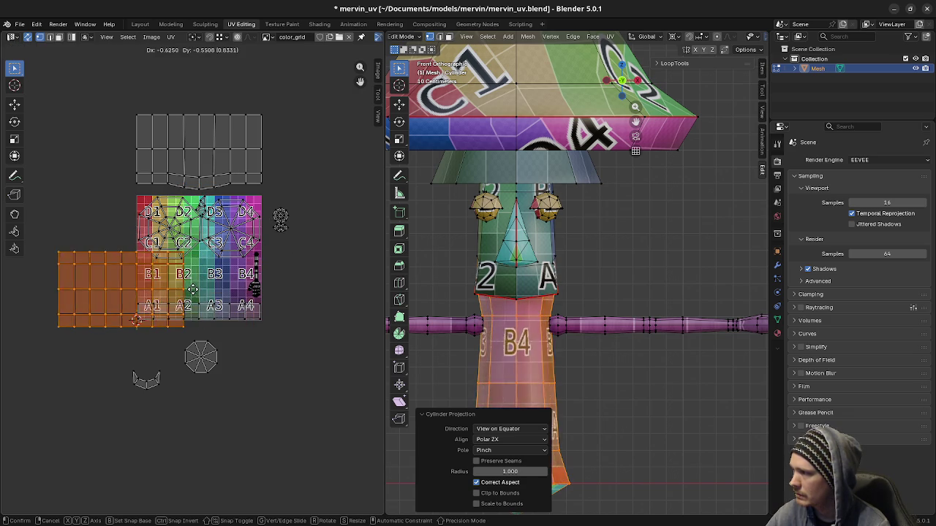
right_click(249, 286)
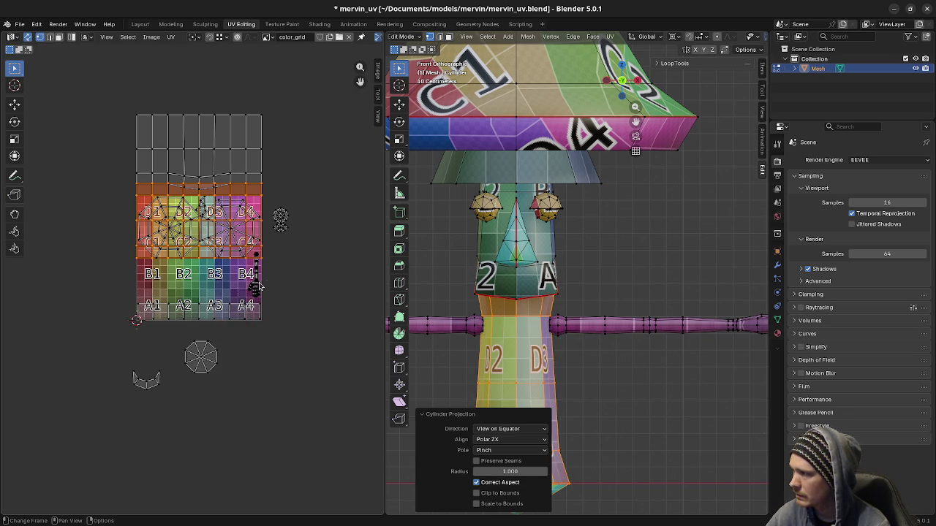
key("g")
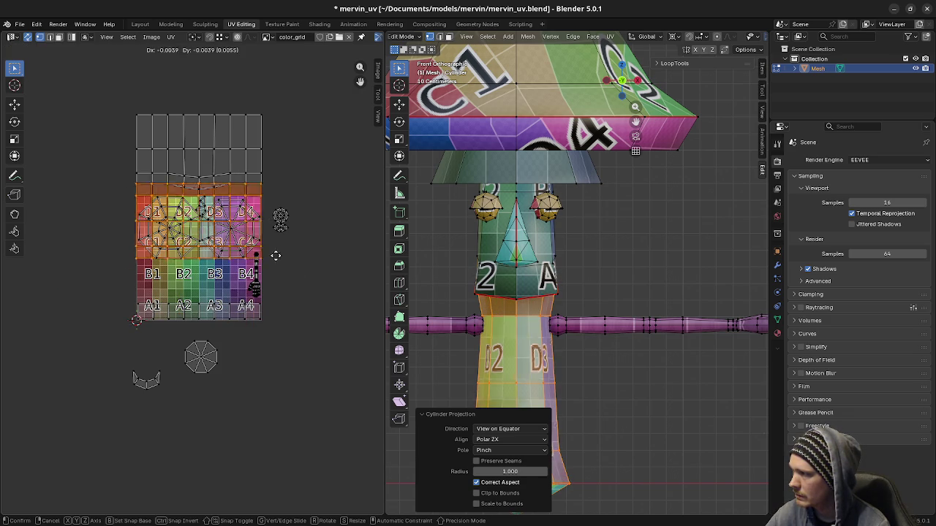
left_click(162, 306)
left_click_drag(226, 134, 380, 232)
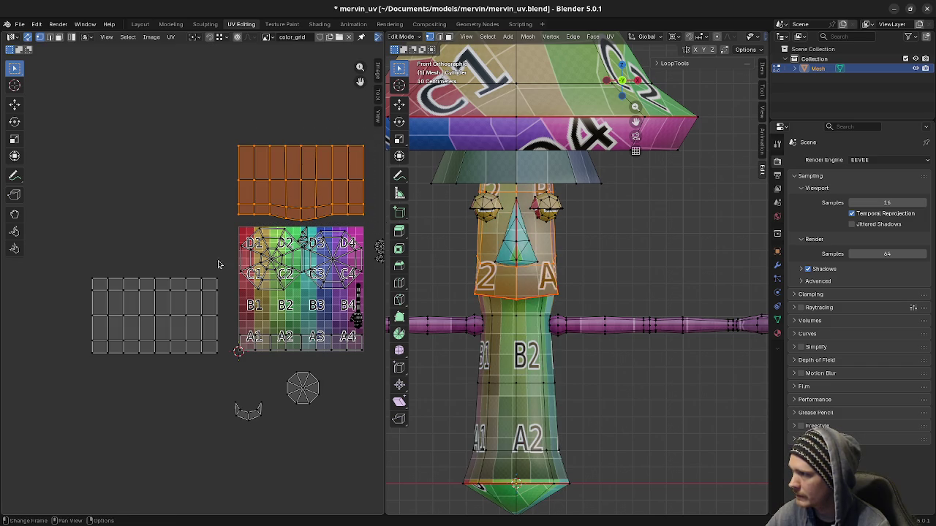
key("g")
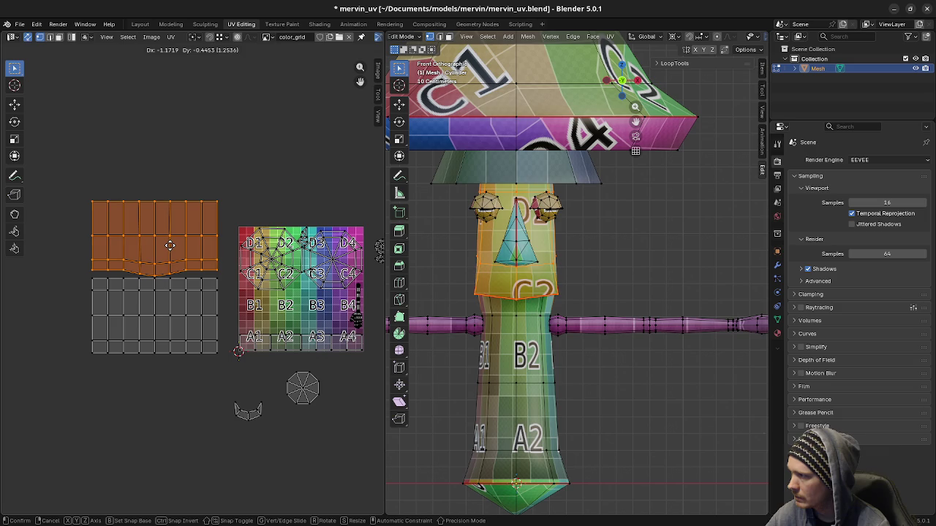
left_click(170, 246)
- Align the upper island horizontally with the lower one and select both stacked islands
scroll(149, 328, "up", 3)
scroll(261, 317, "up", 1)
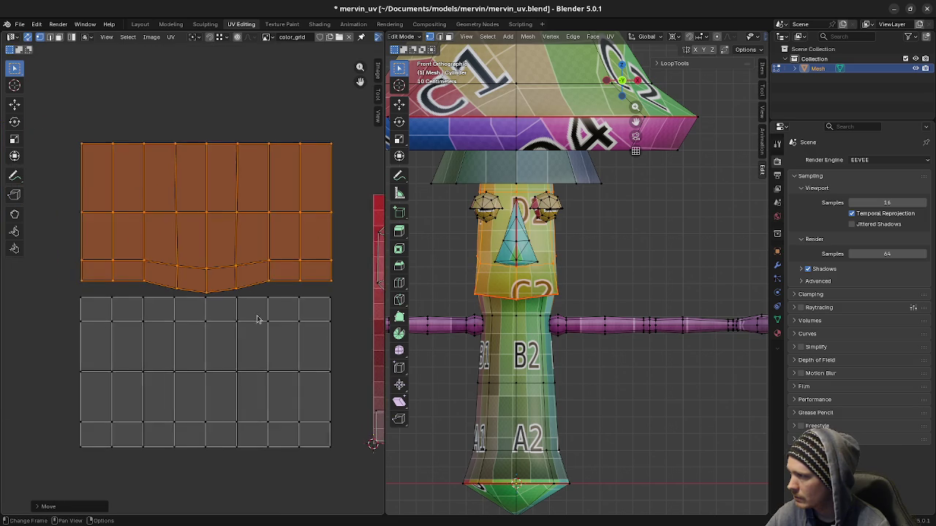
scroll(202, 329, "up", 2)
scroll(288, 340, "up", 1)
scroll(269, 307, "up", 1)
key("g")
key("x")
key("y")
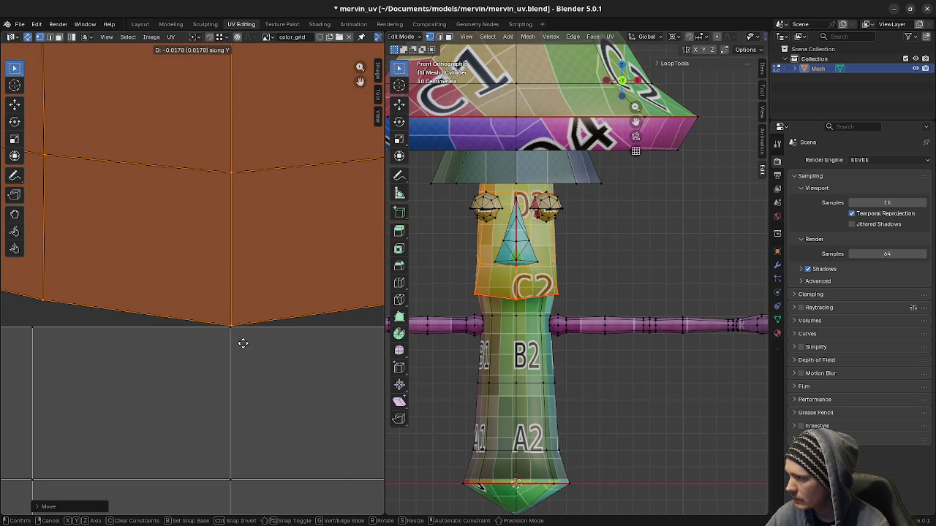
key("y")
key("x")
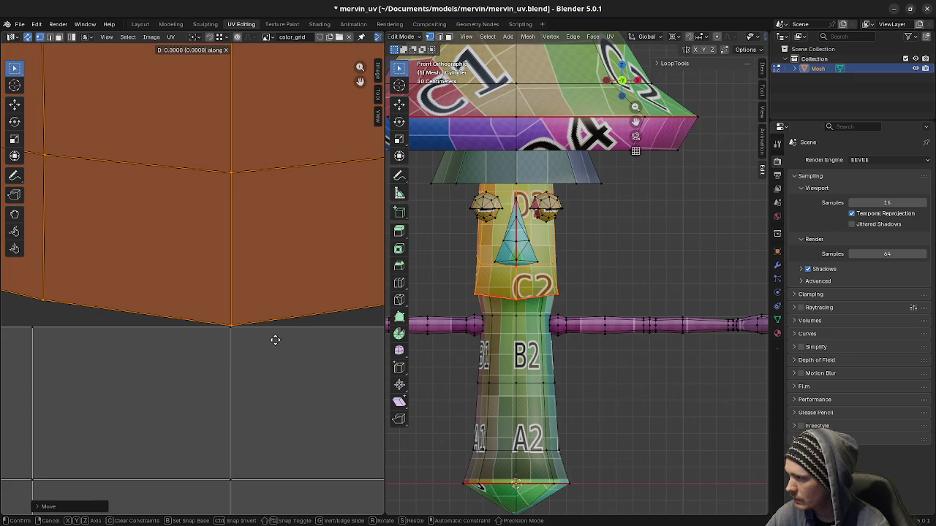
left_click(267, 341)
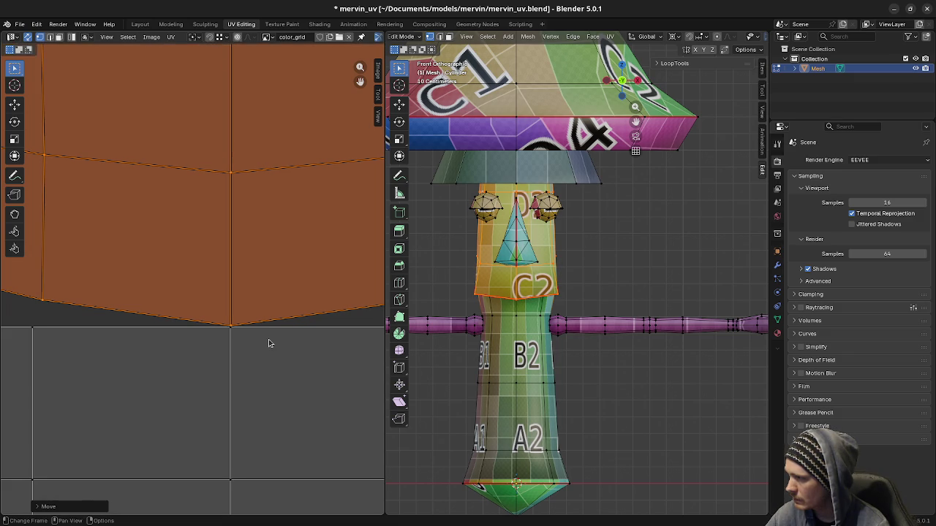
scroll(267, 341, "down", 3)
scroll(267, 342, "down", 6)
scroll(269, 350, "right", 2)
left_click_drag(71, 189, 234, 383)
- Rescale the stacked stem islands along X to adjust their width
key("s")
key("x")
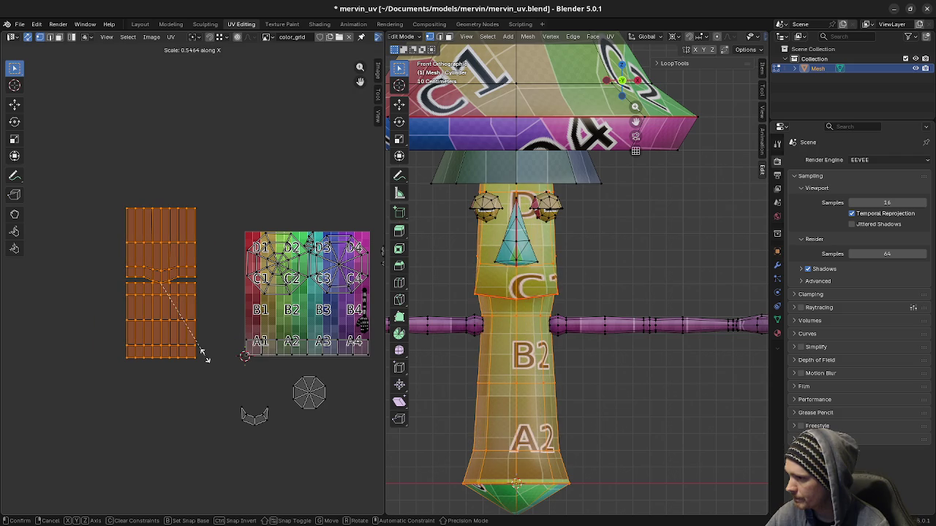
left_click(205, 358)
scroll(538, 326, "up", 2)
scroll(537, 325, "up", 2)
scroll(537, 325, "up", 3)
scroll(538, 325, "up", 1)
scroll(538, 326, "up", 5)
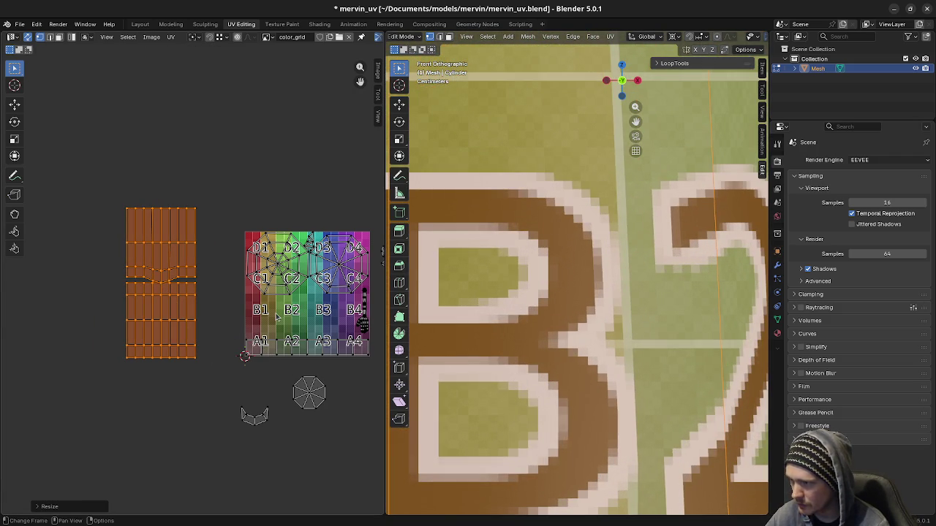
key("s")
key("x")
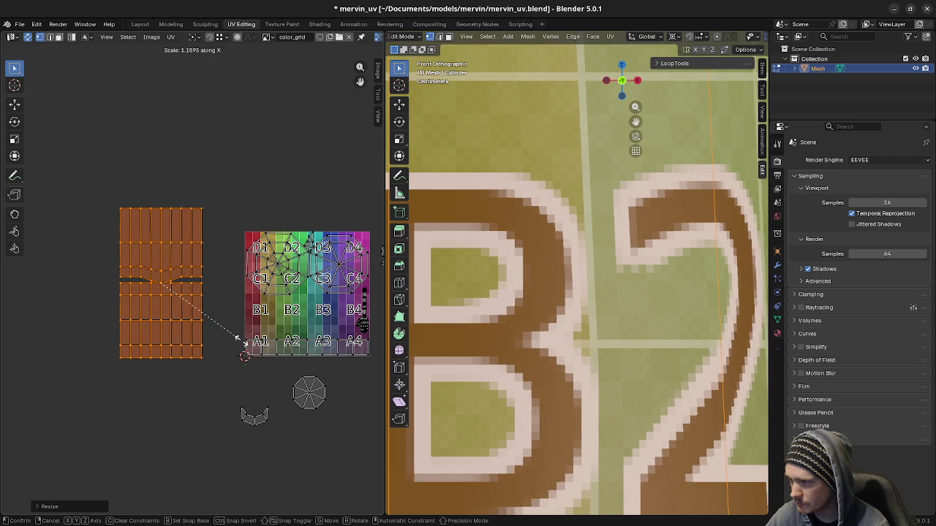
left_click(235, 341)
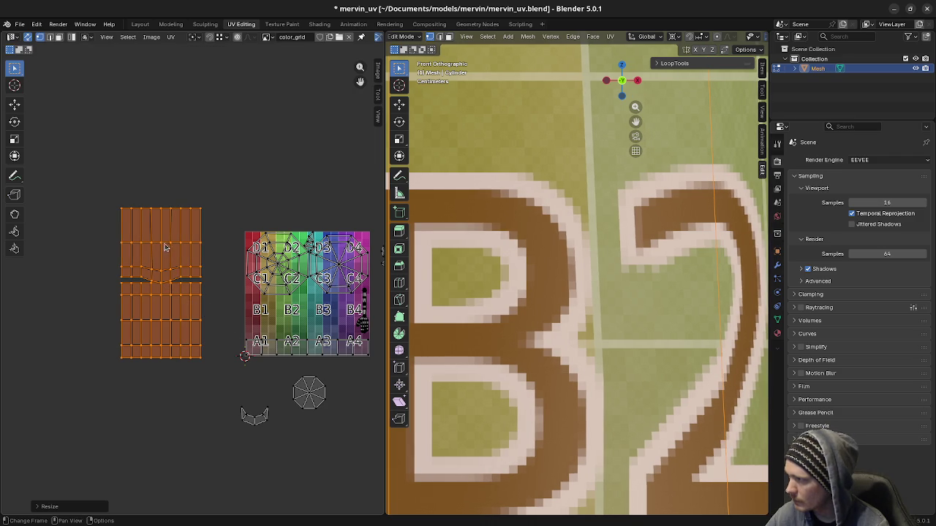
- Rotate the islands -90 degrees, shrink them, and drop them over the B1–B3 row
key("r")
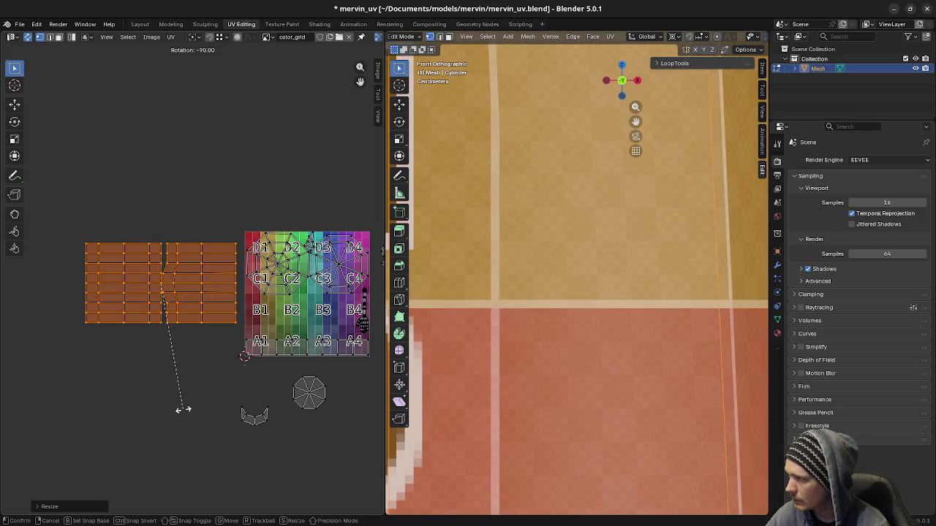
key("Return")
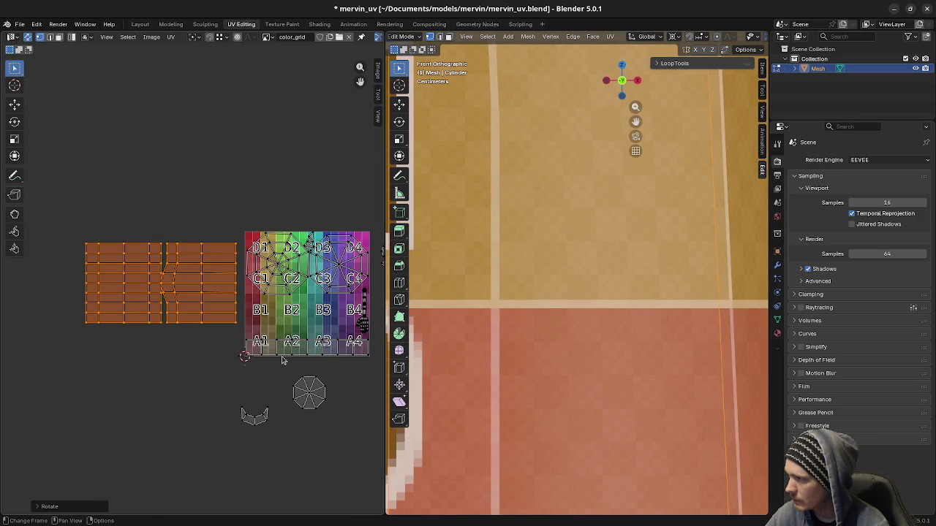
key("s")
left_click(219, 334)
key("g")
left_click(342, 365)
- Enlarge the islands slightly and adjust their vertical position on the B row
scroll(326, 381, "up", 4)
middle_click_drag(314, 376, 132, 327)
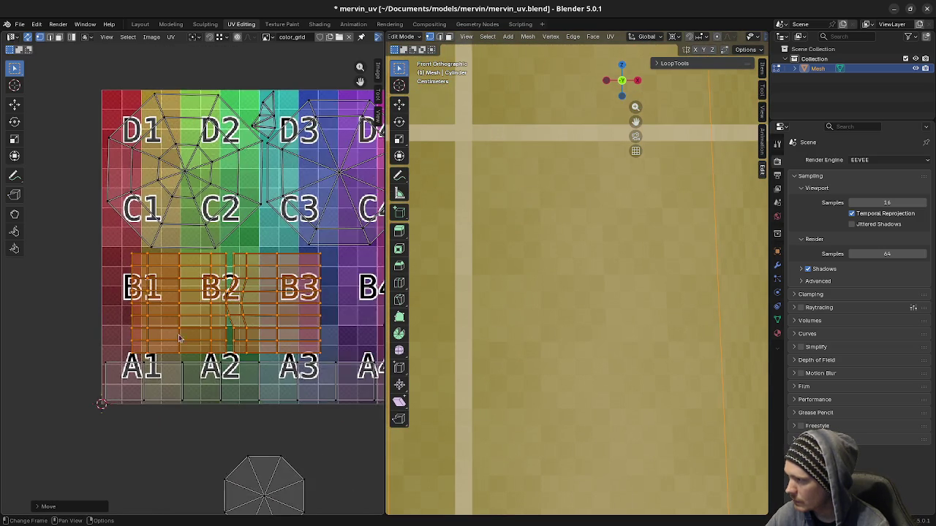
scroll(131, 327, "up", 1)
middle_click_drag(229, 334, 178, 345)
key("s")
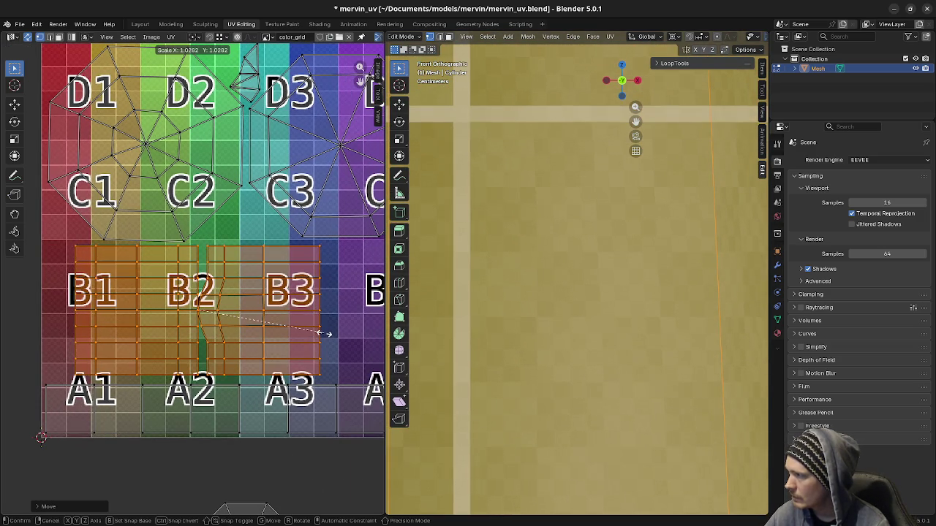
left_click(326, 335)
key("g")
key("y")
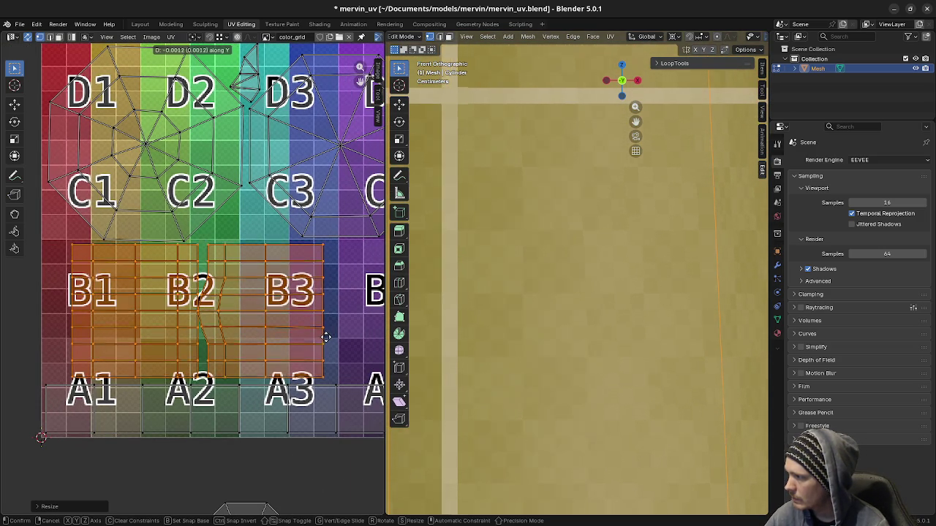
left_click(326, 338)
- Resize again and shift the islands vertically and left, flush against the grid's left edge
key("s")
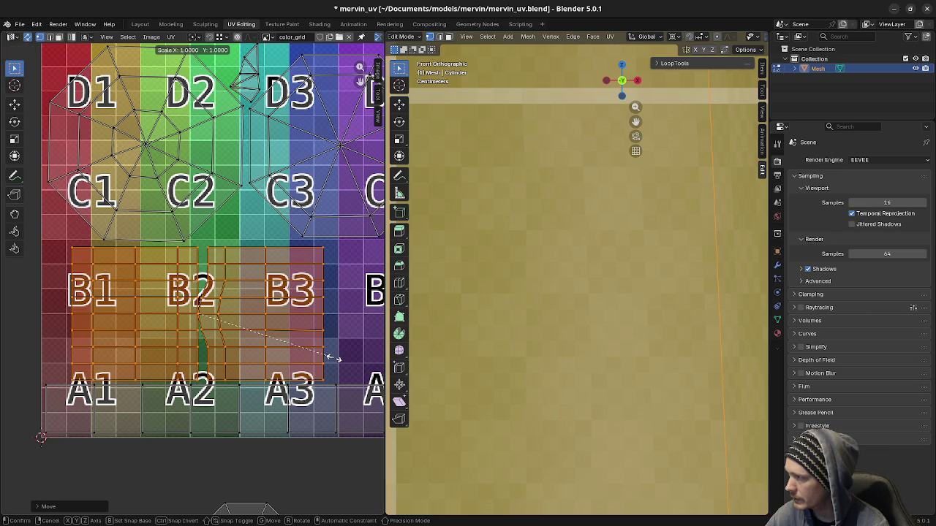
left_click(337, 357)
key("g")
key("y")
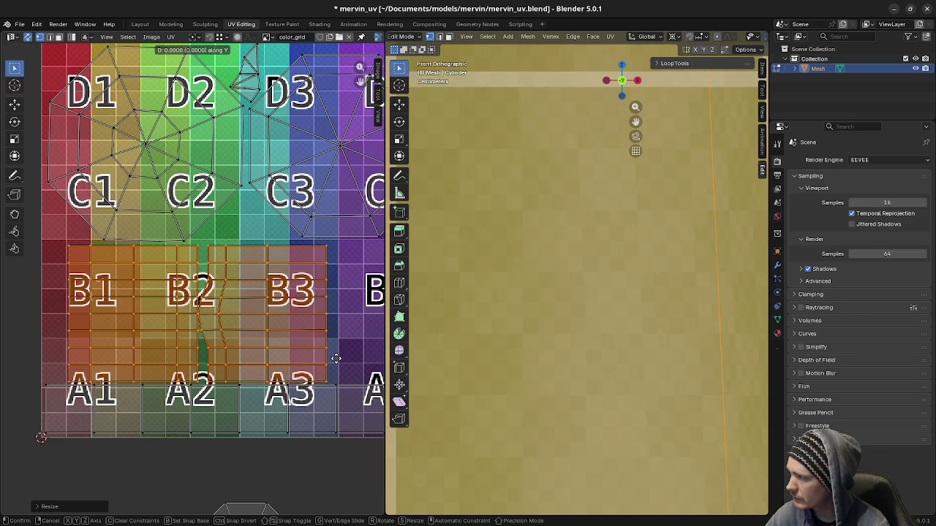
left_click(336, 358)
key("g")
key("y")
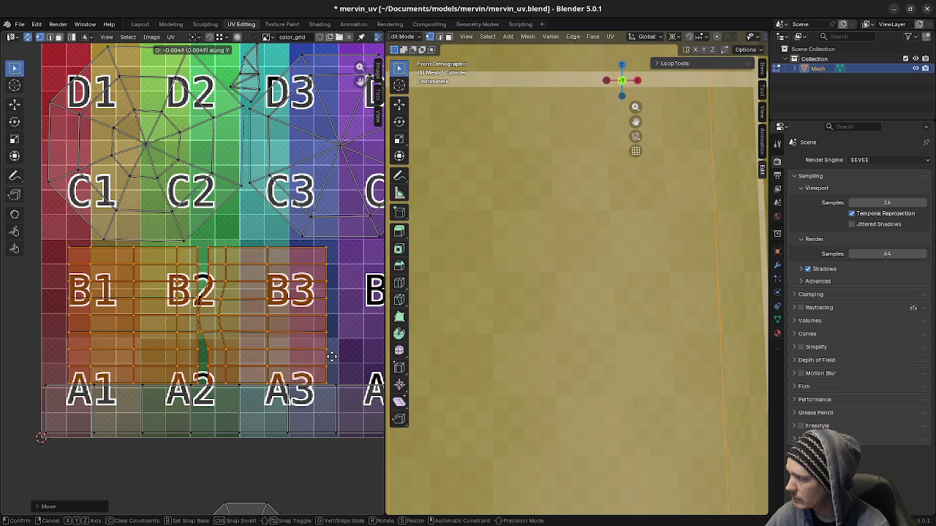
key("x")
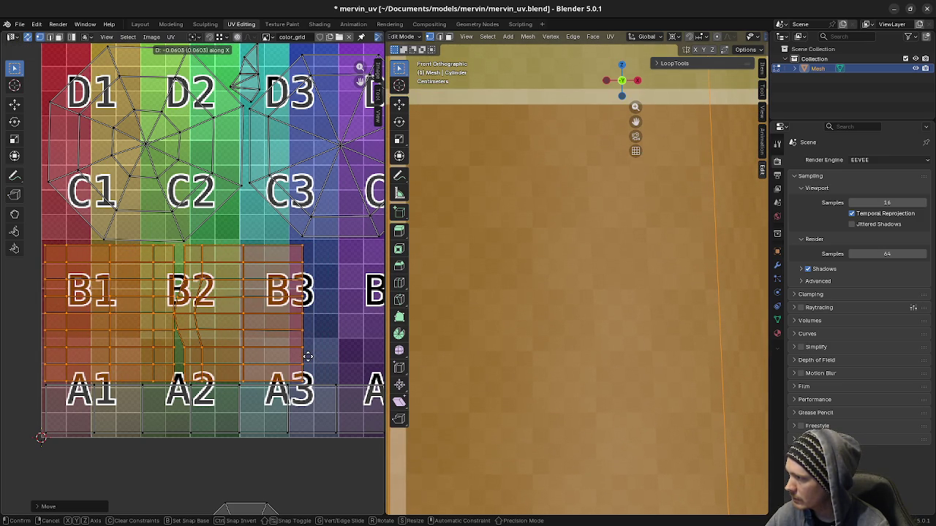
left_click(308, 356)
scroll(314, 379, "down", 3)
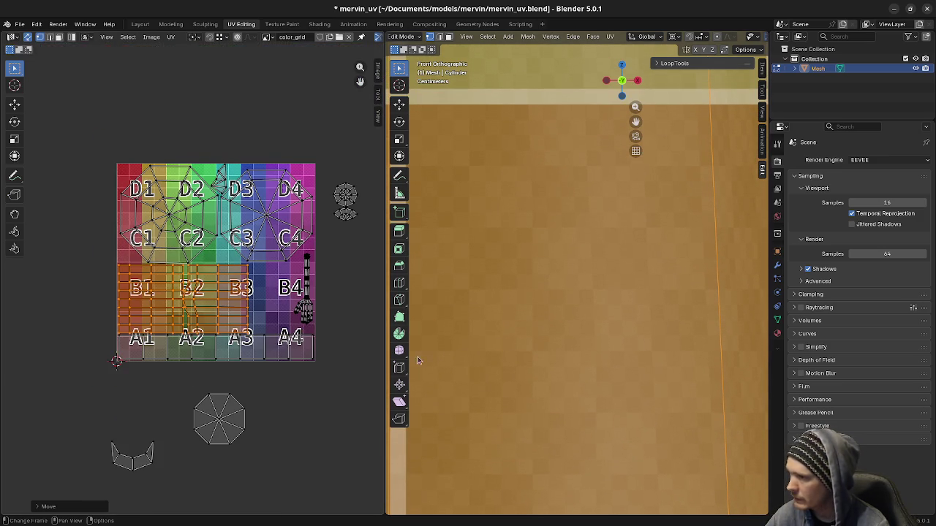
- Select the stem tip's octagonal UV island, shrink it, and drop it near C3
scroll(543, 362, "down", 3)
scroll(543, 364, "down", 3)
scroll(543, 365, "down", 3)
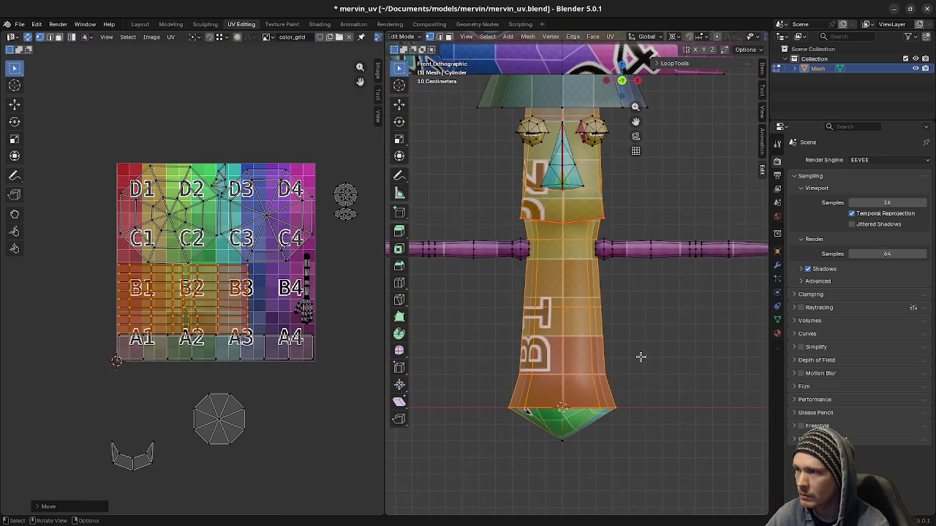
scroll(636, 358, "down", 2)
scroll(628, 366, "down", 2)
scroll(607, 352, "down", 2)
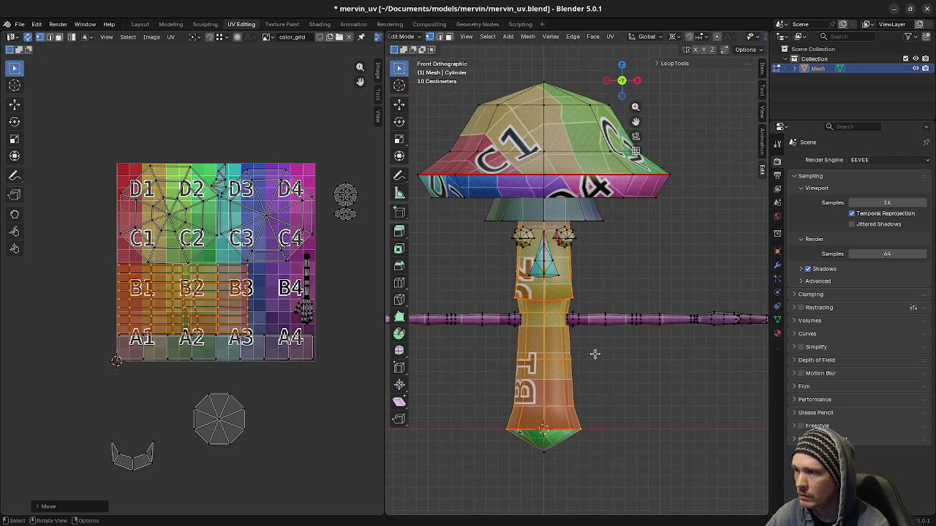
scroll(327, 251, "up", 1)
key("a")
key("alt+a")
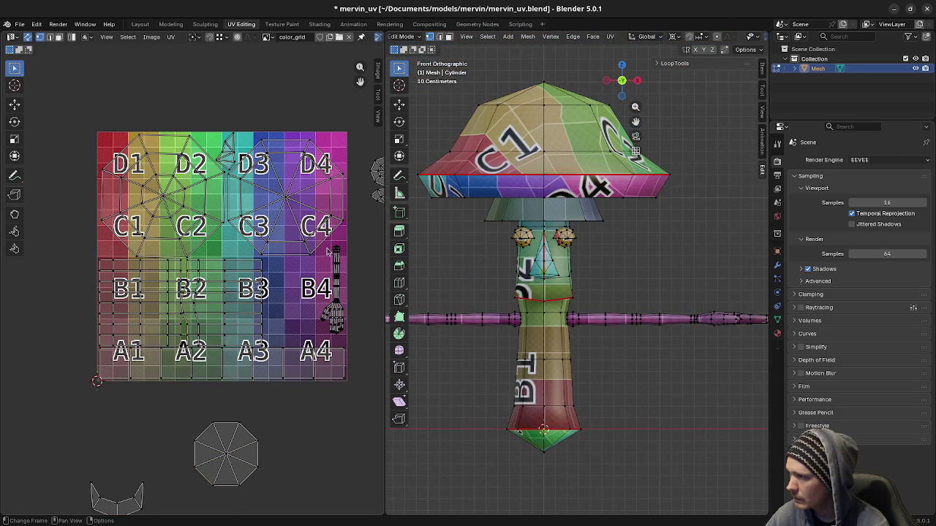
left_click_drag(322, 250, 348, 341)
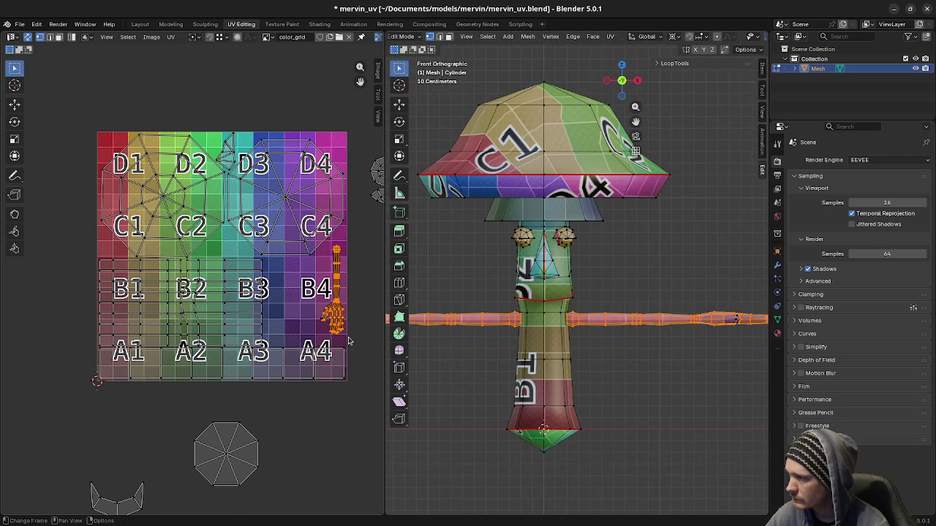
key("a")
key("alt+a")
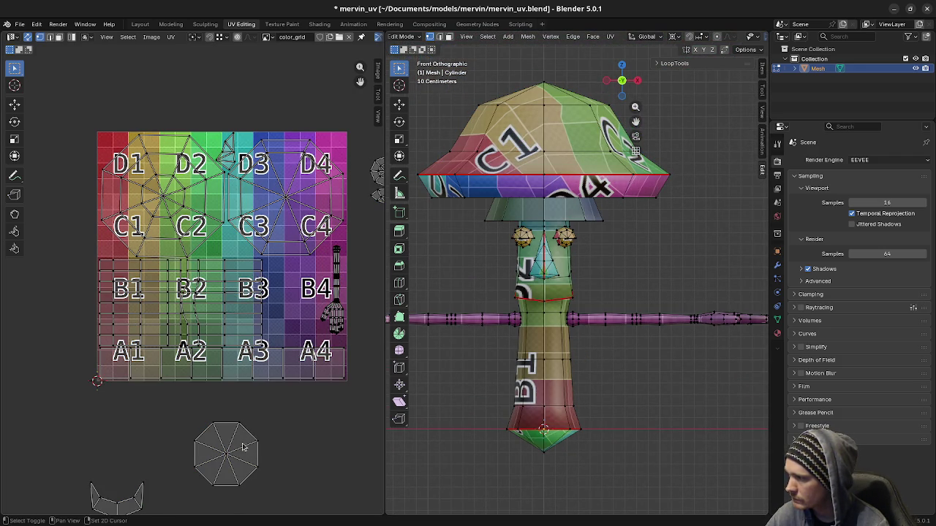
middle_click_drag(245, 448, 268, 403)
left_click_drag(199, 352, 302, 475)
key("s")
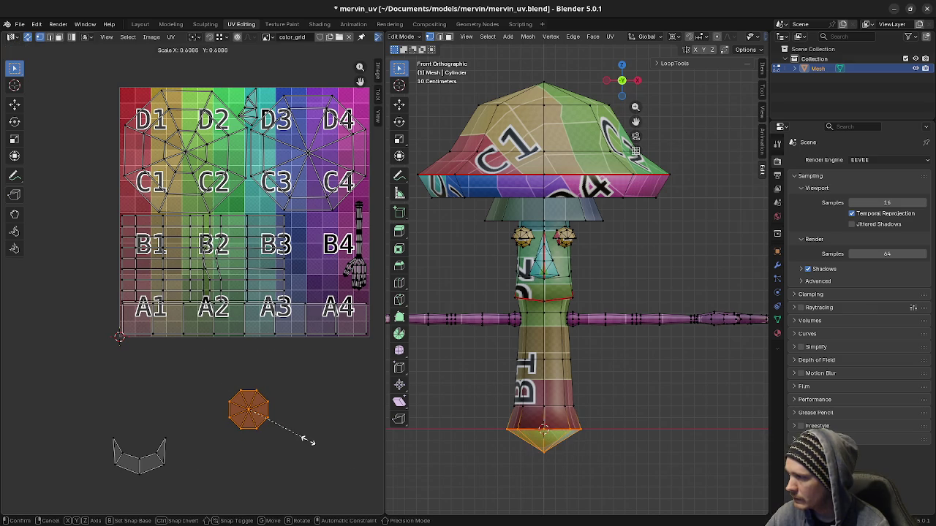
left_click(308, 441)
key("g")
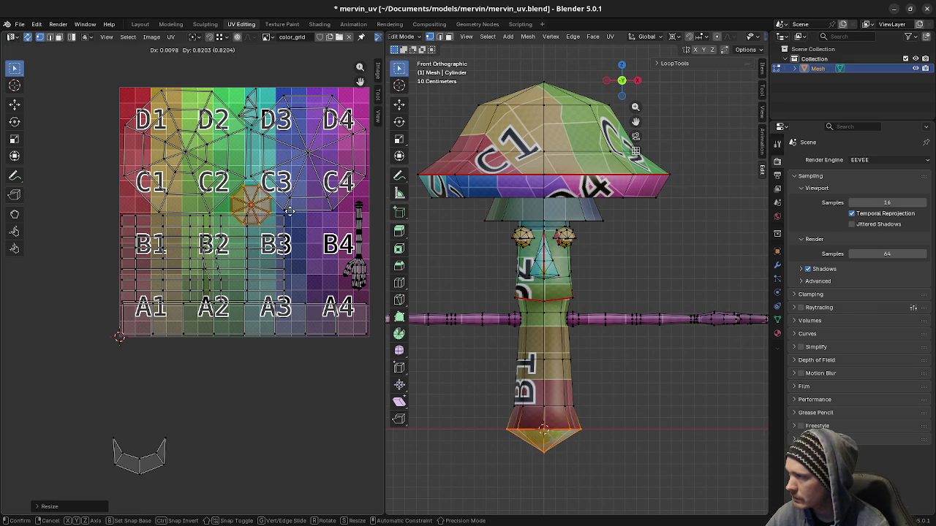
left_click(282, 205)
- Rescale the octagonal island again and nudge it into its final position
key("s")
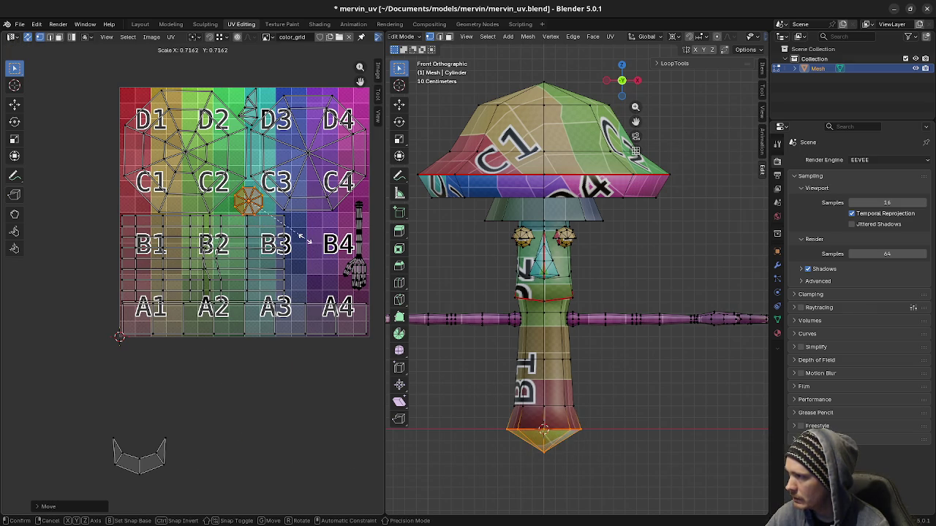
left_click(301, 237)
scroll(247, 314, "up", 1)
scroll(248, 315, "up", 2)
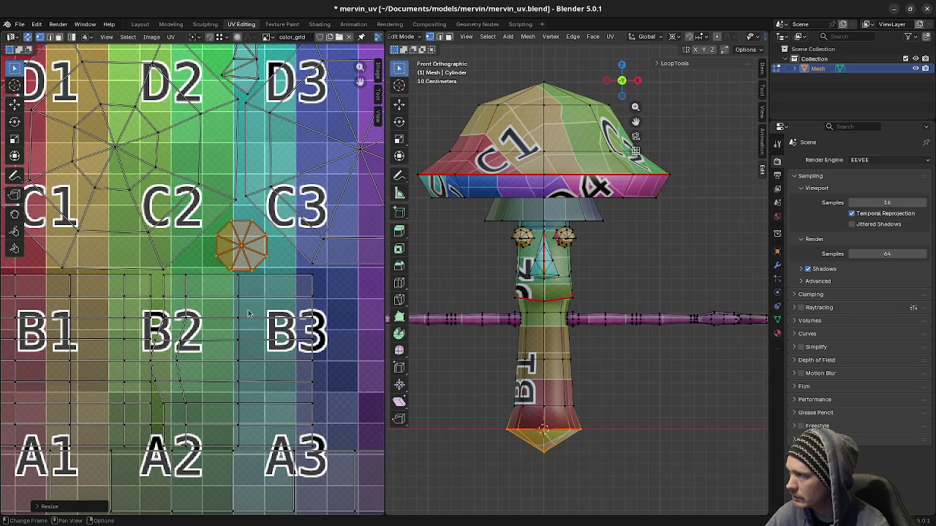
key("g")
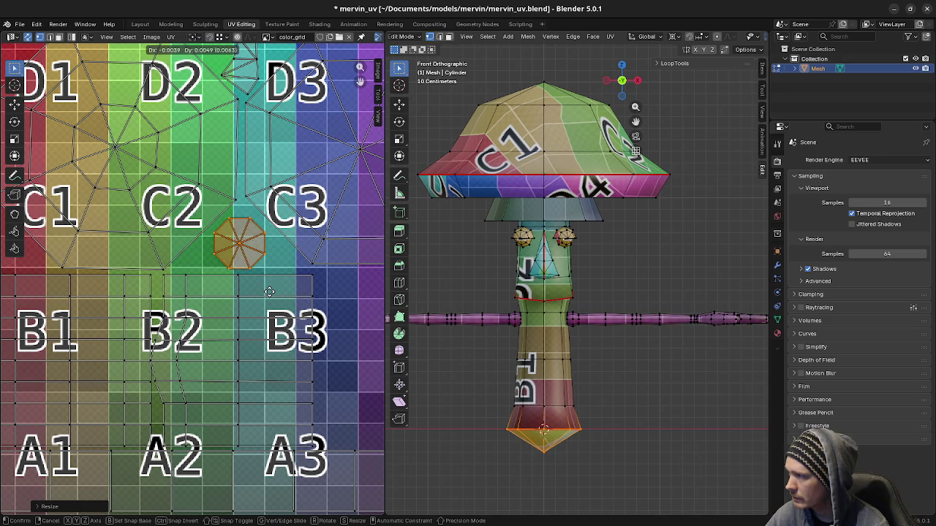
left_click(270, 291)
- Move the small U-shaped island from below the grid to above A3 and A4
scroll(102, 378, "down", 5)
scroll(101, 377, "down", 1)
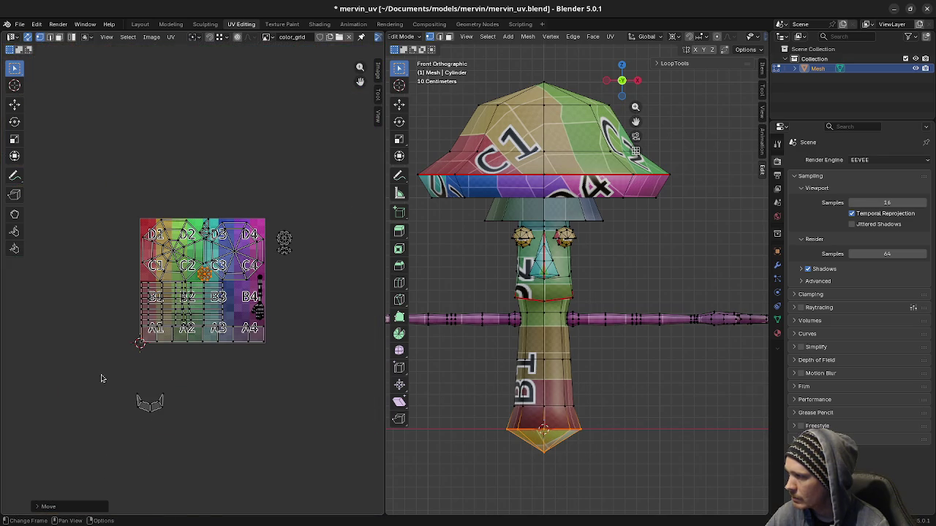
left_click_drag(102, 378, 194, 439)
scroll(192, 437, "up", 3)
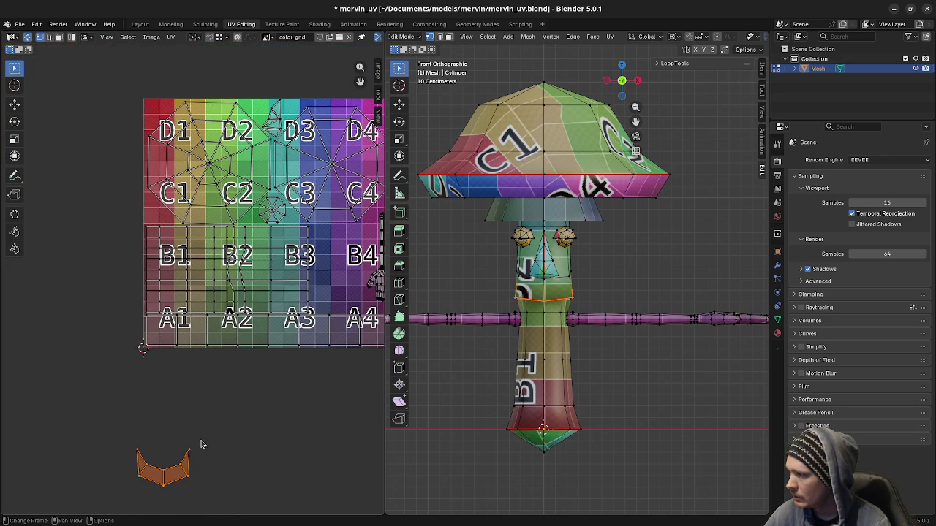
key("g")
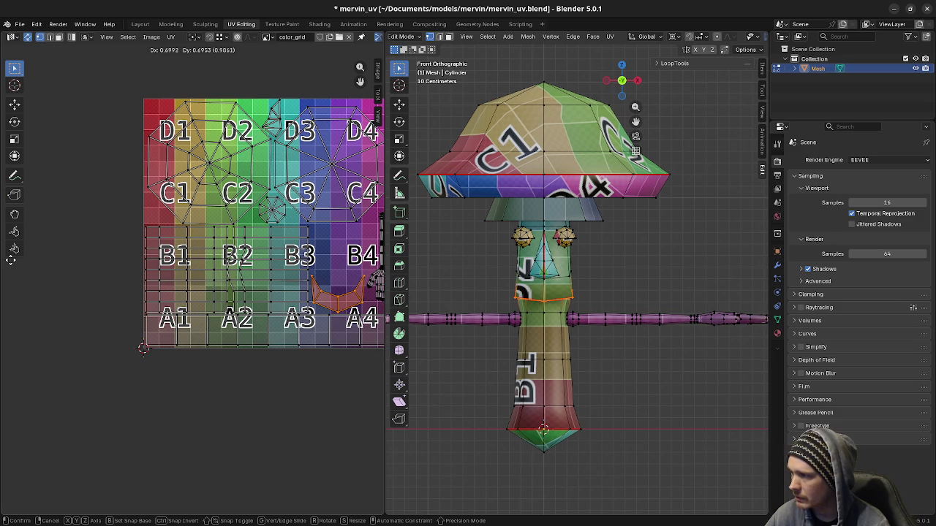
left_click(301, 296)
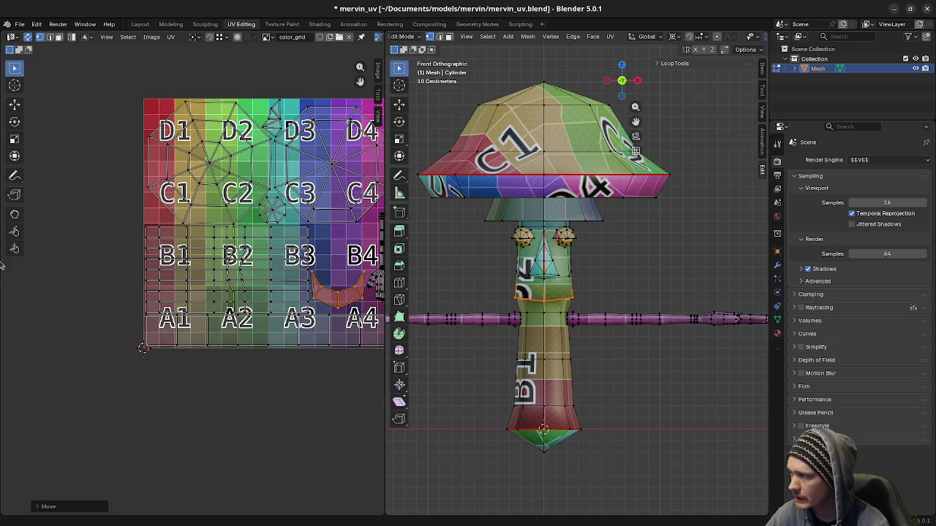
mouse_move(300, 296)
middle_mouse_down()
mouse_move(225, 322)
mouse_move(210, 355)
middle_mouse_up()
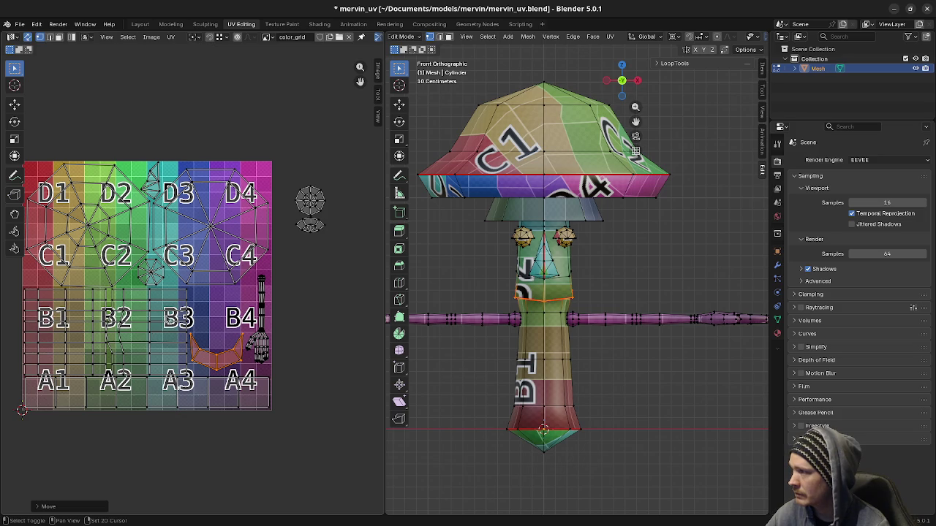
key("a")
key("alt+a")
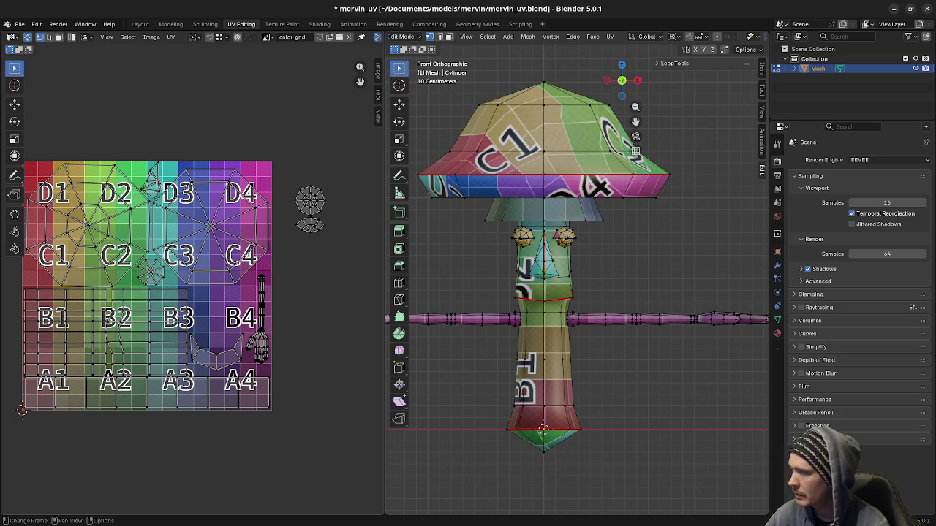
- Move the nose island from between D2 and D3 to beside B4 and enlarge it
scroll(178, 290, "up", 3)
middle_click_drag(117, 110, 199, 285)
key("b")
left_click_drag(225, 300, 228, 297)
key("ctrl+l")
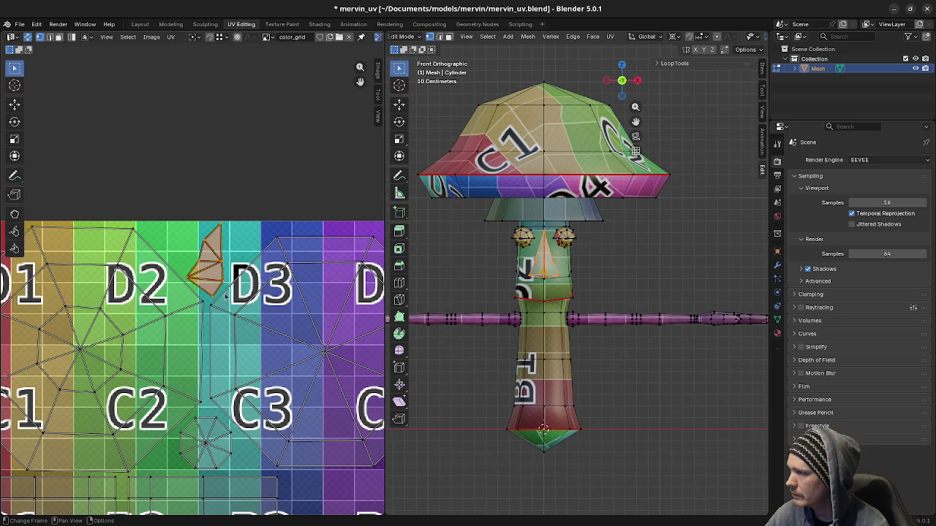
scroll(229, 292, "down", 2)
key("g")
left_click(343, 88)
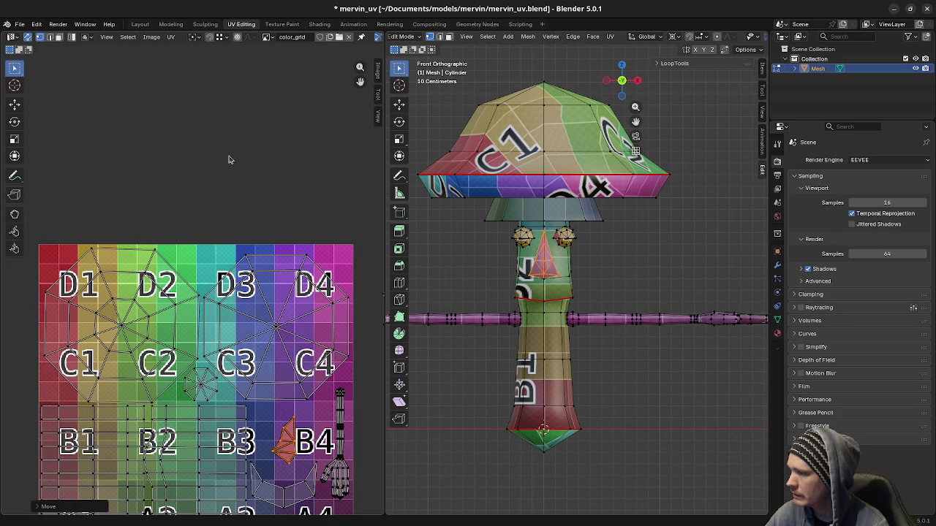
middle_click_drag(257, 150, 241, 51)
key("s")
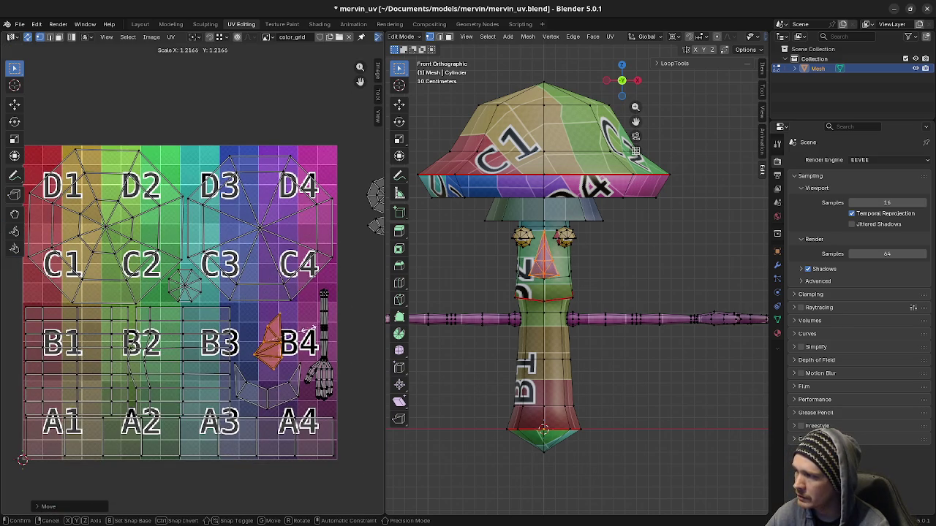
left_click(316, 328)
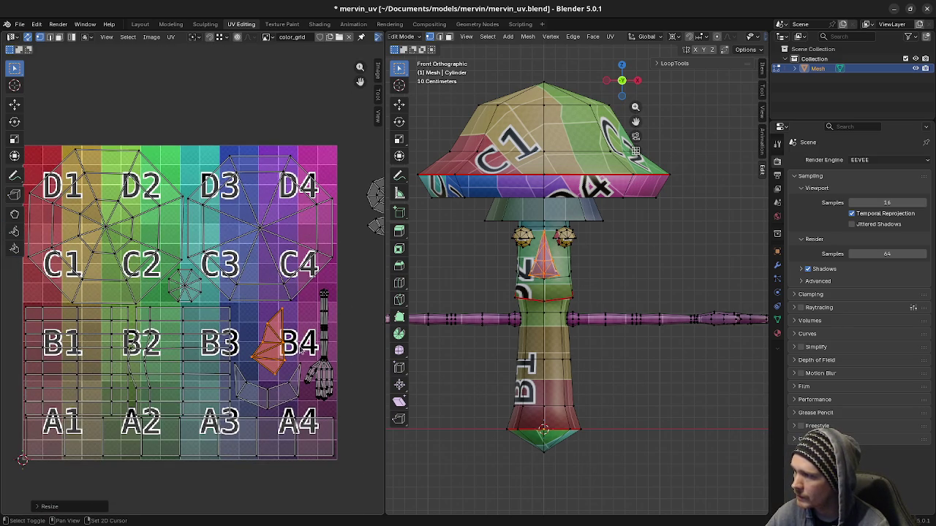
middle_click_drag(299, 335, 296, 326)
key("g")
left_click(295, 331)
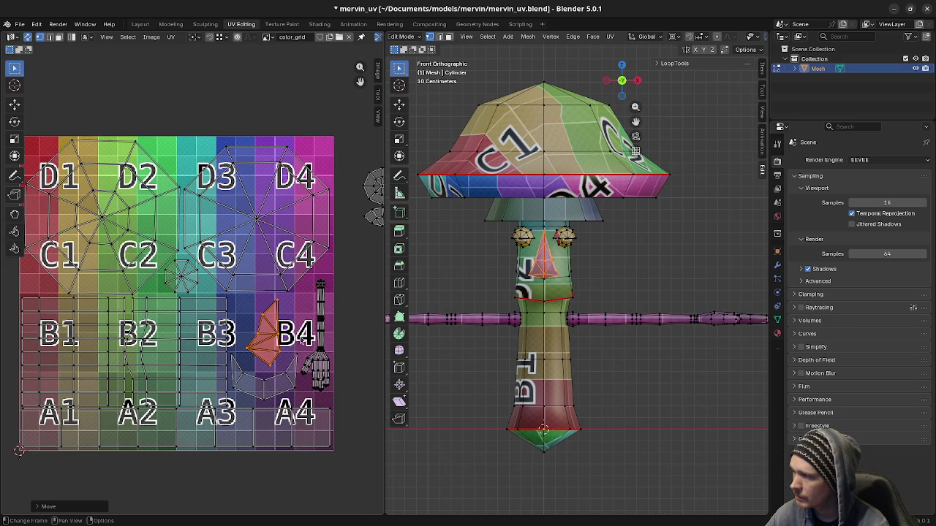
- Undo, returning the nose island to its place between D2 and D3
scroll(317, 357, "down", 1)
scroll(314, 355, "up", 1)
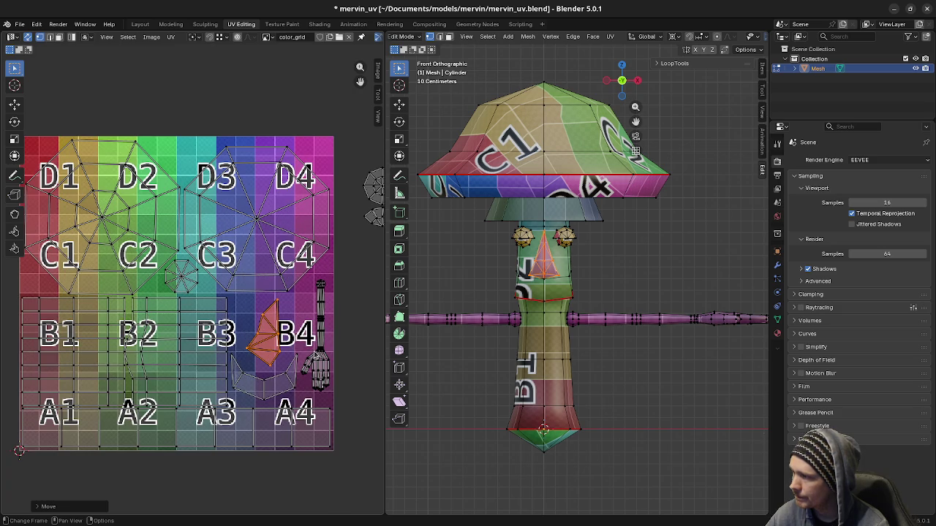
scroll(194, 309, "down", 4)
scroll(238, 261, "down", 2)
scroll(242, 262, "up", 3)
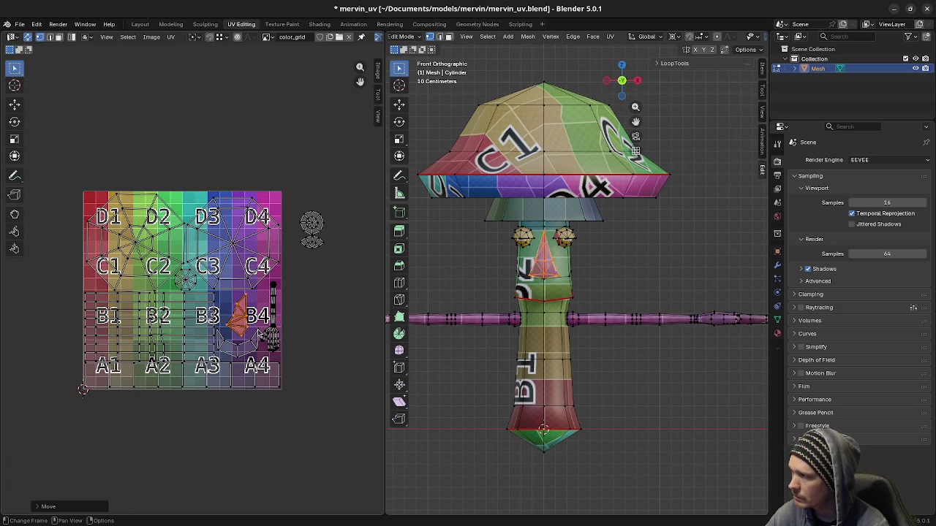
scroll(261, 305, "up", 1)
key("ctrl+z")
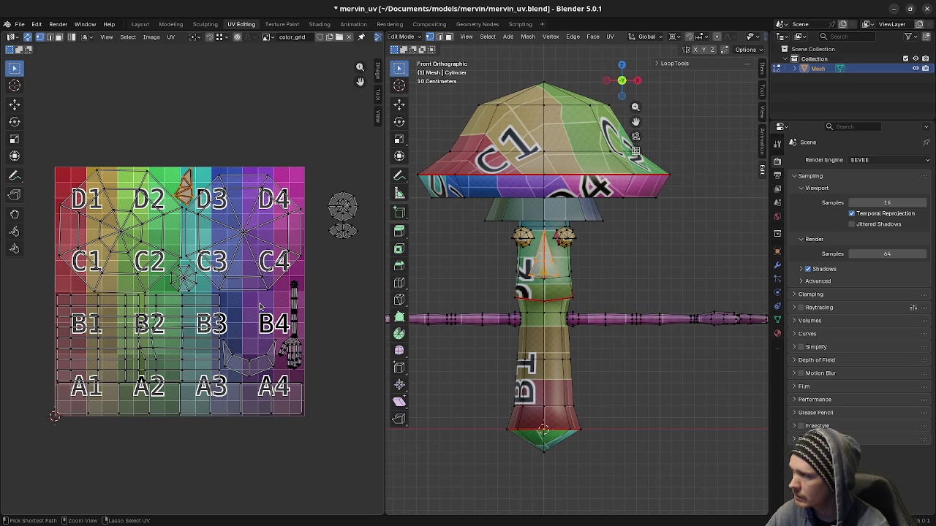
- Move both eye islands inside B4, then reposition the lower fan-shaped eye island
left_click_drag(326, 179, 371, 272)
key("g")
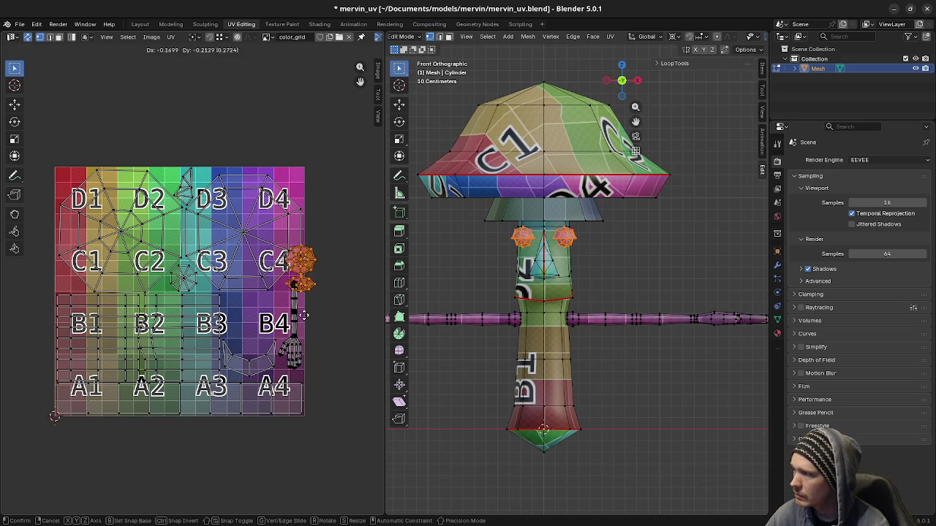
left_click(271, 348)
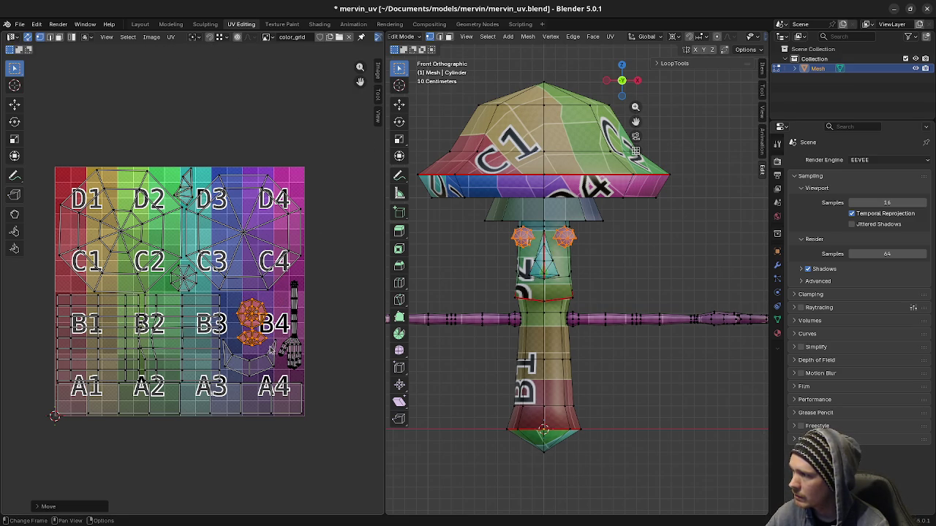
scroll(272, 292, "up", 3)
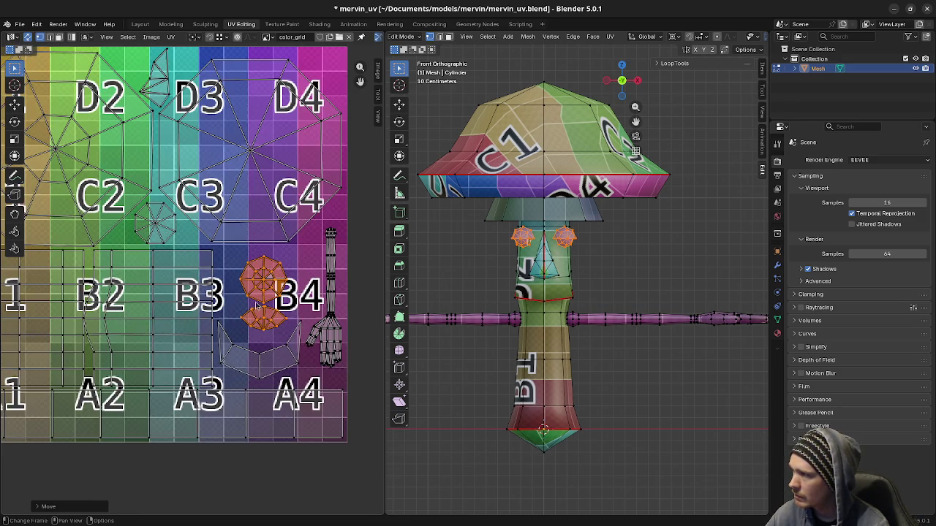
scroll(249, 313, "up", 1)
scroll(241, 311, "up", 1)
scroll(223, 302, "up", 1)
mouse_move(204, 290)
left_mouse_down()
mouse_move(277, 337)
mouse_move(200, 291)
left_mouse_up()
key("g")
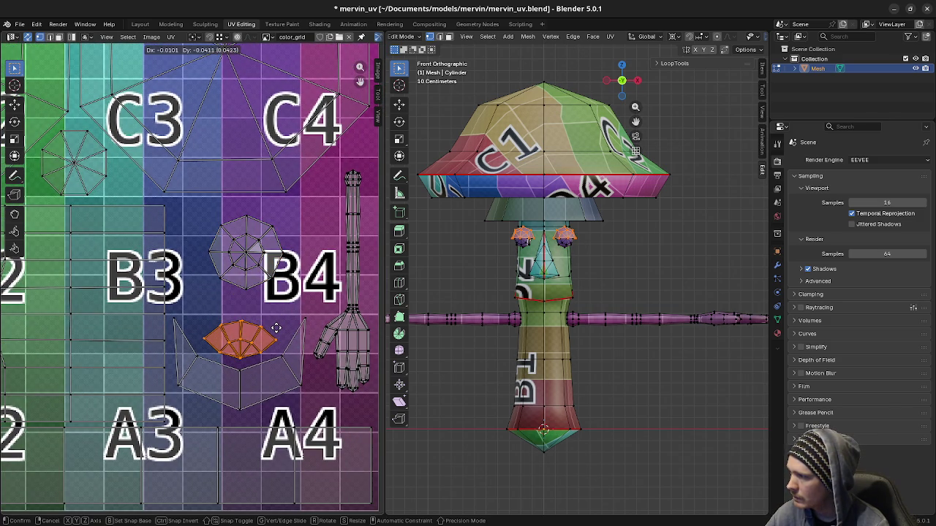
left_click(277, 328)
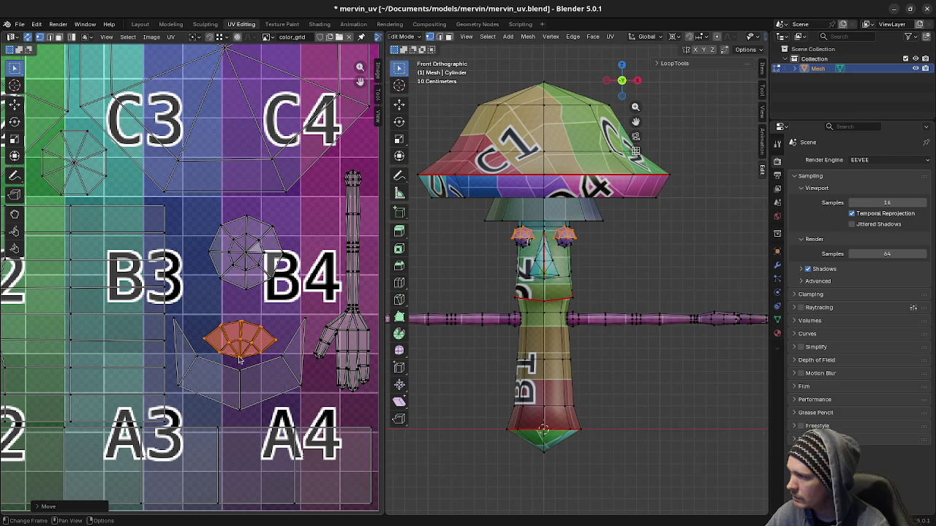
- Enlarge the eye's round UV island in two passes and shift it over B4
left_click_drag(202, 210, 289, 296)
key("s")
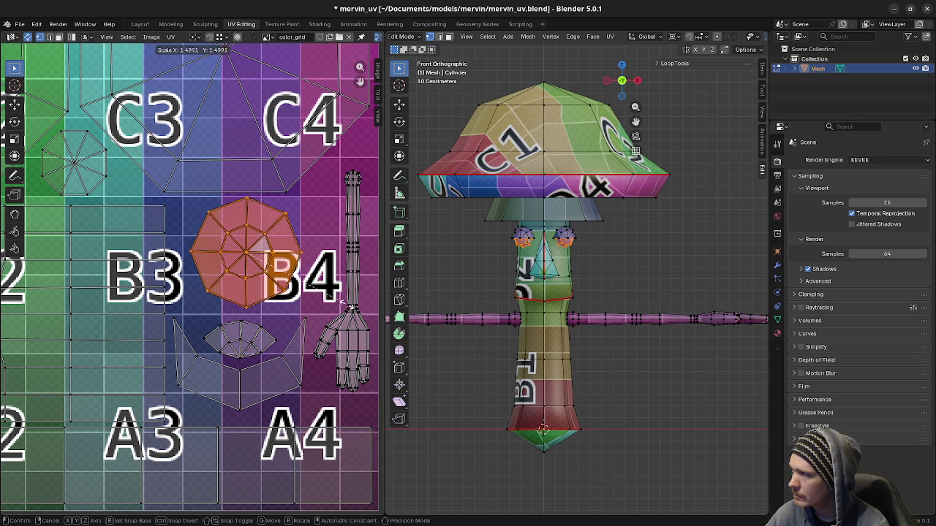
left_click(348, 276)
key("g")
left_click(349, 277)
key("s")
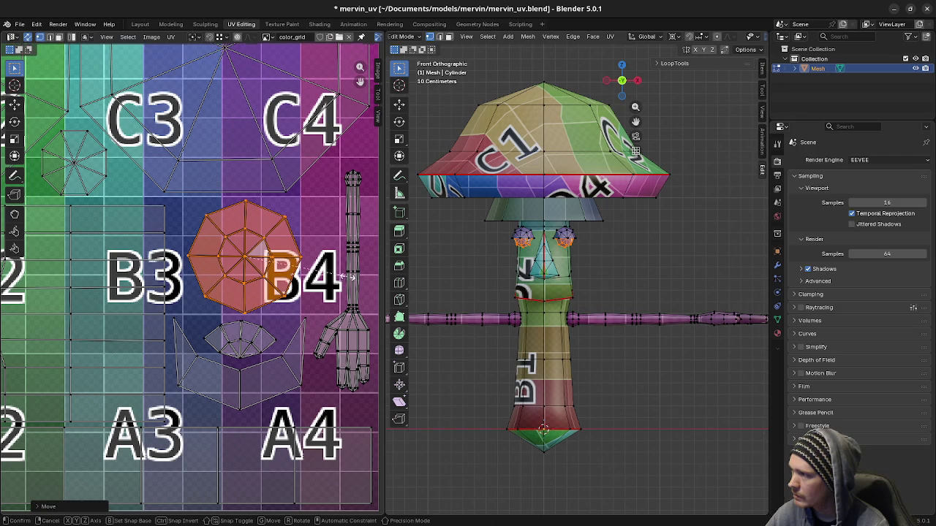
left_click(354, 278)
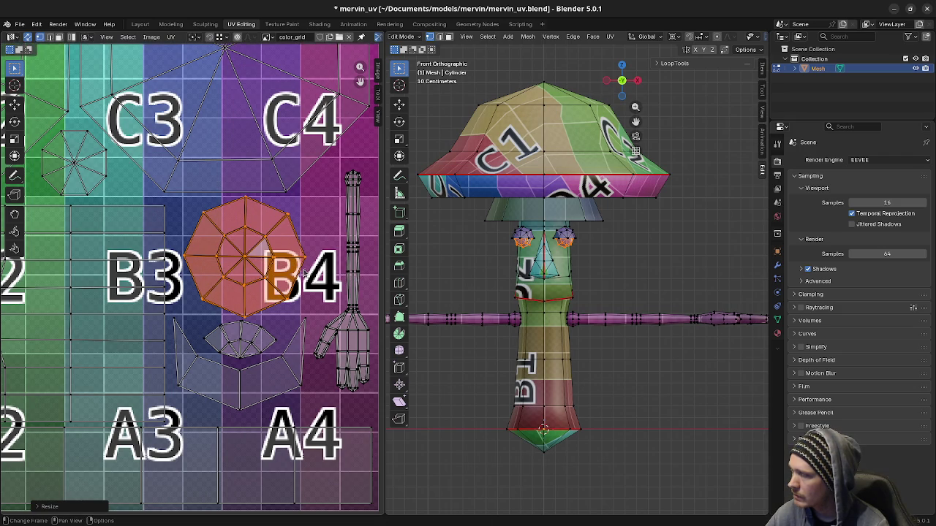
key("g")
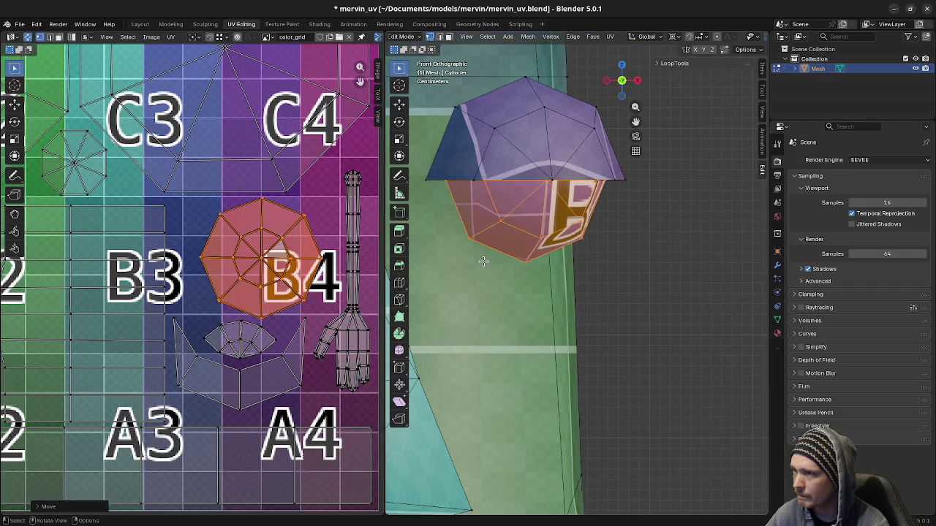
- Place the round eye island, focus the 3D view on the eye, then undo that change
left_click(293, 292)
key("Home")
scroll(214, 294, "up", 2, "ctrl")
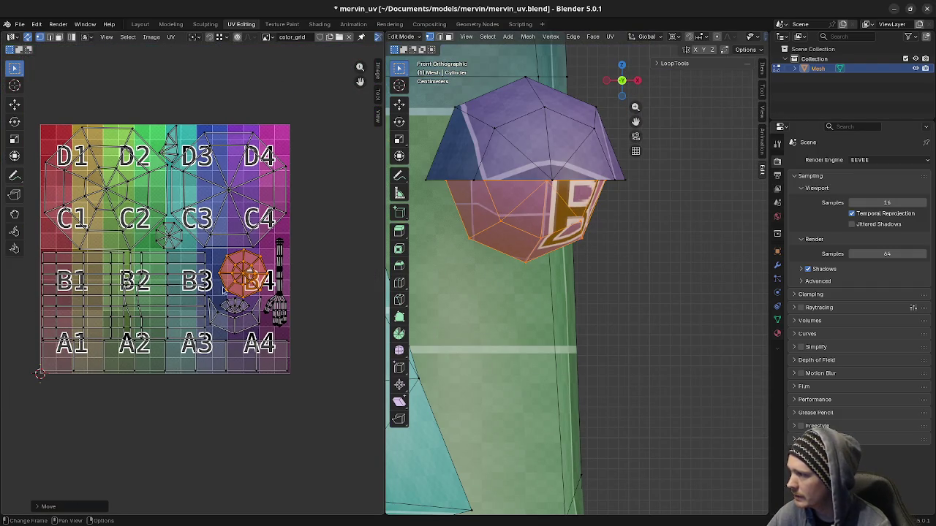
key("ctrl+z")
key("ctrl+z")
key("ctrl+z")
key("ctrl+z")
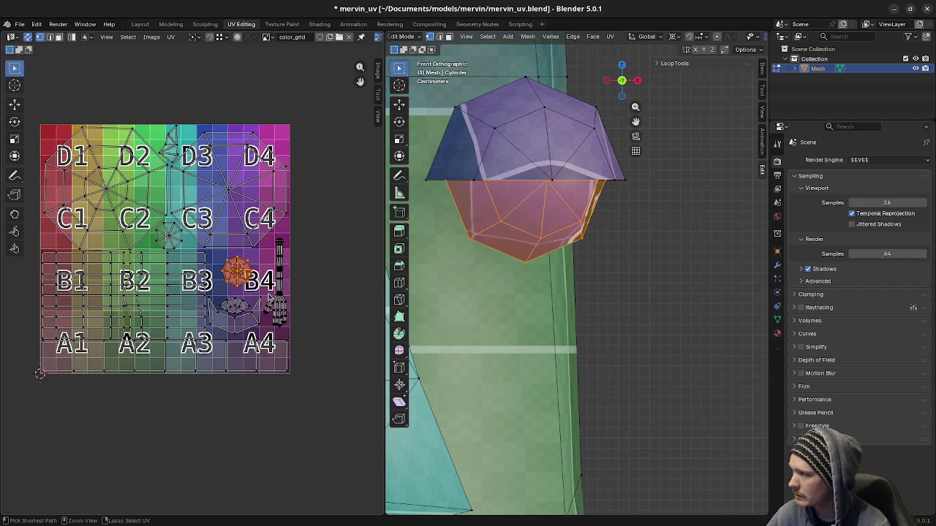
scroll(254, 320, "up", 3)
- Enlarge the eye's fan-shaped UV island to about 1.1× and reposition it
left_click_drag(247, 311, 308, 345)
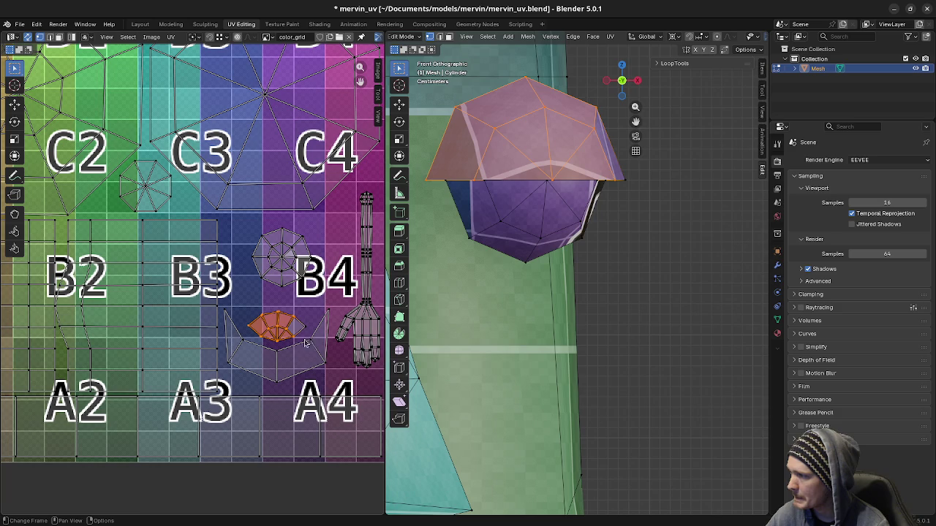
key("s")
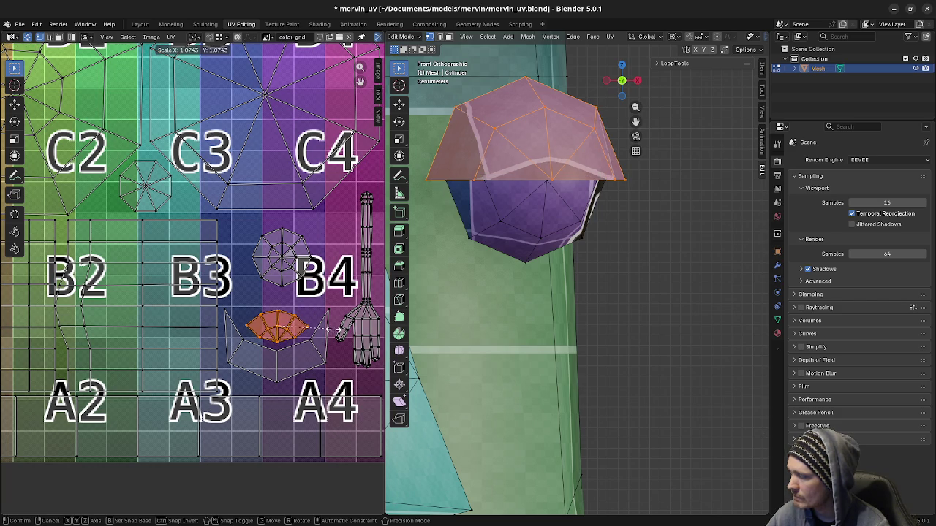
key("Escape")
key("s")
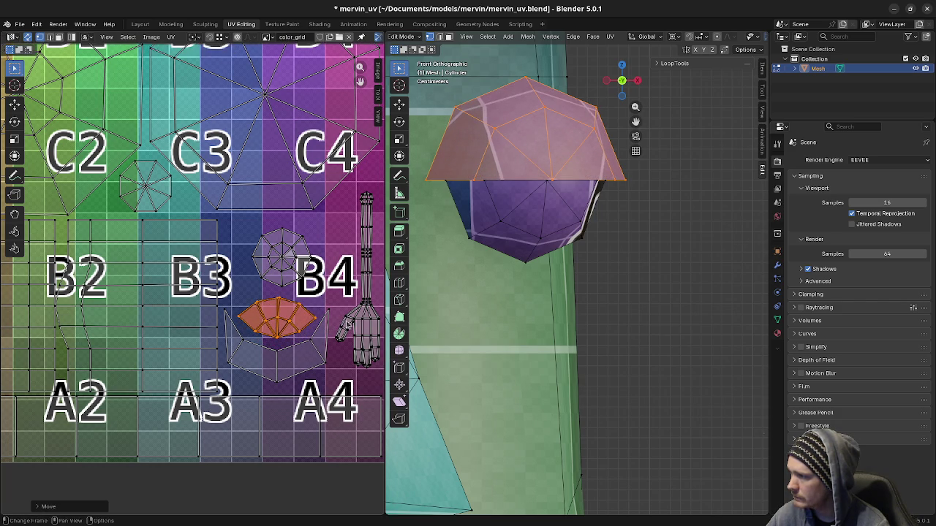
left_click(353, 321)
key("g")
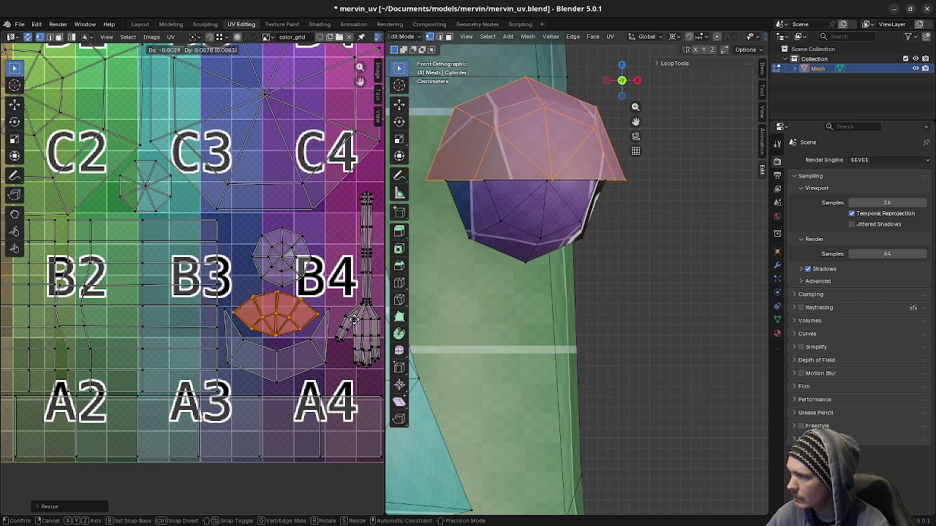
left_click(354, 319)
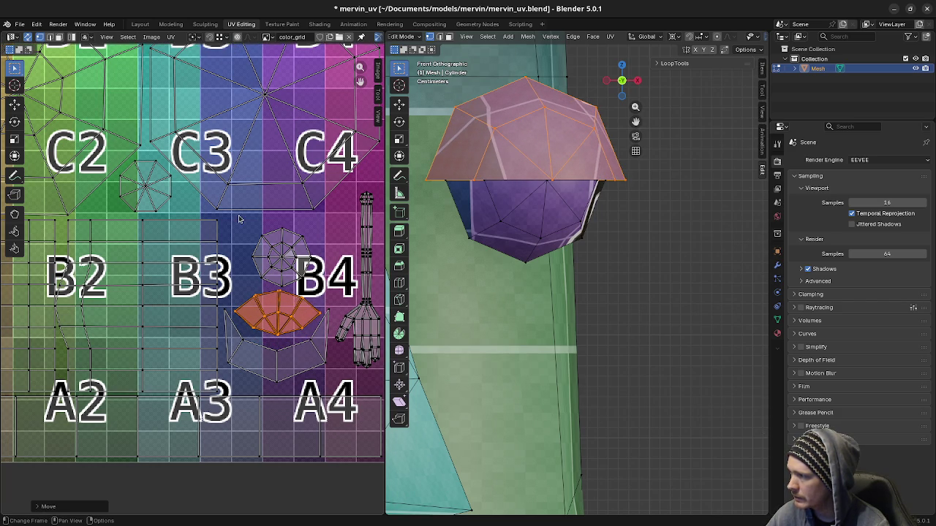
- Reposition the round eye island around B4 and view the whole texture
left_click(314, 289)
key("g")
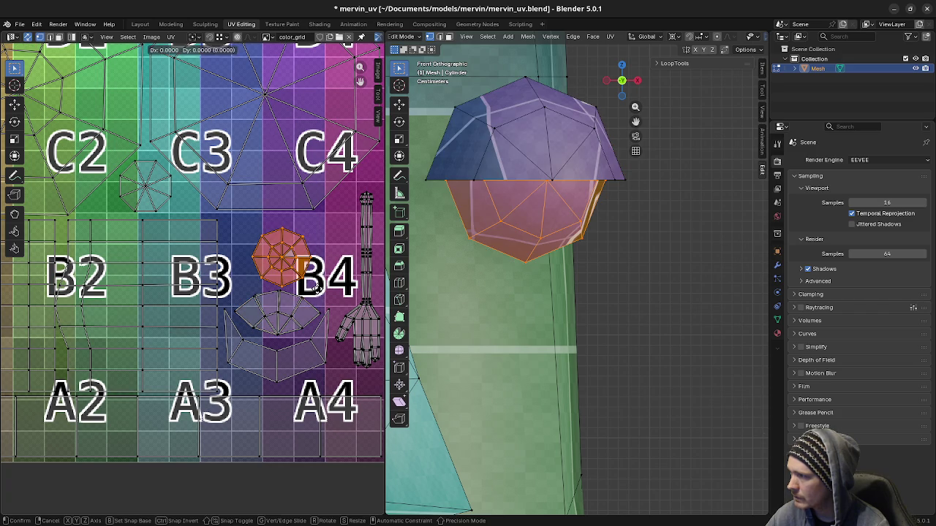
left_click(314, 289)
key("Home")
scroll(231, 282, "up", 1)
scroll(220, 285, "down", 4)
scroll(215, 285, "down", 4)
scroll(187, 287, "up", 9)
scroll(187, 287, "down", 1)
scroll(189, 286, "down", 1)
scroll(195, 287, "down", 2)
scroll(194, 287, "up", 1)
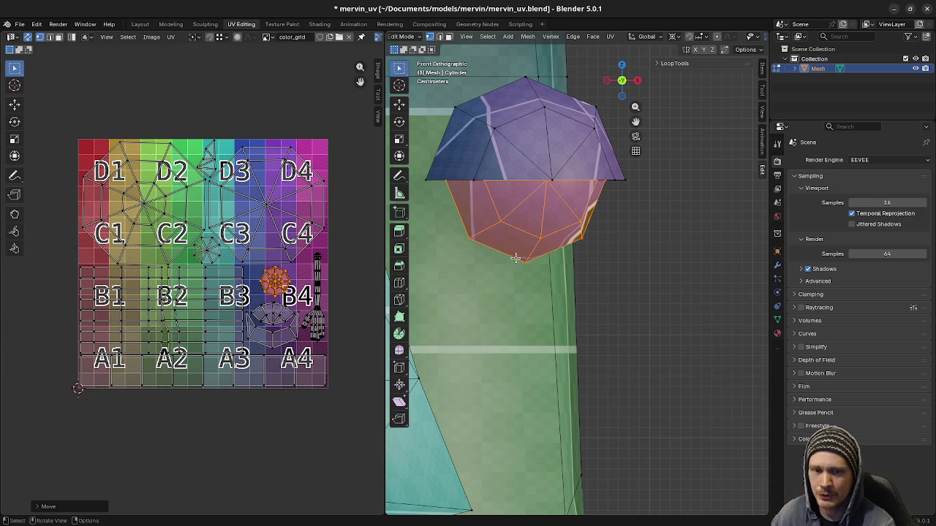
- Inspect Mervin from under the cap, front and three-quarter views, then save mervin_uv.blend
scroll(547, 308, "down", 3)
scroll(551, 281, "down", 3)
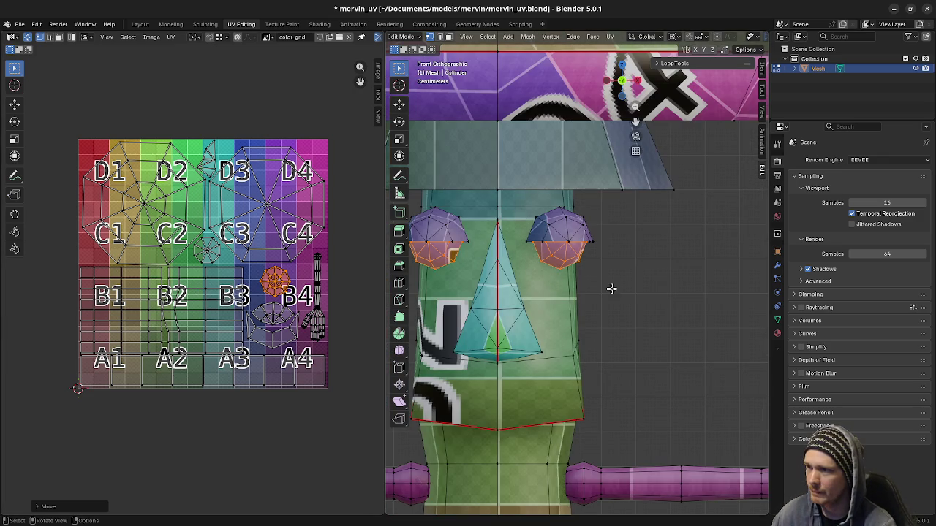
scroll(579, 298, "down", 2)
middle_click_drag(579, 299, 589, 314)
scroll(593, 326, "up", 3)
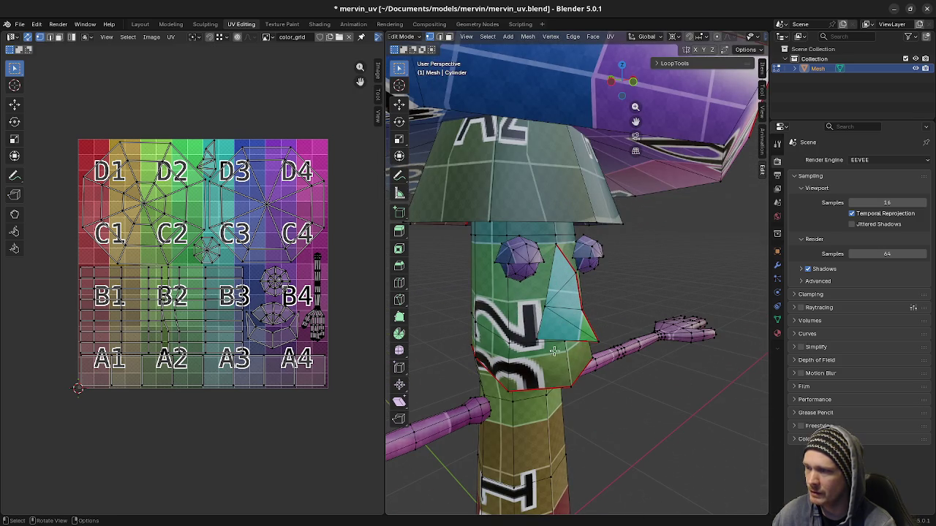
mouse_move(557, 350)
middle_mouse_down()
mouse_move(524, 247)
mouse_move(550, 337)
mouse_move(594, 325)
middle_mouse_up()
scroll(518, 324, "down", 2)
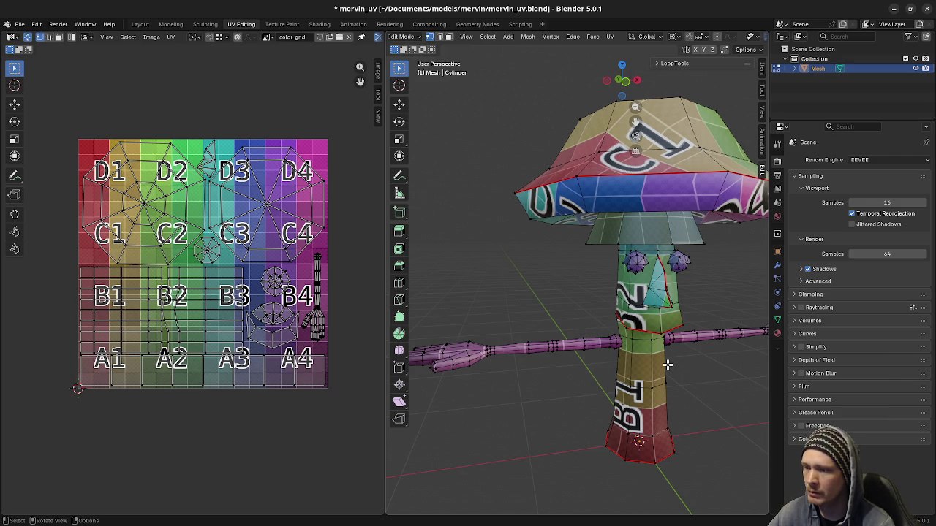
middle_click_drag(668, 365, 662, 338)
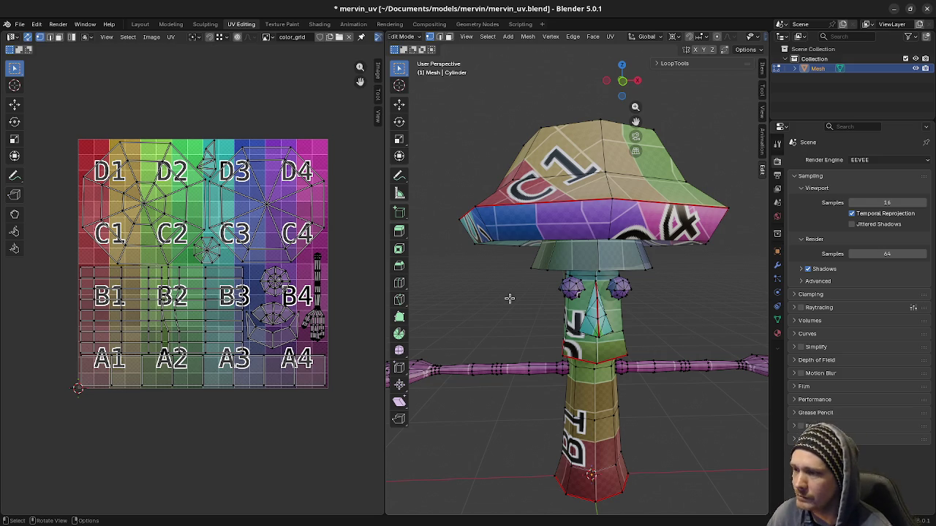
middle_click_drag(539, 334, 609, 365)
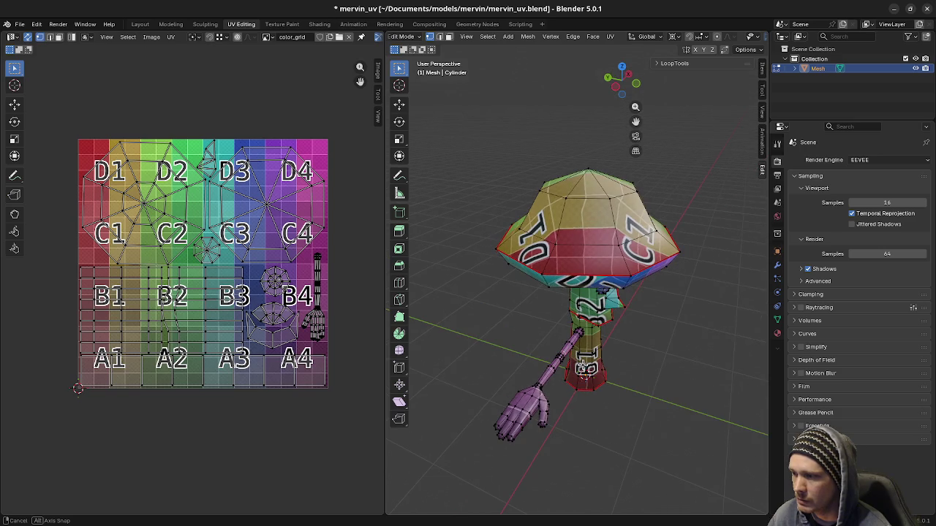
middle_click_drag(609, 365, 569, 347)
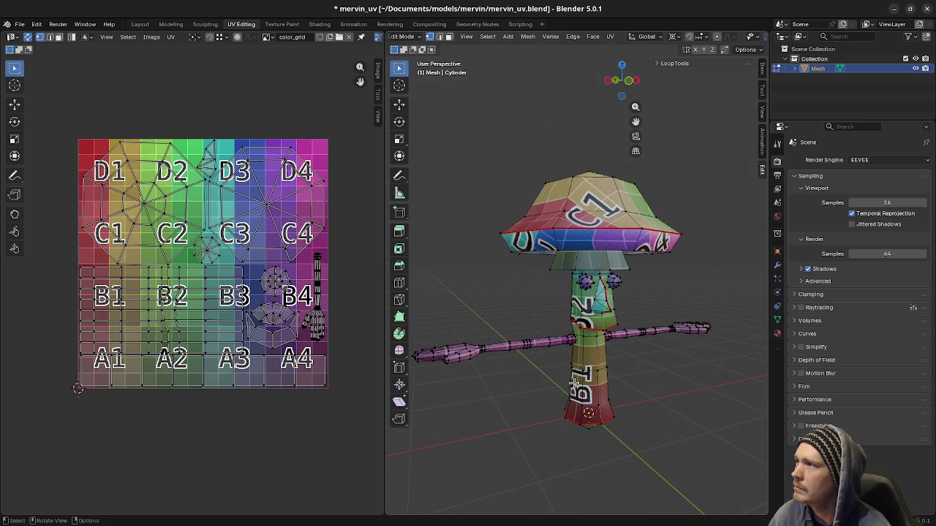
key("ctrl+s")
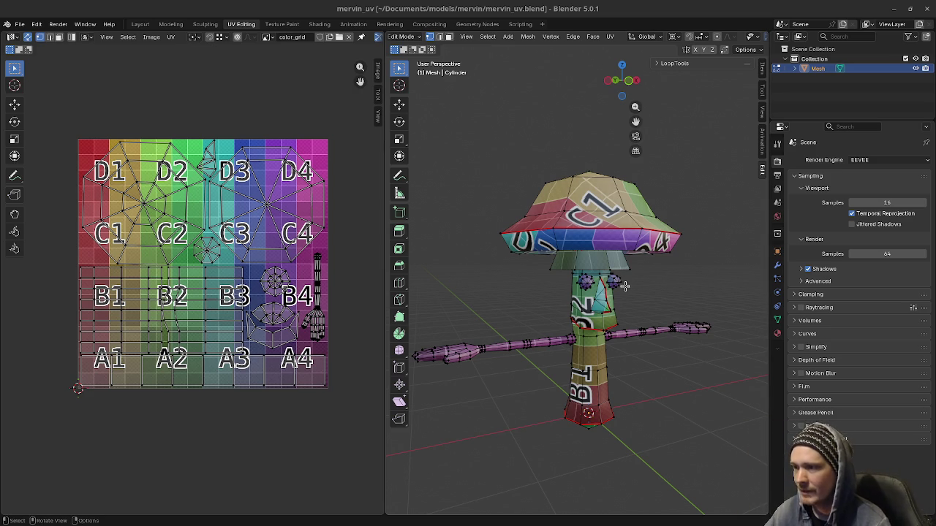
mouse_move(634, 346)
middle_mouse_down()
mouse_move(620, 355)
mouse_move(655, 384)
mouse_move(639, 367)
mouse_move(579, 382)
mouse_move(611, 393)
mouse_move(654, 378)
mouse_move(672, 393)
mouse_move(526, 391)
mouse_move(604, 374)
middle_mouse_up()
scroll(644, 376, "up", 2)
scroll(639, 388, "up", 1)
scroll(625, 378, "down", 3)
- Orbit around the grid-textured mushroom model, including a view from below
scroll(639, 384, "up", 2)
scroll(654, 378, "up", 1)
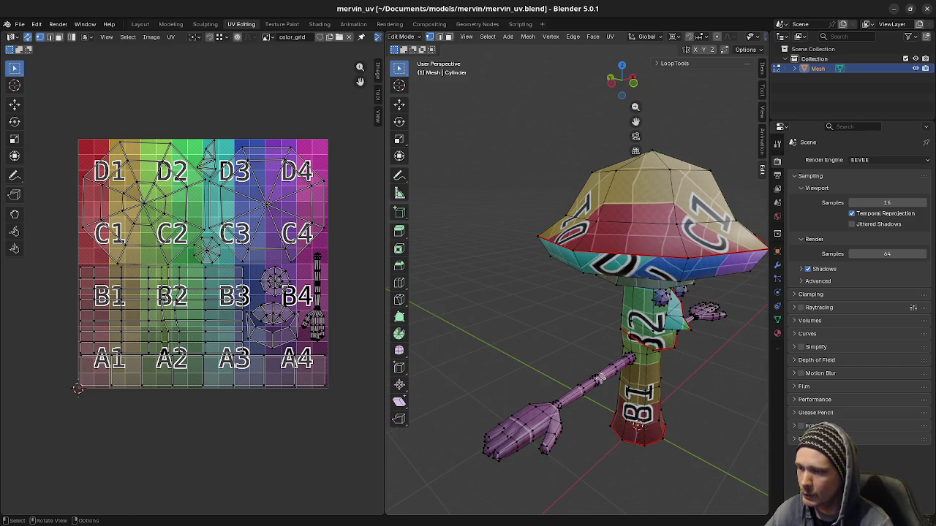
mouse_move(682, 363)
middle_mouse_down()
mouse_move(650, 334)
mouse_move(665, 375)
mouse_move(676, 371)
middle_mouse_up()
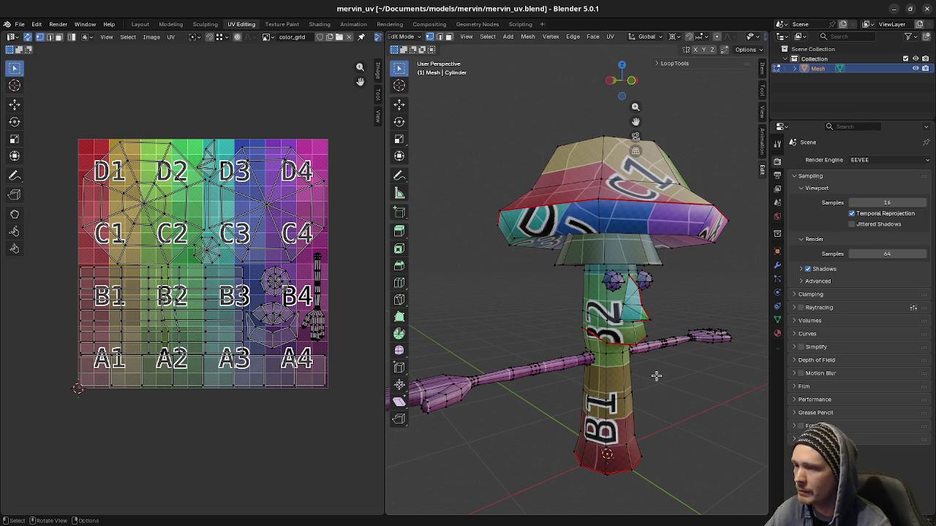
mouse_move(658, 388)
middle_mouse_down()
mouse_move(600, 385)
mouse_move(638, 392)
middle_mouse_up()
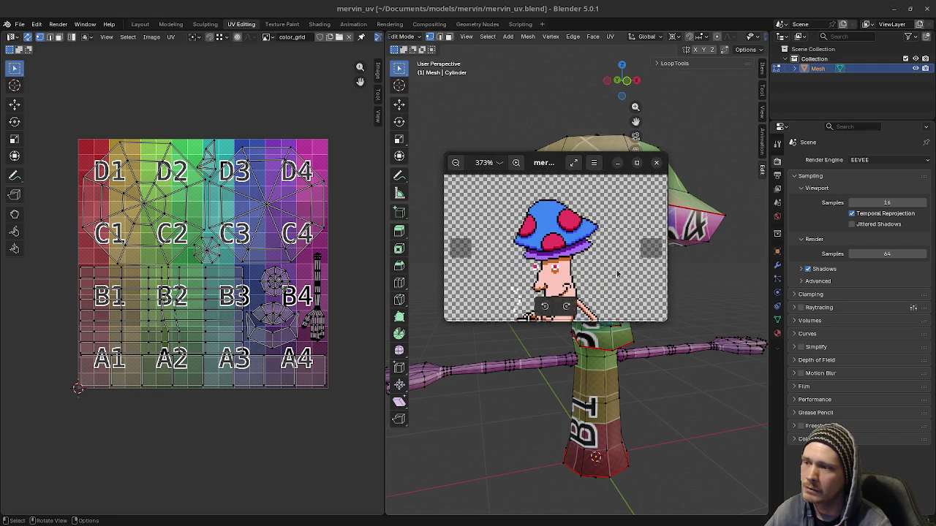
- Enlarge the sprite preview to show the whole mushroom character, then close it
scroll(618, 273, "down", 2)
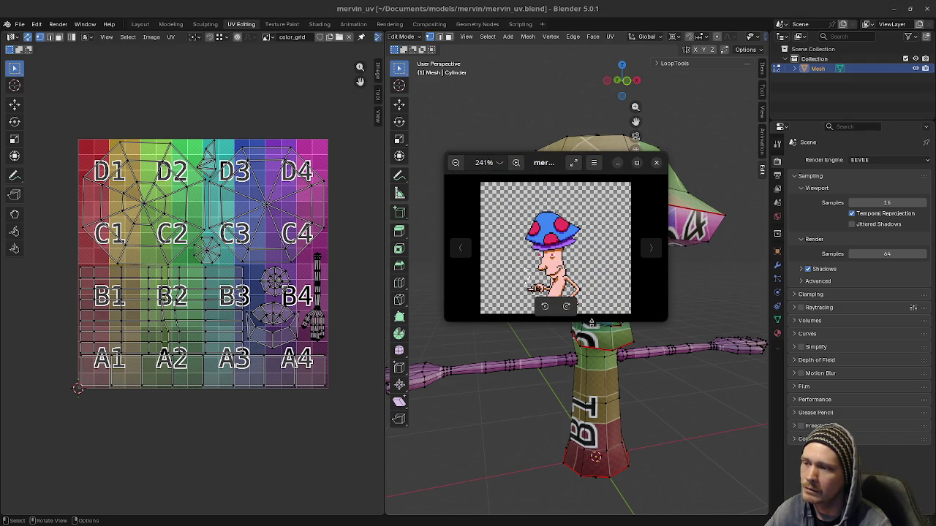
left_click_drag(591, 320, 591, 415)
scroll(522, 322, "up", 1)
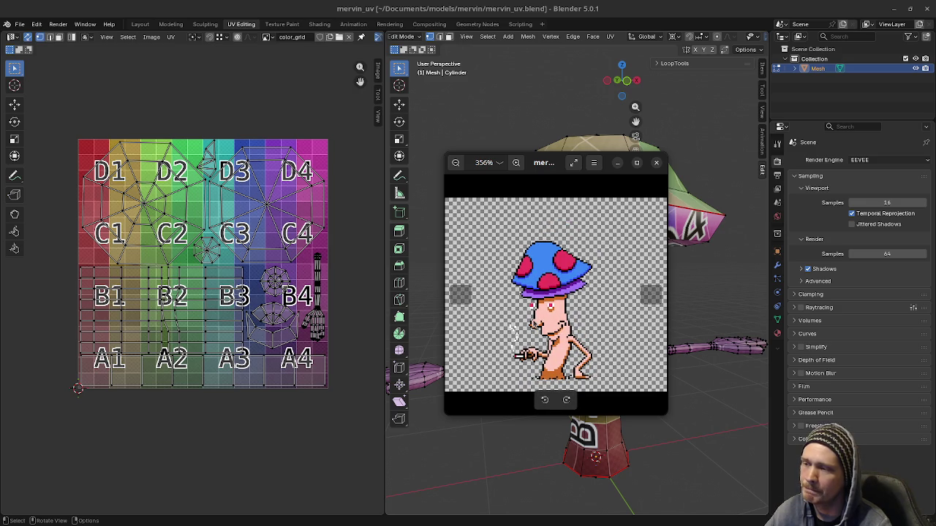
left_click(657, 163)
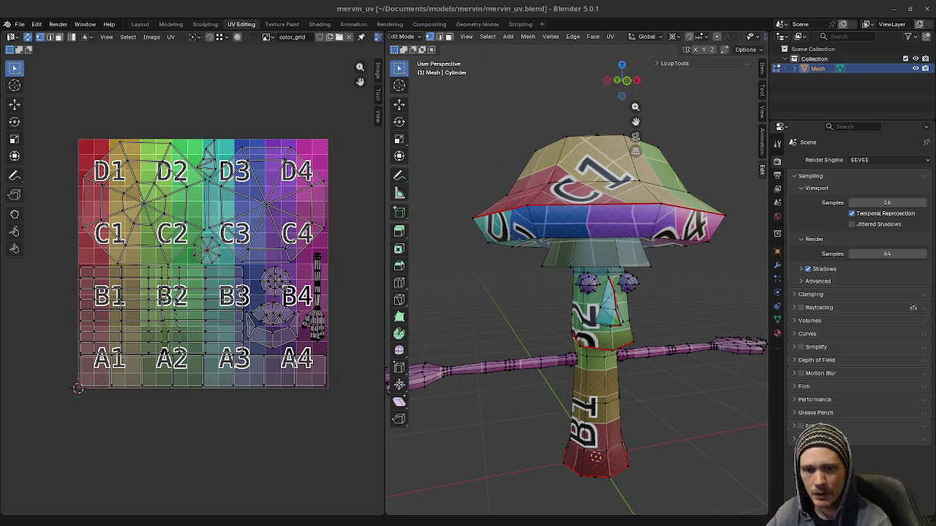
- Switch to the Godot arcade project and run it with F5
key("alt+Tab")
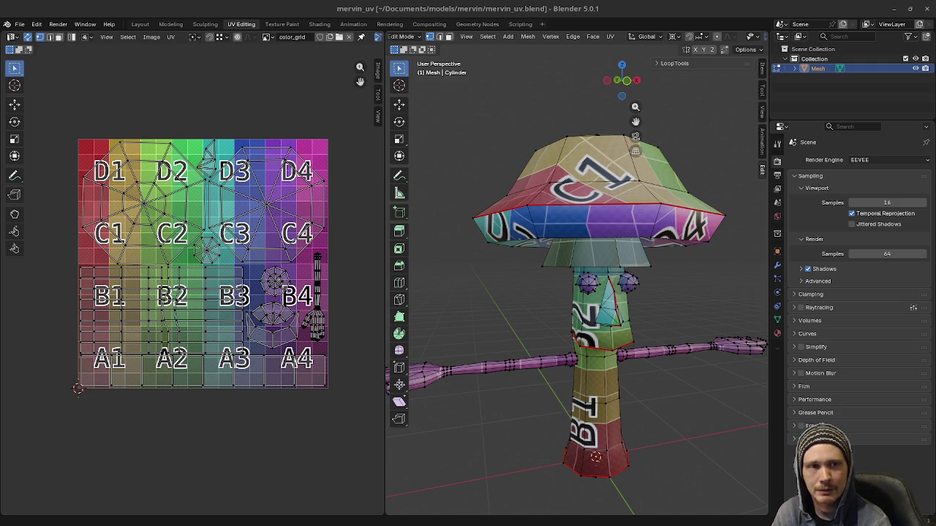
key("alt+Tab")
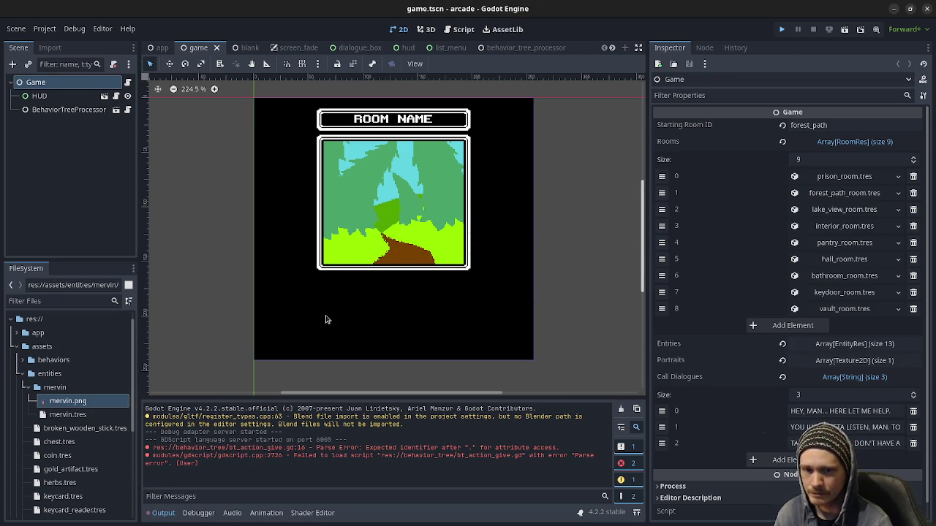
key("F5")
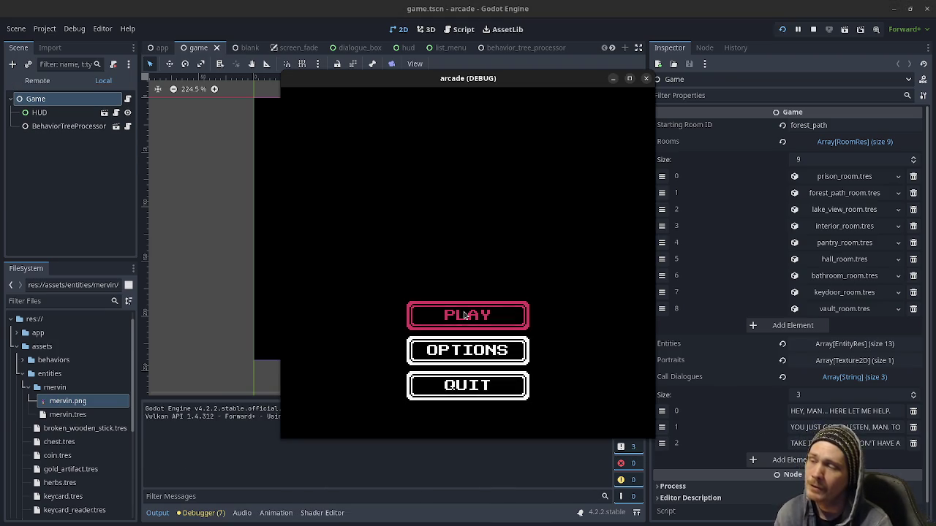
- Start the game with PLAY and travel via MOVE to the LAKE VIEW room
left_click(437, 324)
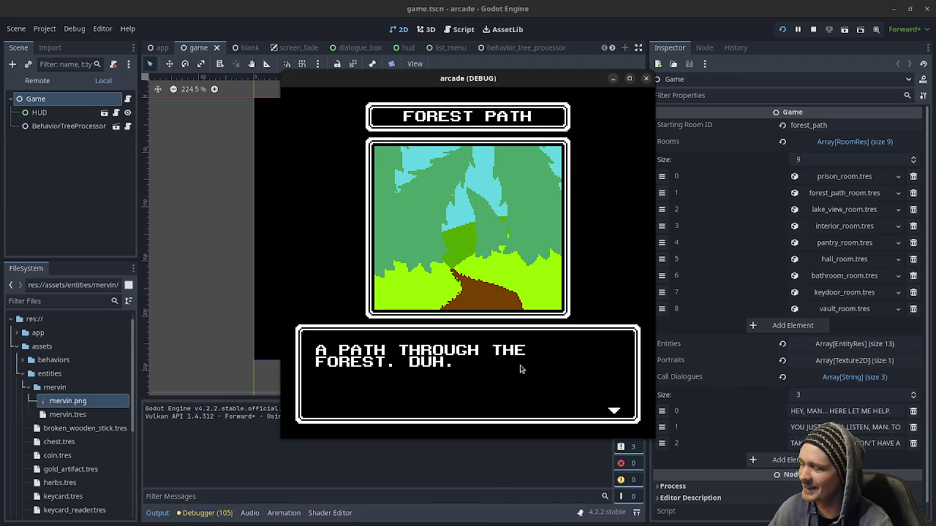
left_click(500, 378)
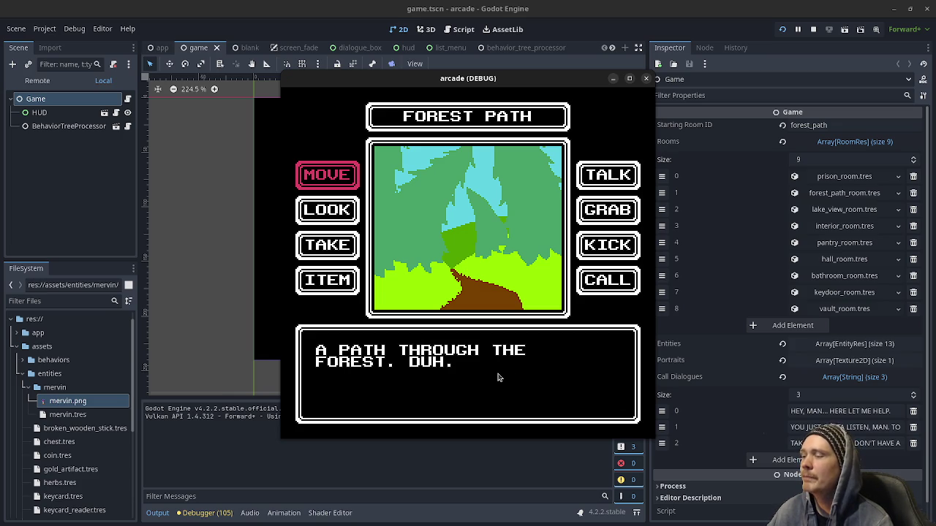
key("Down")
key("Down")
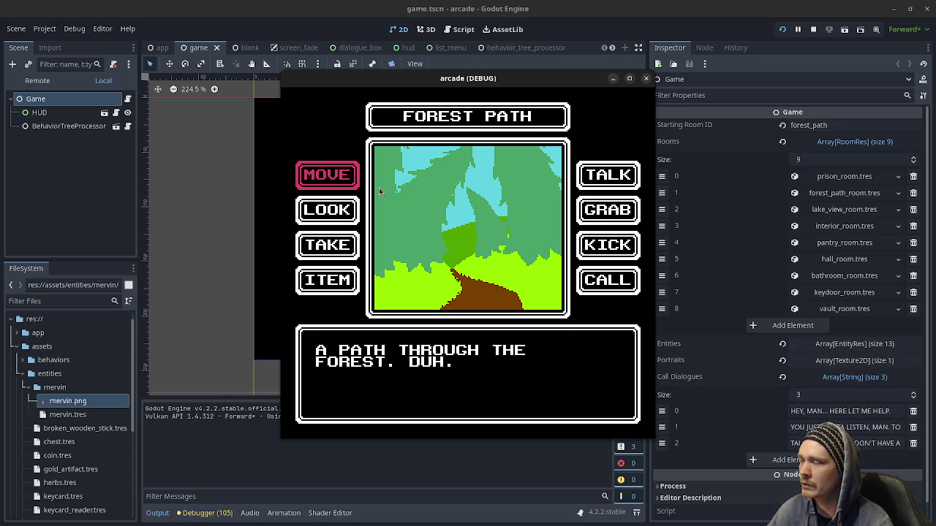
left_click(338, 183)
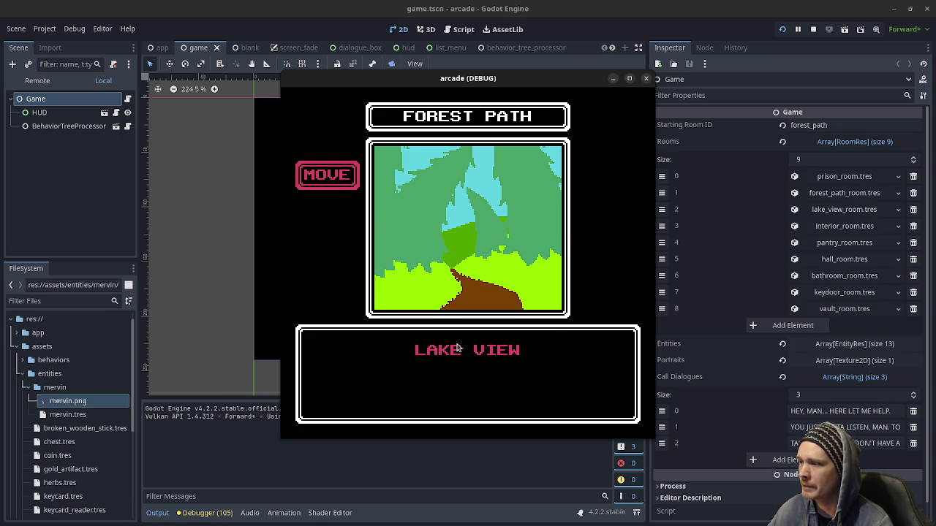
left_click(458, 350)
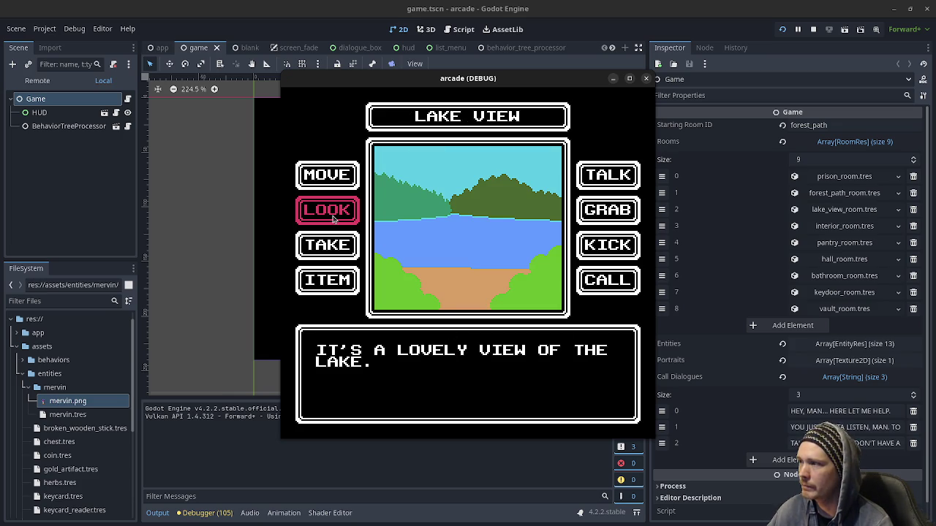
- Talk to Mervin, advance through his dialogue, and agree to see his shop
left_click(625, 179)
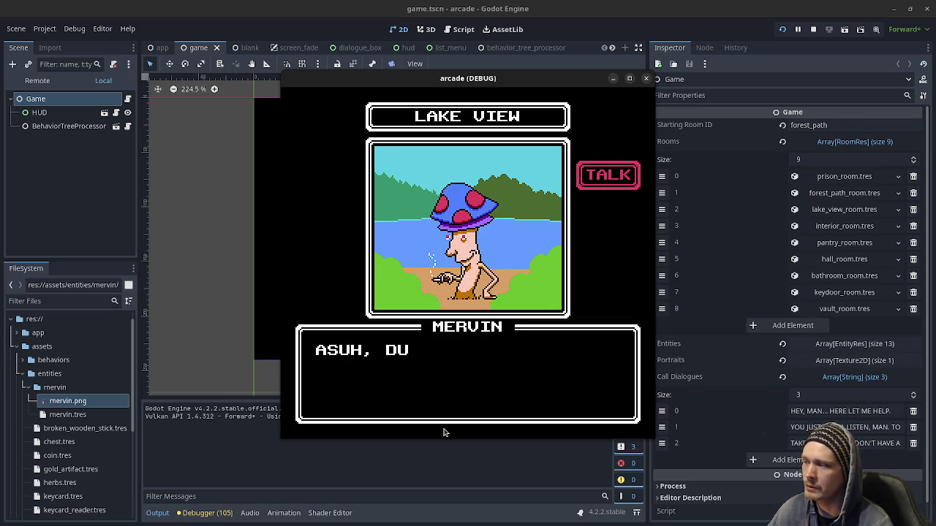
left_click(550, 414)
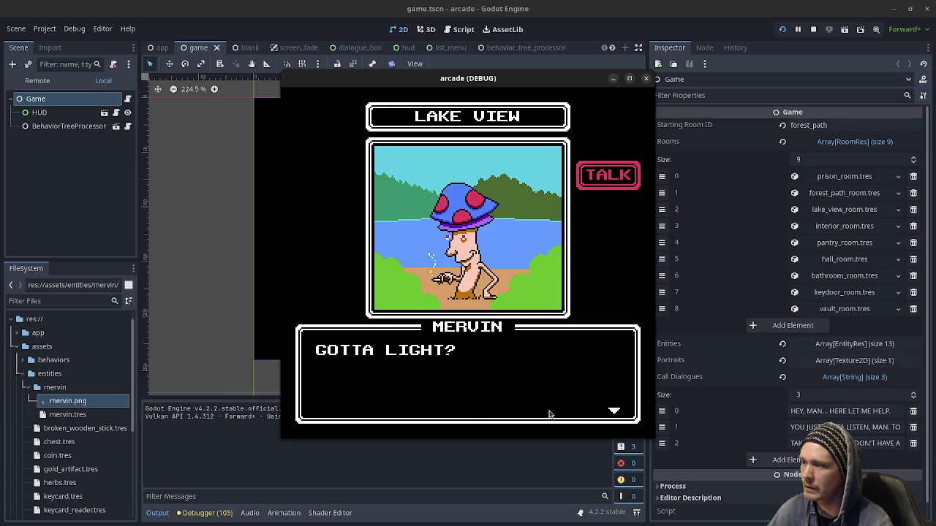
left_click(549, 414)
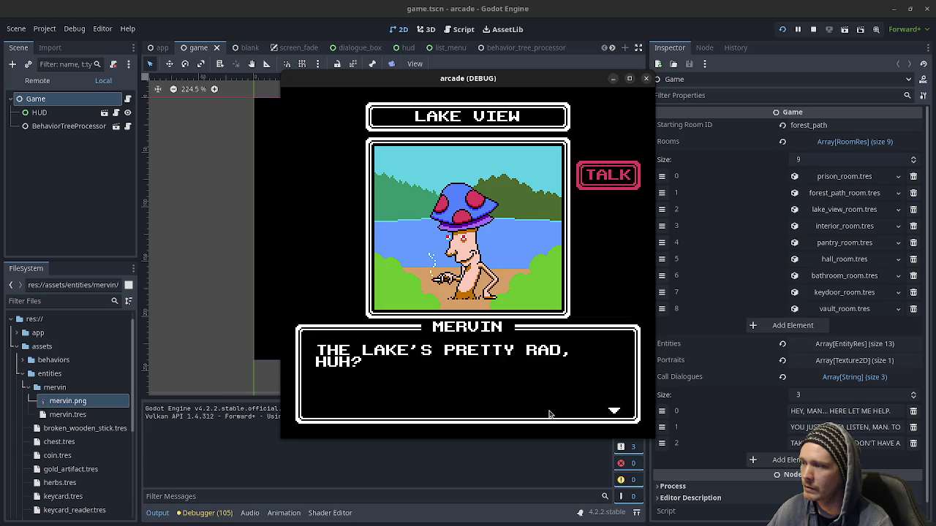
left_click(549, 414)
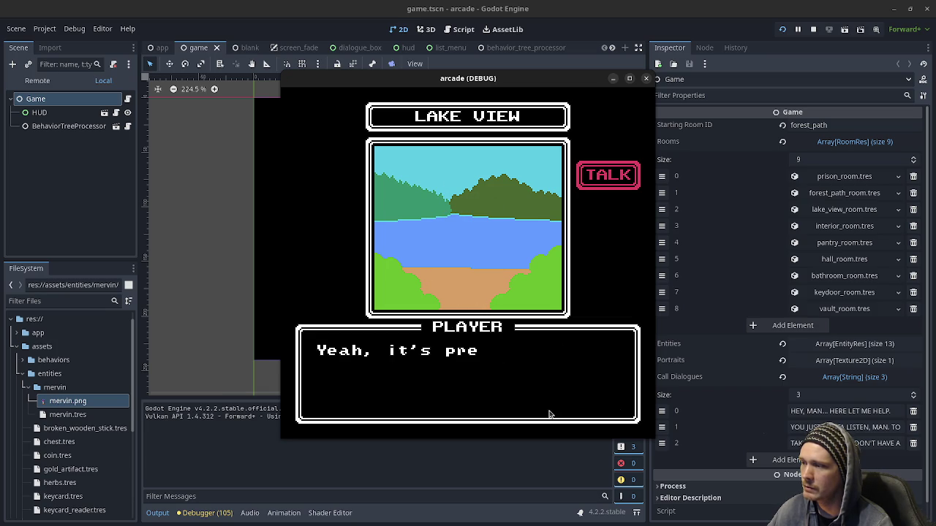
left_click(522, 418)
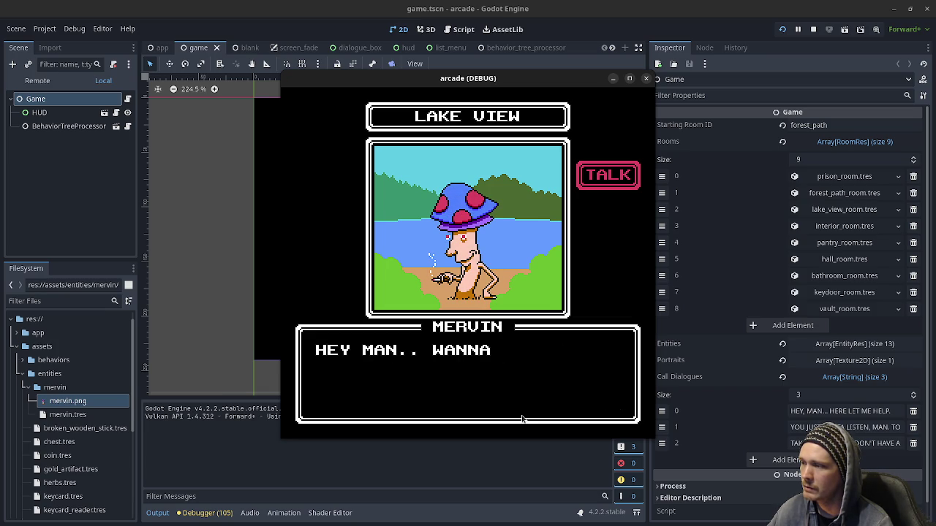
left_click(490, 391)
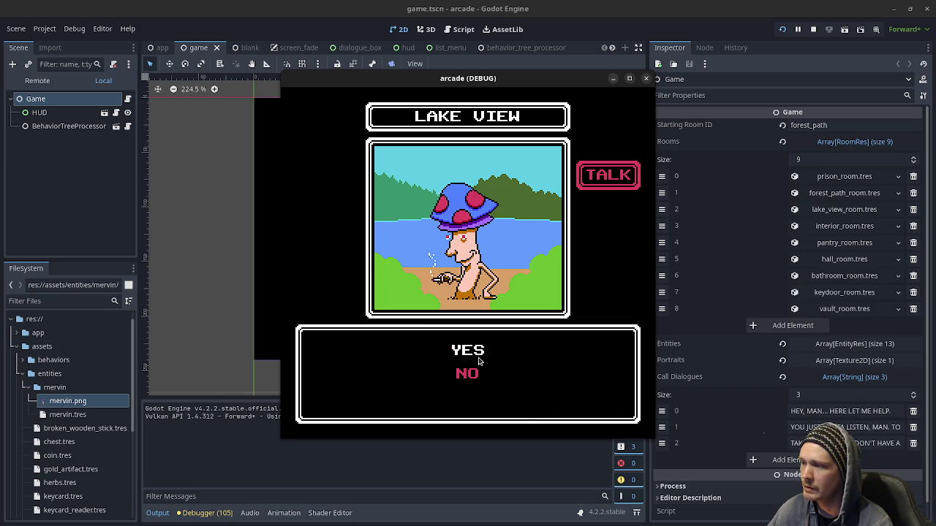
left_click(476, 357)
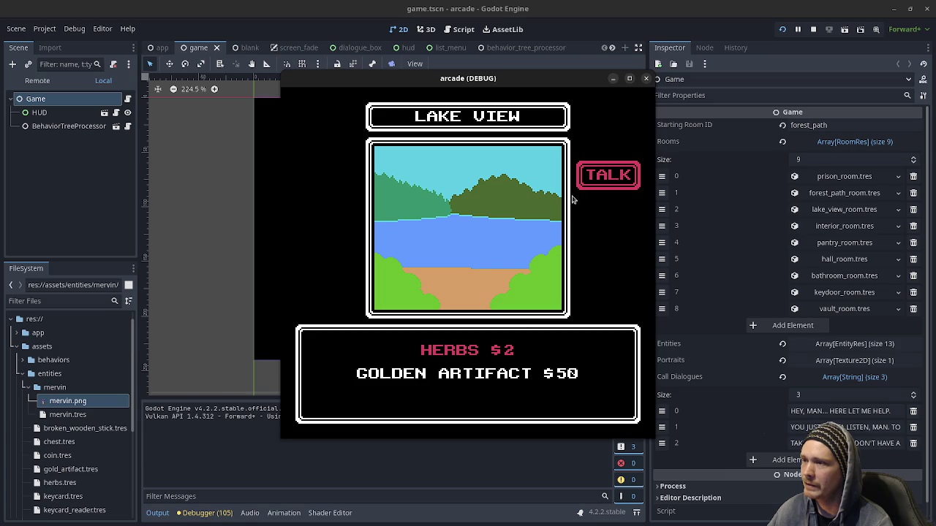
- Try buying HERBS, talk to Mervin again, then close the game window
left_click(480, 354)
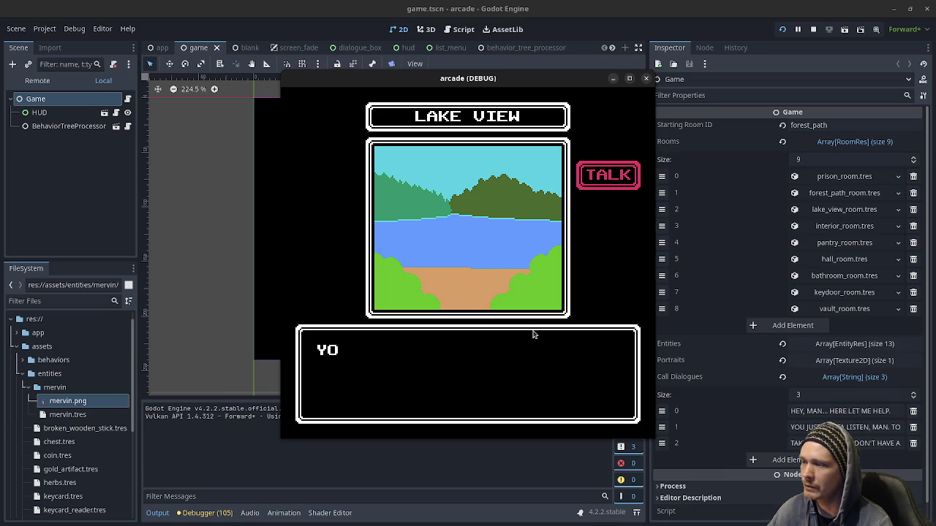
left_click(469, 402)
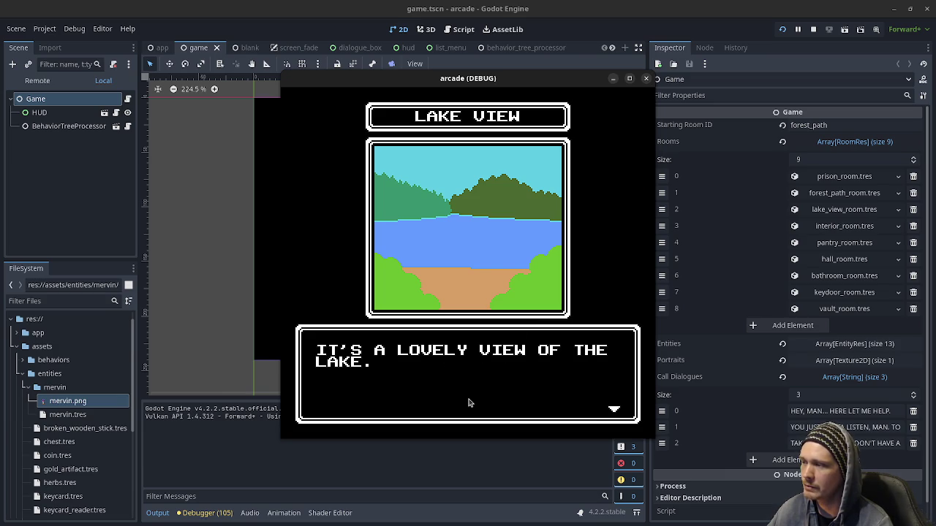
left_click(468, 403)
key("Right")
key("Return")
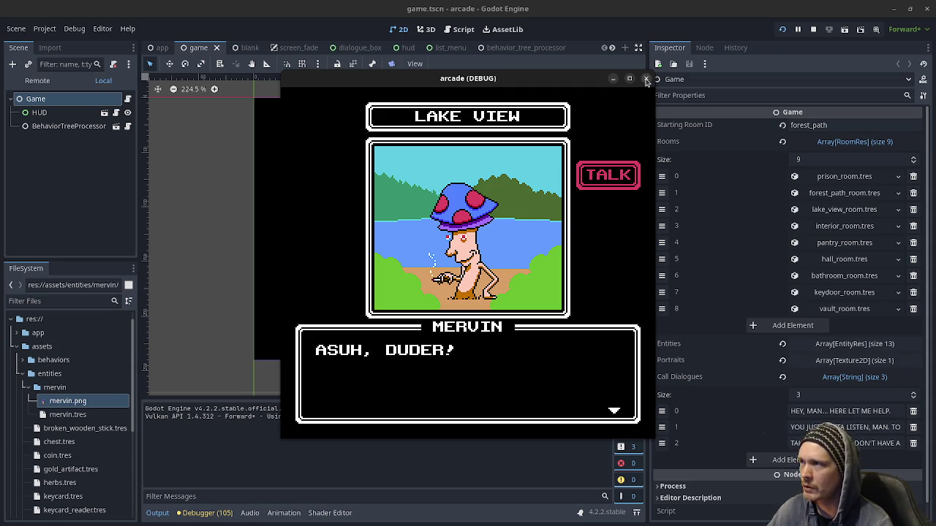
left_click(647, 80)
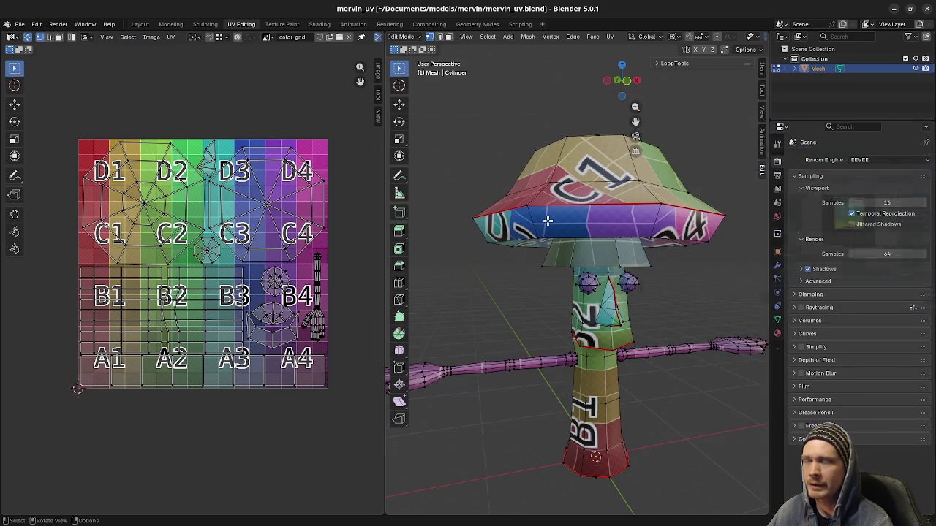
- Save mervin_uv.blend and switch to the Layout workspace
scroll(607, 281, "down", 3)
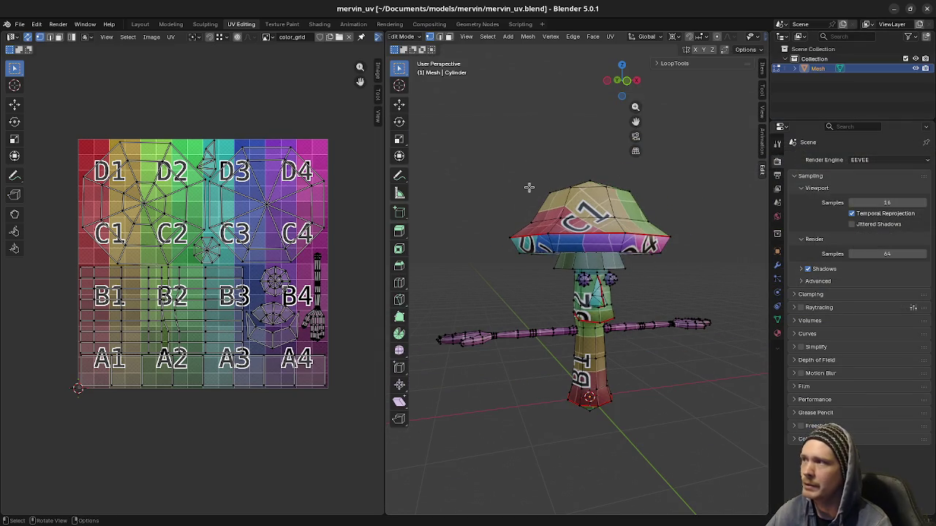
key("ctrl+s")
left_click(139, 24)
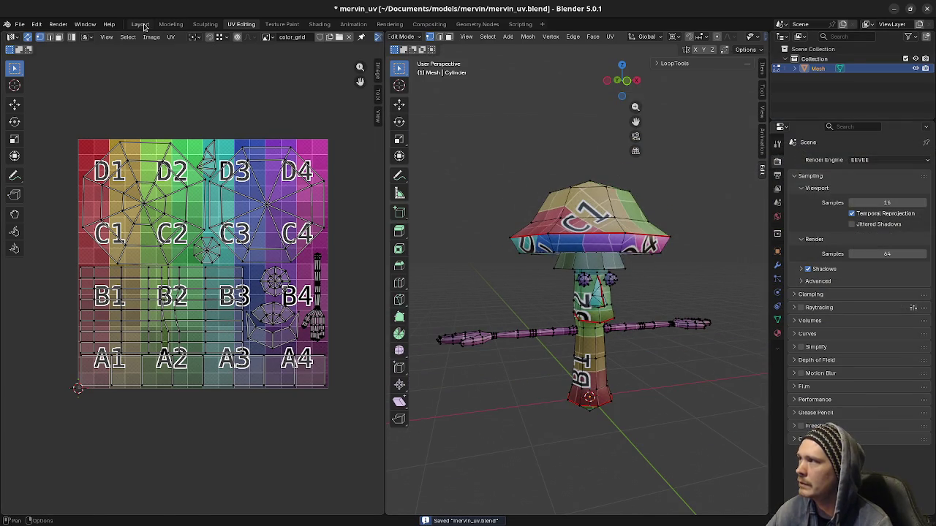
- Orbit around the mushroom, hide the viewport overlays, and frame it lower left
mouse_move(183, 80)
middle_mouse_down()
mouse_move(443, 302)
mouse_move(508, 223)
mouse_move(436, 296)
mouse_move(495, 229)
middle_mouse_up()
scroll(443, 302, "down", 2)
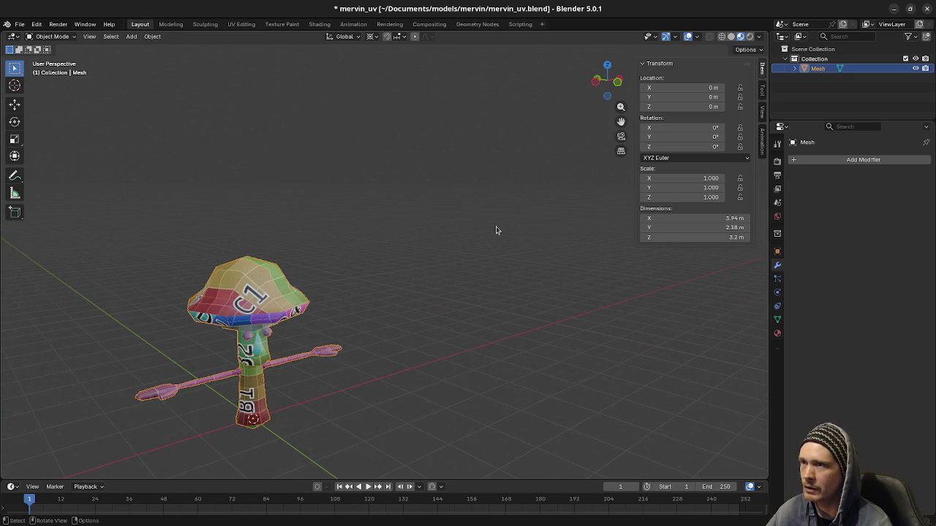
left_click(687, 36)
scroll(328, 328, "down", 2)
mouse_move(329, 329)
middle_mouse_down("shift")
mouse_move(251, 351)
mouse_move(329, 345)
mouse_move(241, 390)
mouse_move(230, 417)
mouse_move(255, 411)
mouse_move(212, 422)
mouse_move(226, 400)
mouse_move(204, 403)
mouse_move(238, 401)
middle_mouse_up("shift")
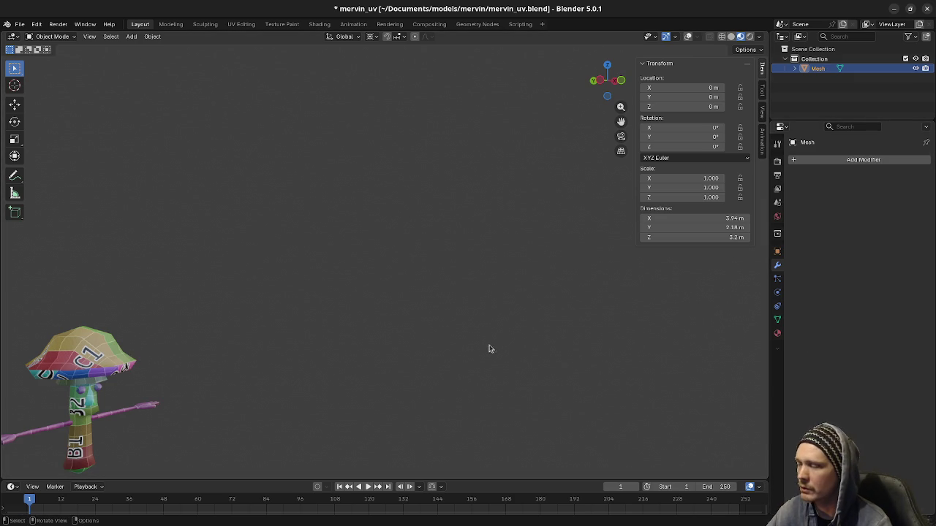
- Orbit and zoom to inspect the C1/C4 brim tiles and B1/B2 stem tiles
mouse_move(103, 399)
middle_mouse_down()
mouse_move(213, 386)
mouse_move(179, 418)
mouse_move(261, 382)
mouse_move(444, 412)
mouse_move(410, 389)
mouse_move(414, 405)
mouse_move(353, 388)
mouse_move(309, 390)
mouse_move(421, 410)
mouse_move(358, 385)
mouse_move(366, 381)
mouse_move(359, 74)
middle_mouse_up()
scroll(395, 417, "up", 3)
scroll(382, 424, "down", 3)
mouse_move(596, 67)
middle_mouse_down("ctrl")
mouse_move(619, 444)
mouse_move(529, 339)
mouse_move(516, 416)
mouse_move(475, 435)
middle_mouse_up("ctrl")
scroll(472, 388, "up", 5)
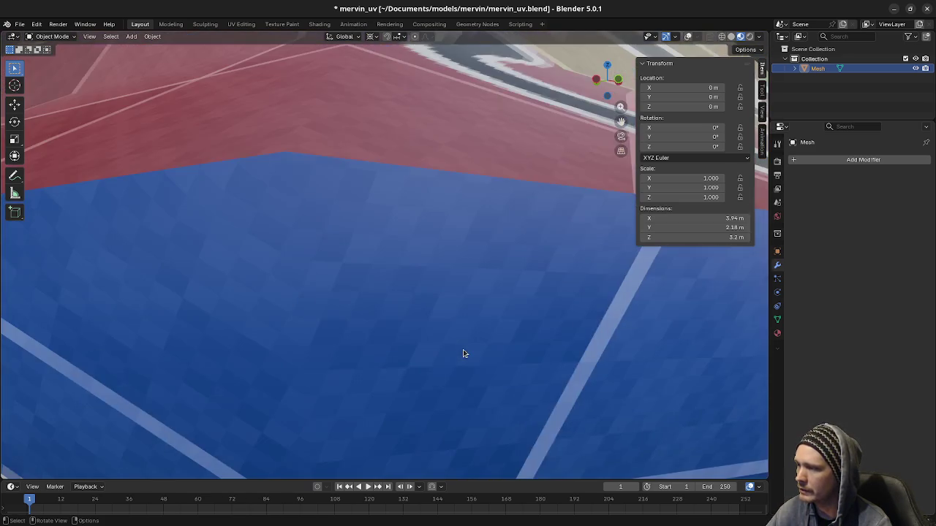
scroll(464, 353, "down", 4)
mouse_move(489, 361)
middle_mouse_down()
mouse_move(410, 365)
mouse_move(410, 356)
mouse_move(403, 370)
middle_mouse_up()
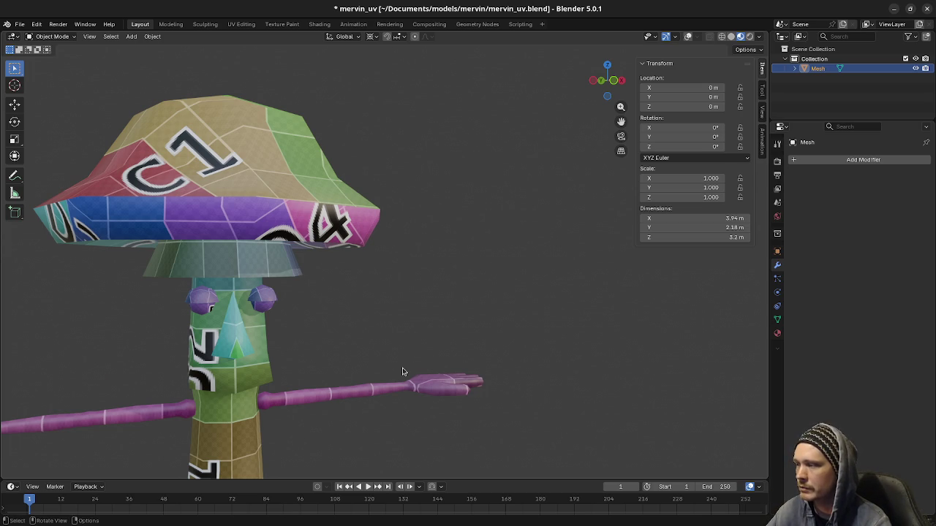
- Reframe the mushroom in the view and turn the viewport overlays back on
scroll(399, 376, "down", 5)
mouse_move(428, 339)
middle_mouse_down("shift")
mouse_move(412, 331)
mouse_move(292, 389)
mouse_move(342, 408)
mouse_move(760, 409)
mouse_move(251, 410)
mouse_move(324, 405)
mouse_move(285, 390)
middle_mouse_up("shift")
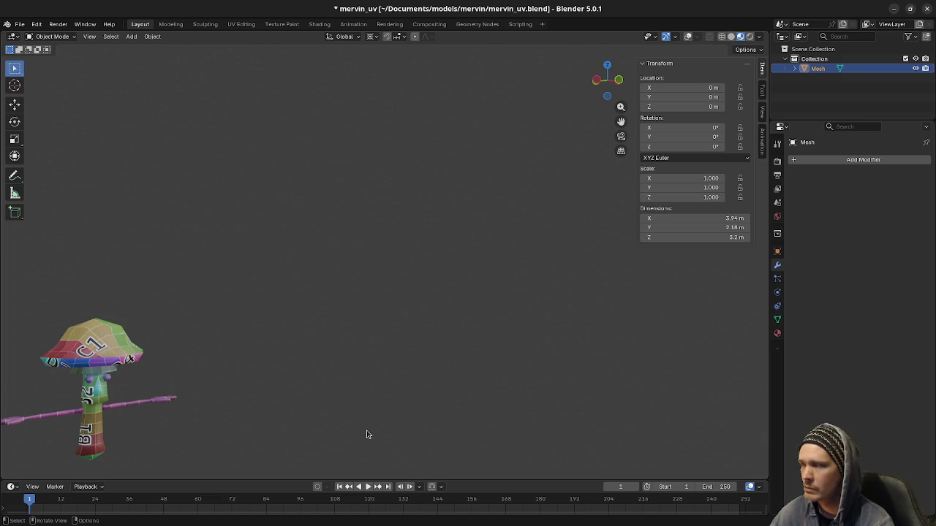
mouse_move(192, 362)
middle_mouse_down()
mouse_move(302, 321)
mouse_move(378, 313)
mouse_move(412, 324)
mouse_move(411, 333)
middle_mouse_up()
left_click(687, 37)
- Deselect the mushroom, save mervin_uv.blend, and go to the UV Editing workspace
scroll(449, 315, "up", 4)
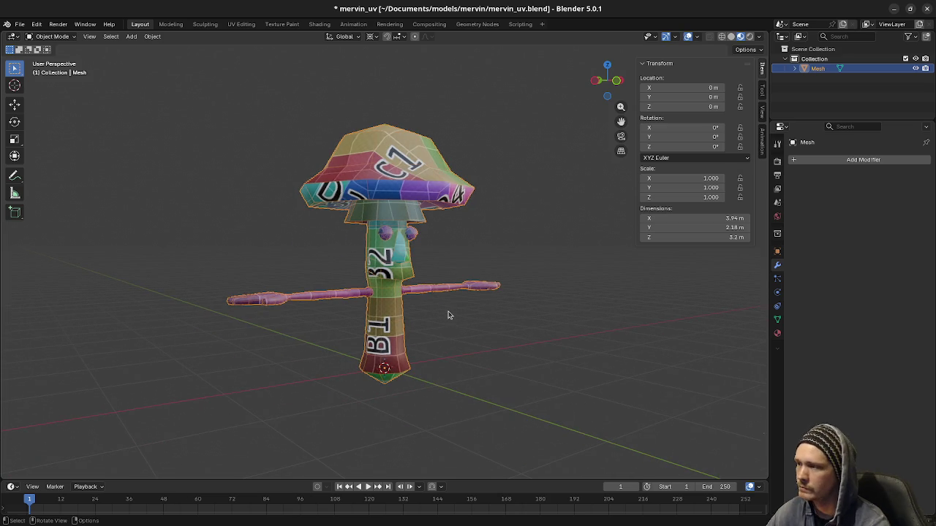
middle_click_drag(464, 272, 458, 262)
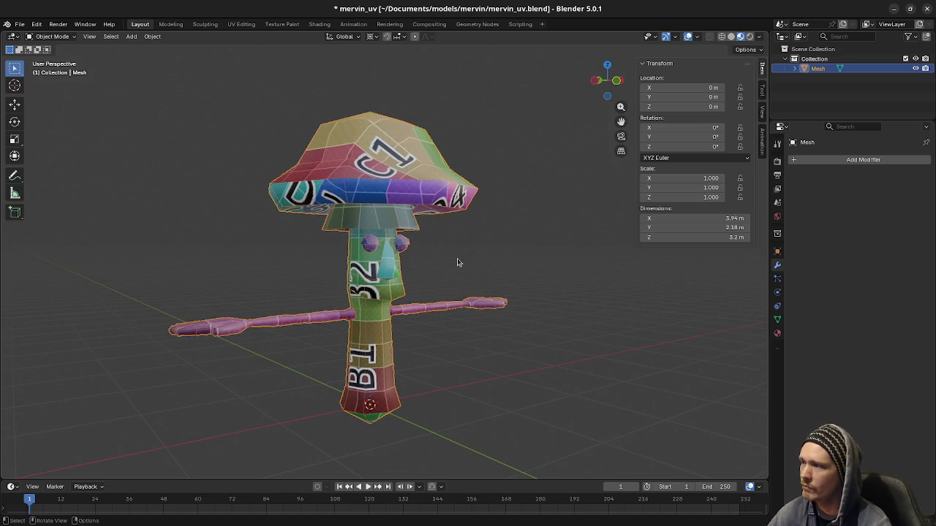
left_click(458, 262)
key("ctrl+s")
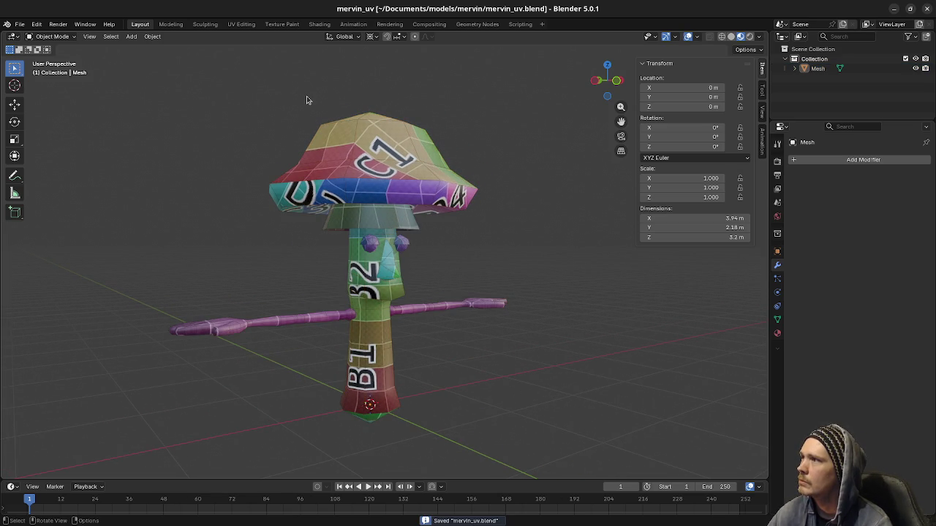
left_click(241, 24)
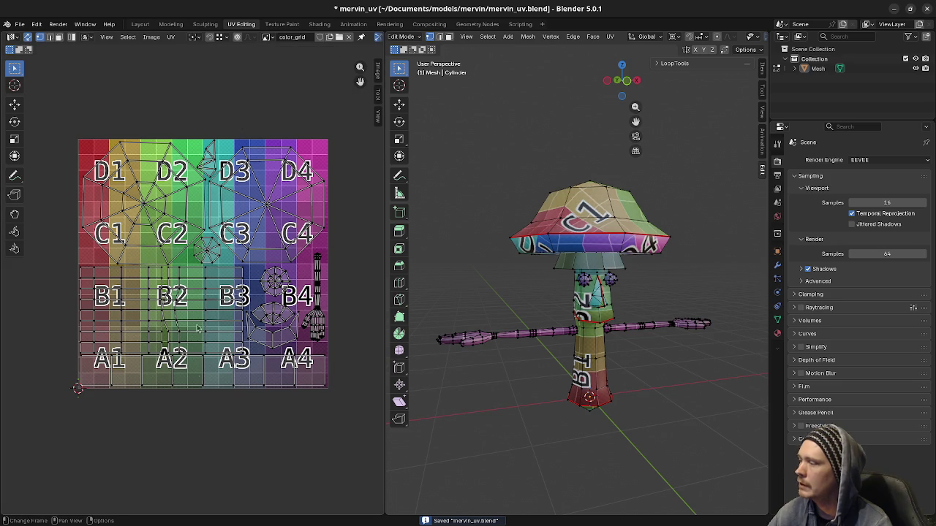
- Export the mushroom's UV layout via UV > Export UV Layout, then switch to Aseprite
left_click(151, 37)
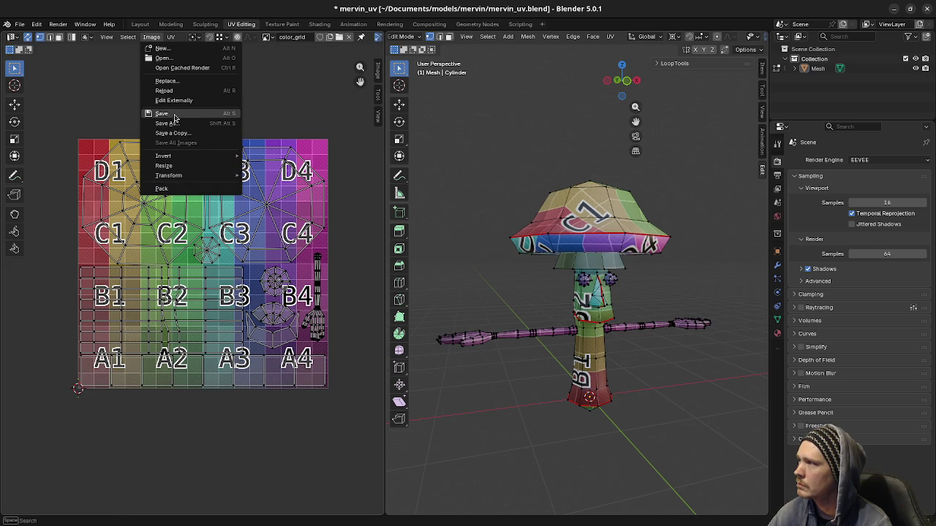
left_click(170, 38)
left_click(170, 37)
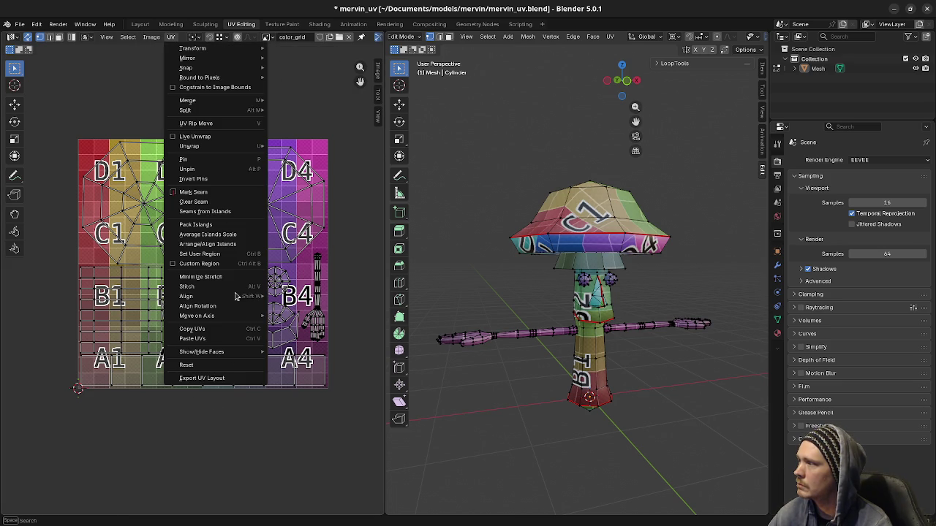
left_click(201, 377)
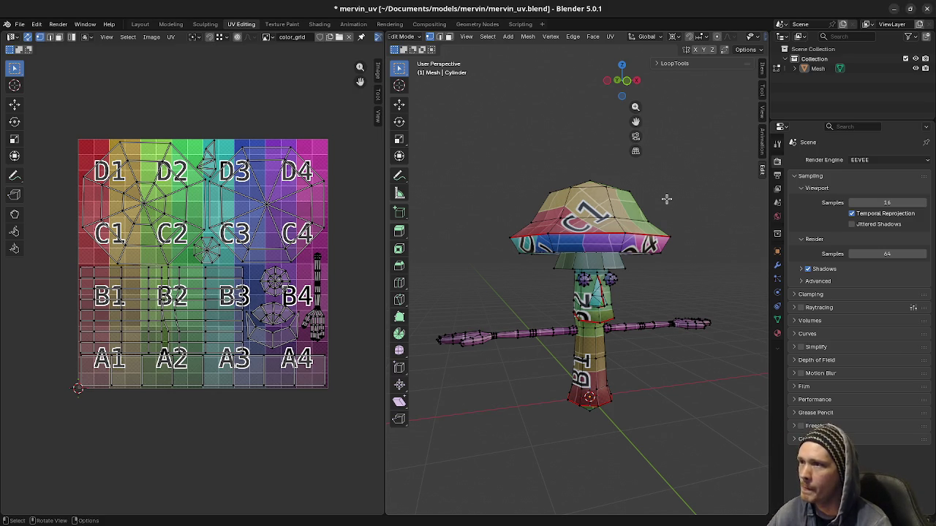
key("alt+Tab")
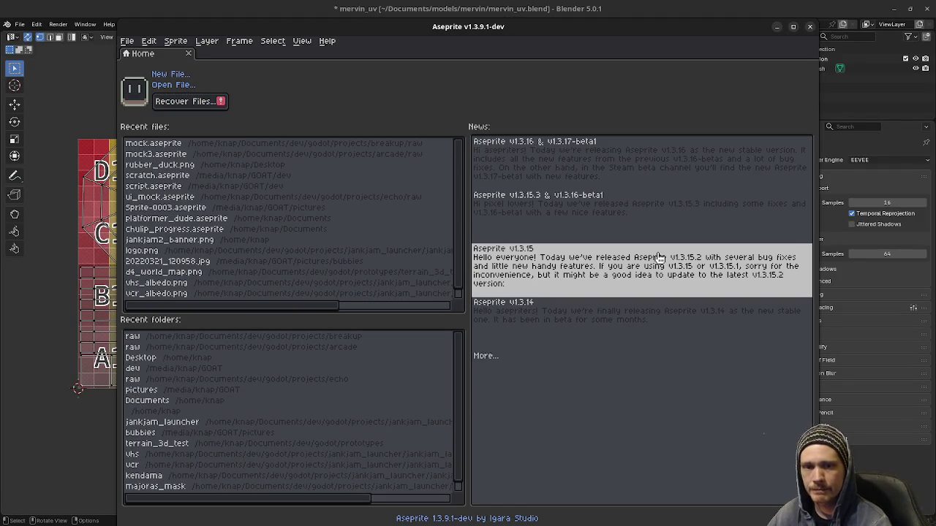
- Create a new blank 512×512 sprite in Aseprite
left_click(126, 41)
left_click(136, 56)
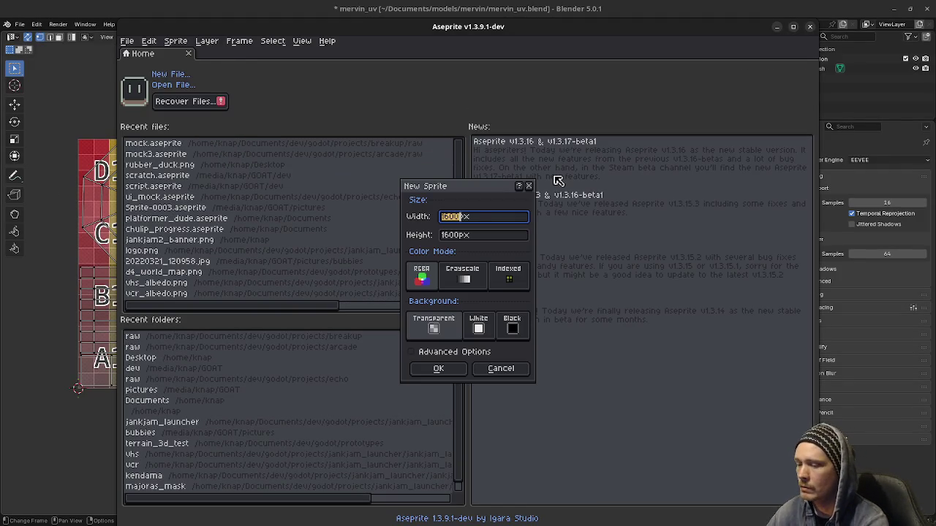
type("512")
key("Tab")
type("512")
key("Return")
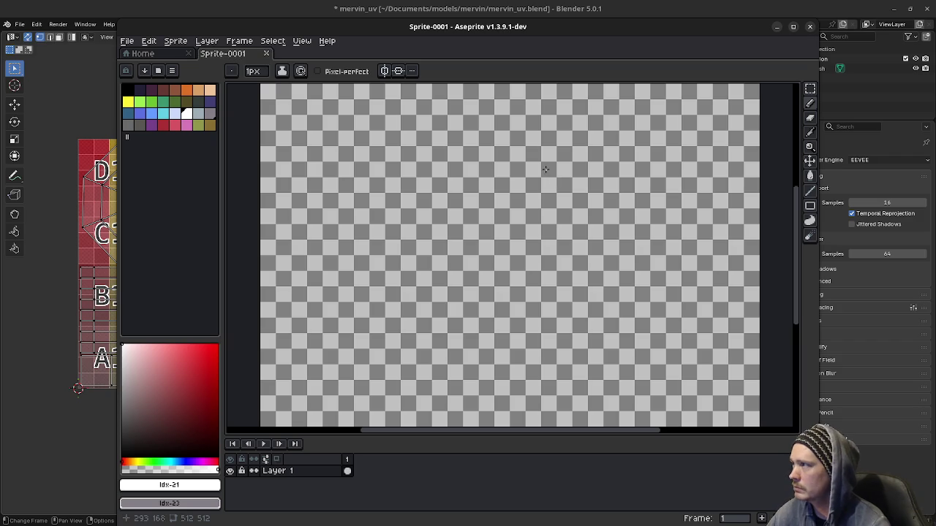
- Open and cancel the File > Open browser, then return to Blender
left_click(128, 40)
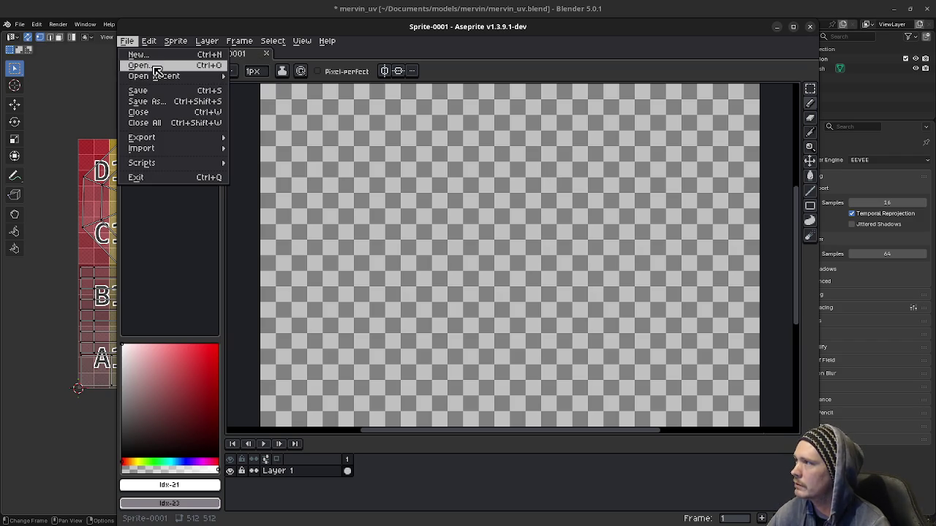
left_click(149, 67)
key("Escape")
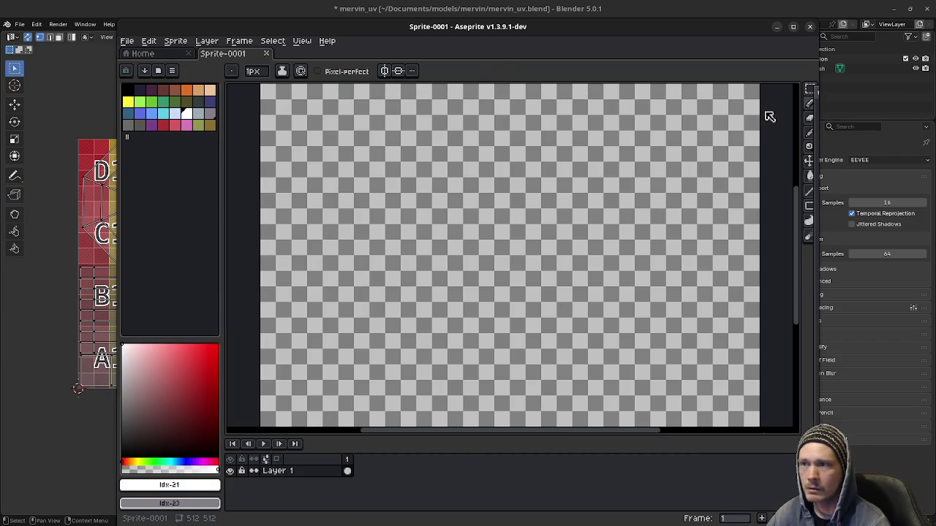
key("super+h")
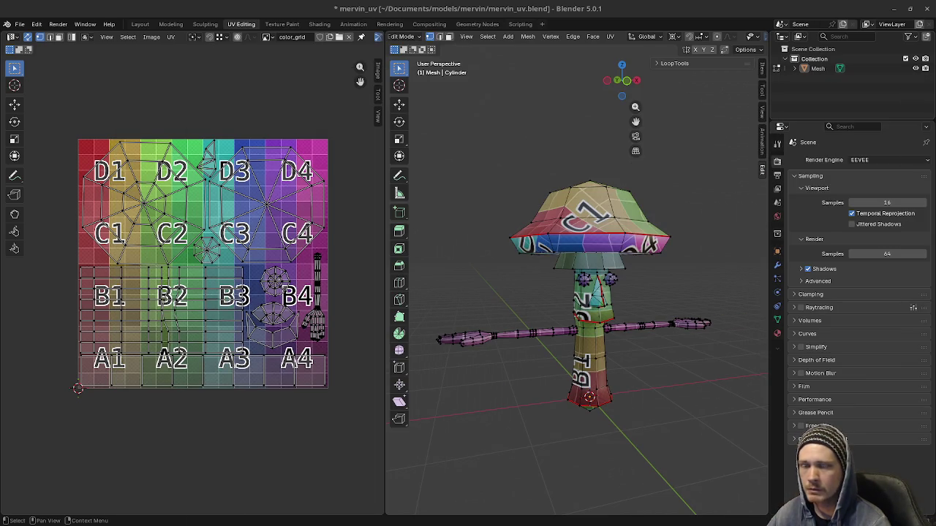
- Switch from Blender to the Godot editor showing game.tscn
key("super+h")
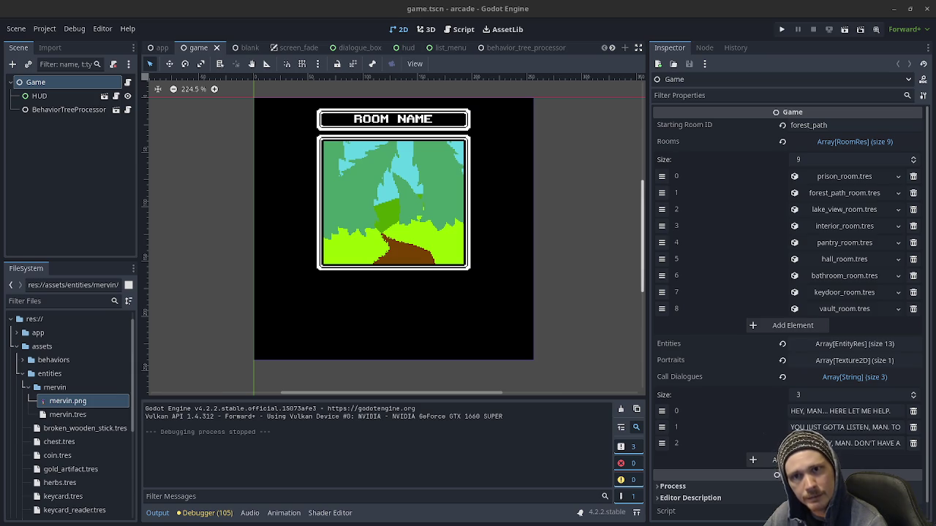
- Use the window overview to bring Aseprite's home screen in front of Godot
key("super")
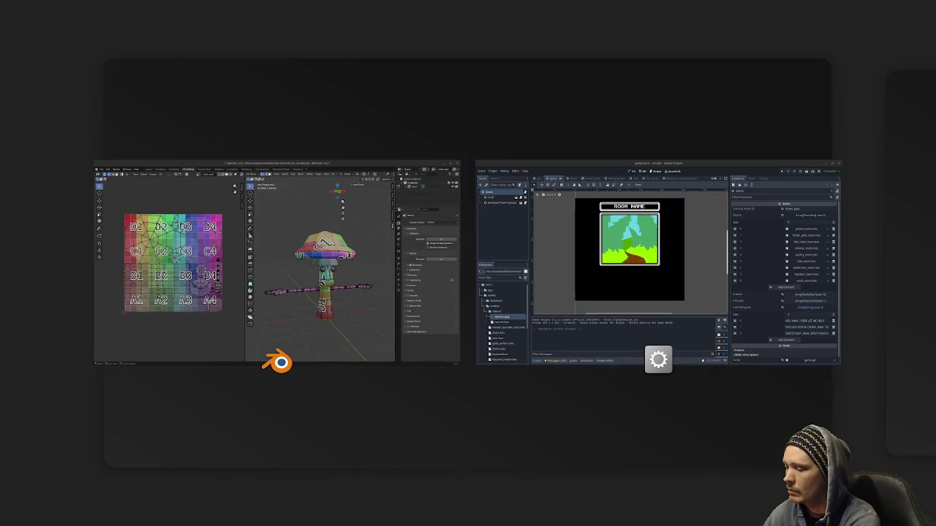
key("super")
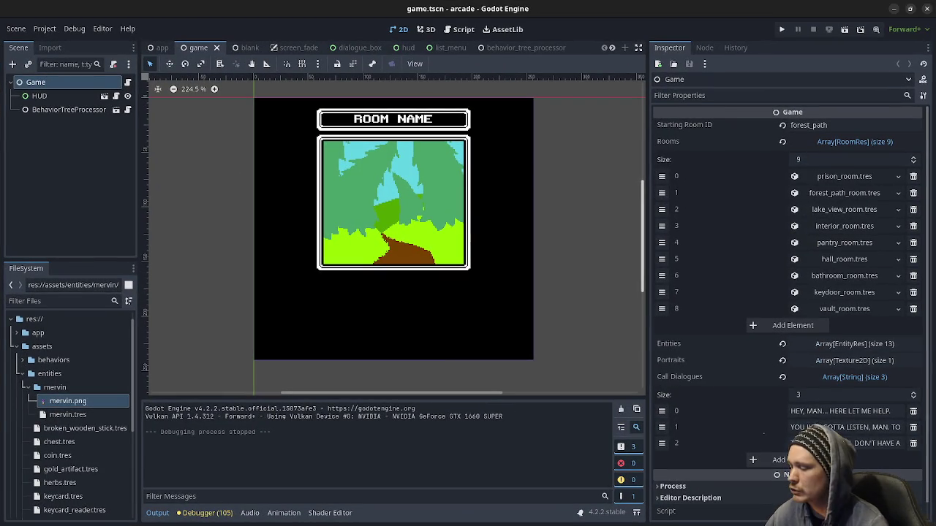
key("super")
key("super")
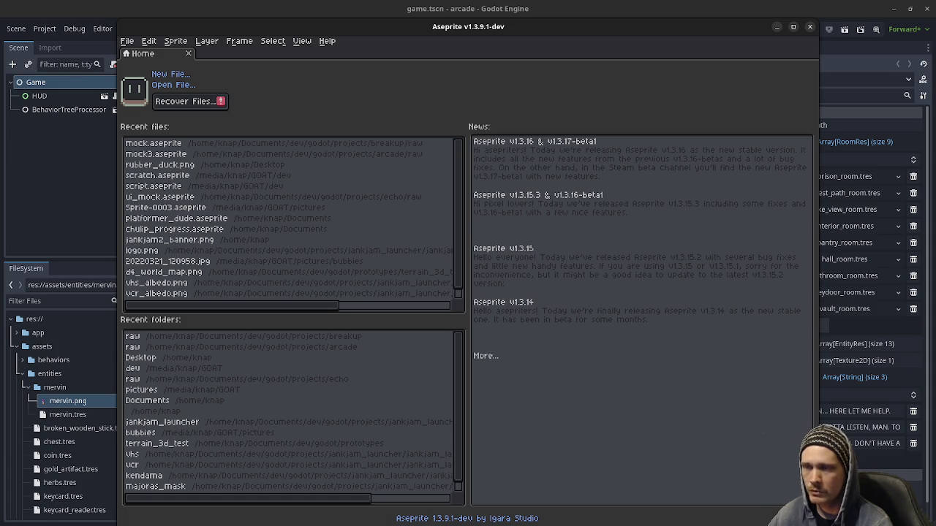
- Zoom and pan over the empty transparent 512×512 mervin_uv_layout.png canvas, then close Aseprite
key("ctrl+q")
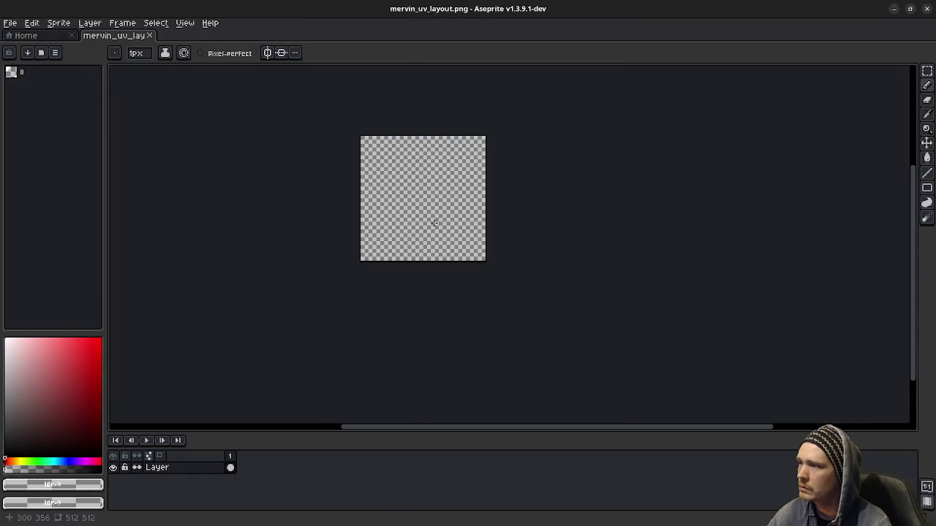
scroll(427, 234, "up", 2)
scroll(427, 234, "up", 1)
middle_click_drag(434, 209, 449, 302)
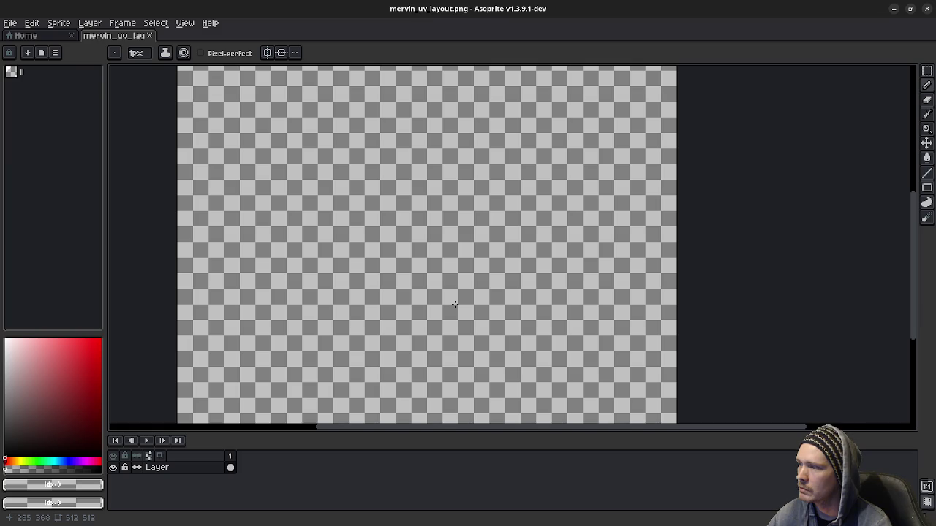
scroll(454, 304, "up", 3)
scroll(454, 303, "up", 1)
scroll(451, 306, "down", 4)
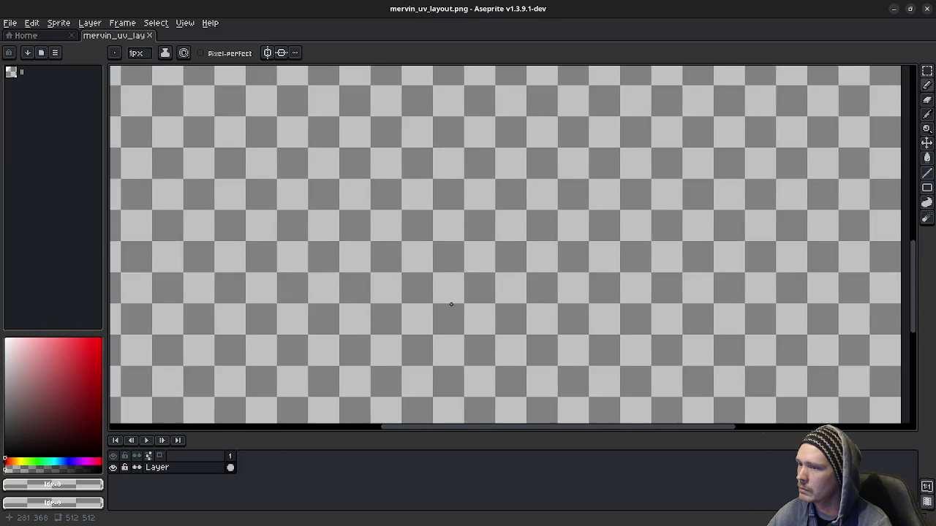
scroll(451, 306, "down", 1)
left_click(893, 9)
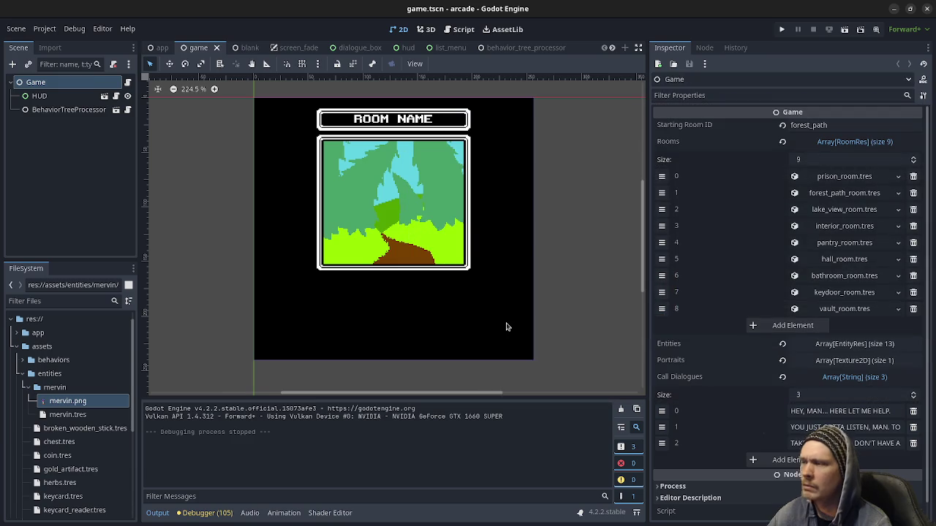
- In Blender, select all UV islands with A and re-export the full UV layout image
left_click(925, 9)
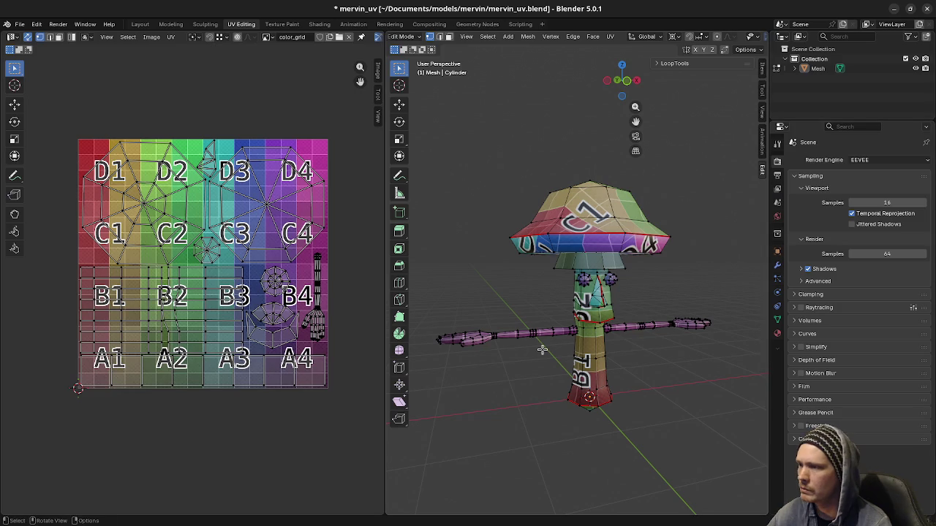
key("a")
left_click(171, 36)
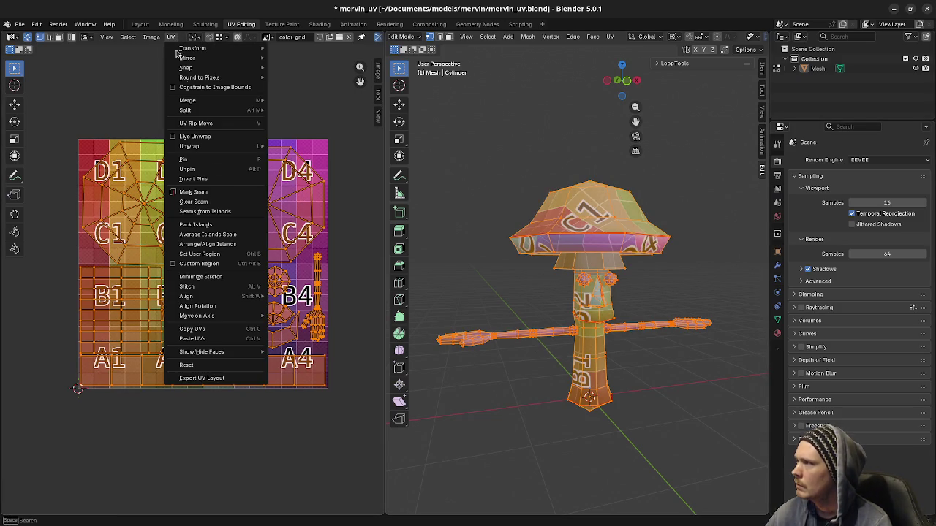
left_click(202, 378)
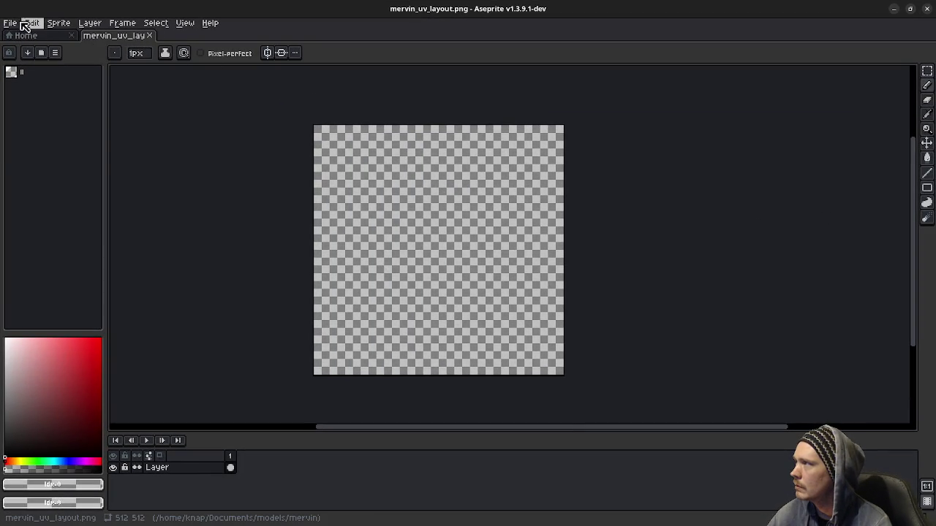
- Close the outdated image and reopen the re-exported mervin_uv_layout.png
left_click(10, 23)
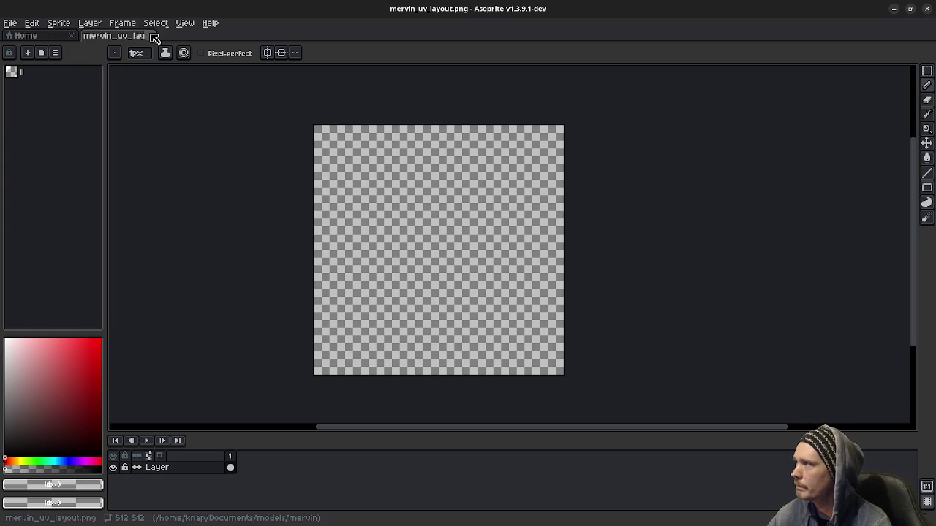
left_click(149, 35)
left_click(11, 23)
left_click(19, 48)
left_click(85, 66)
left_click(747, 459)
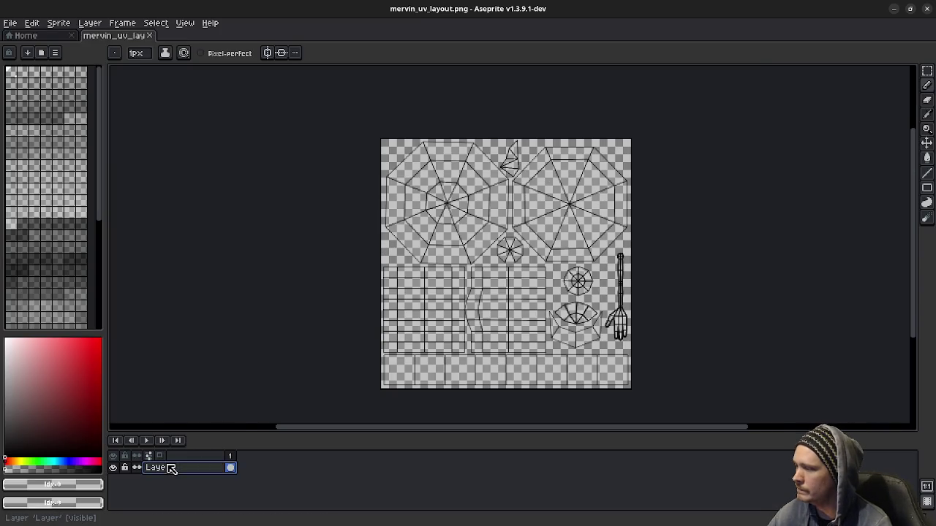
- Add a new layer and rename the original wireframe layer to UVLayout
right_click(168, 465)
left_click(264, 449)
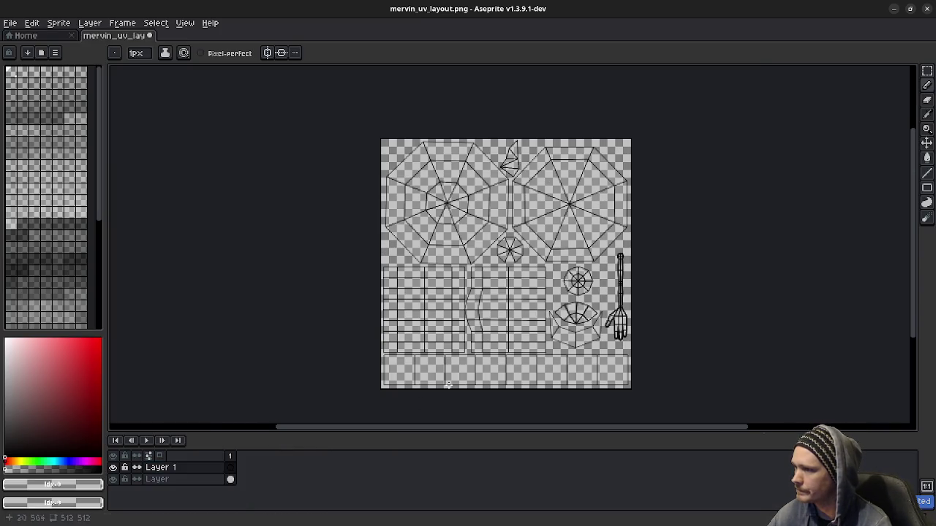
double_click(196, 480)
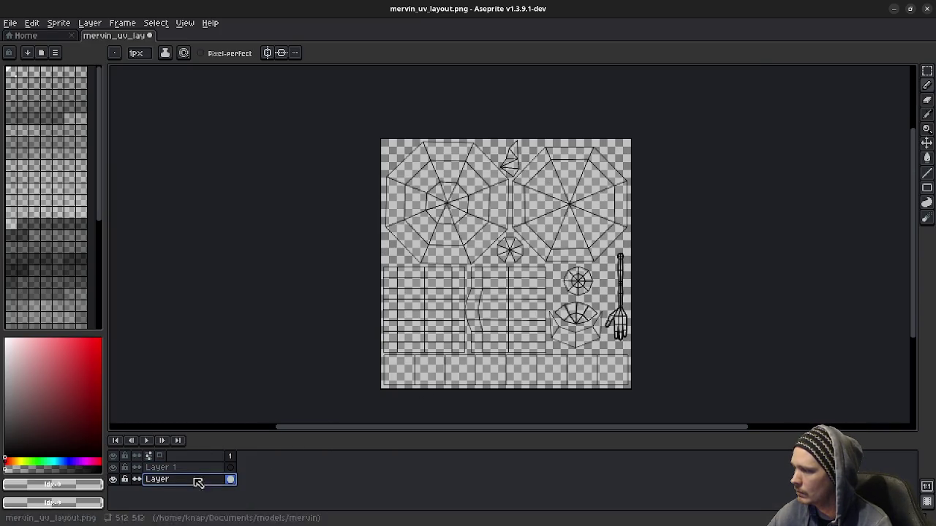
double_click(234, 479)
type("UVLa")
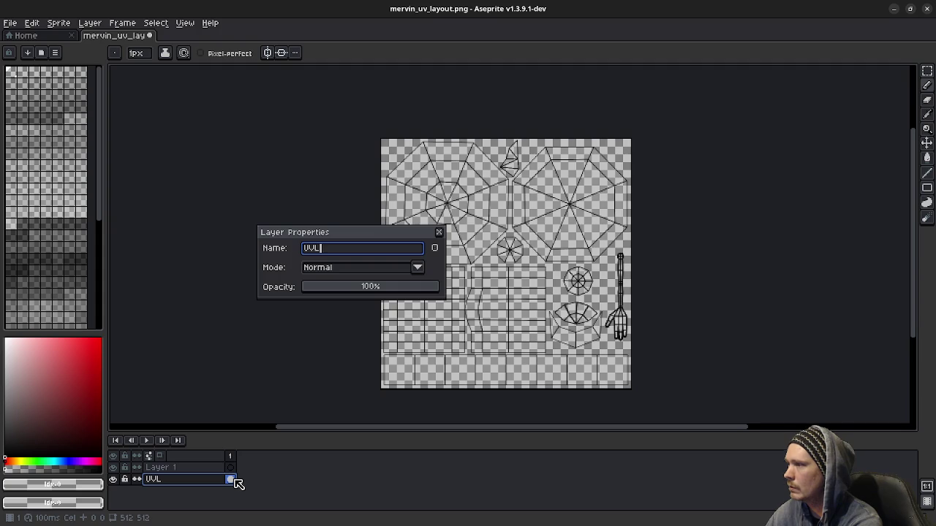
type("yout")
key("Return")
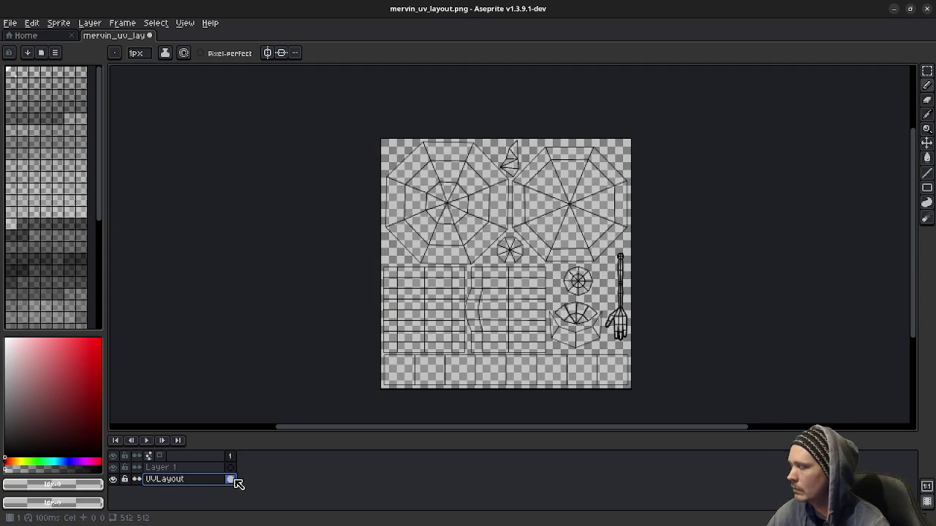
- Make Layer 1 the active layer and load the default palette
left_click(186, 468)
left_click(177, 479)
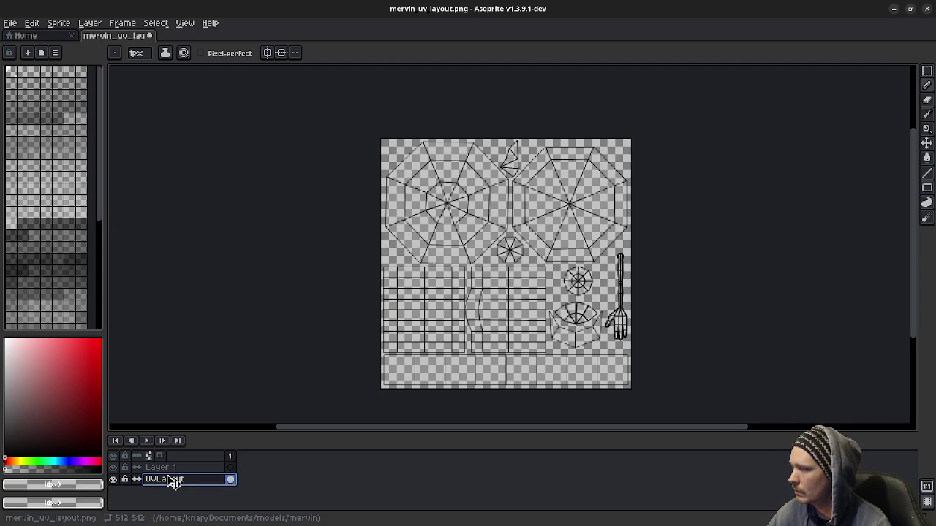
left_click(173, 468)
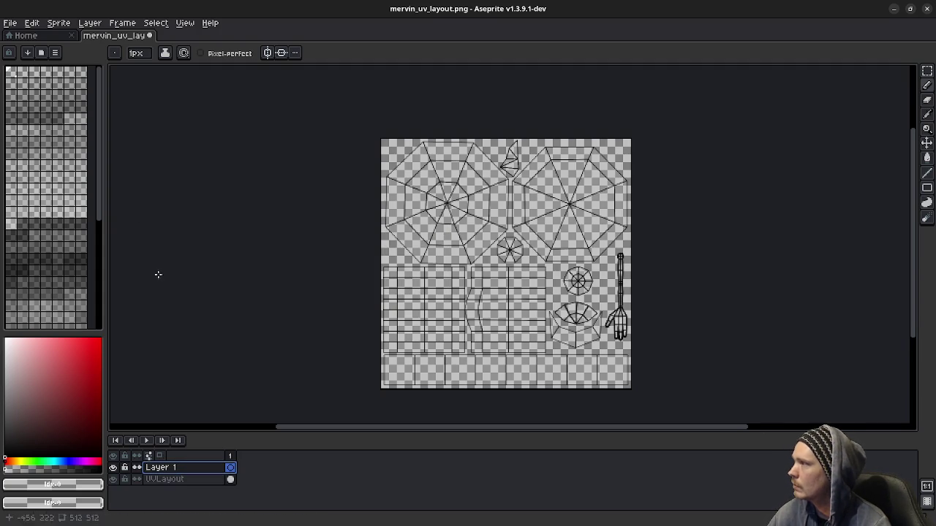
left_click(55, 52)
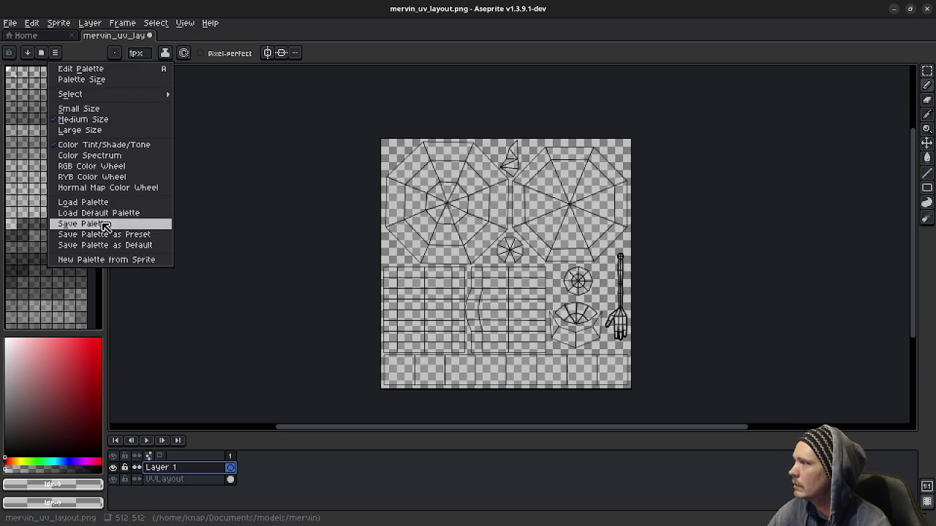
left_click(96, 213)
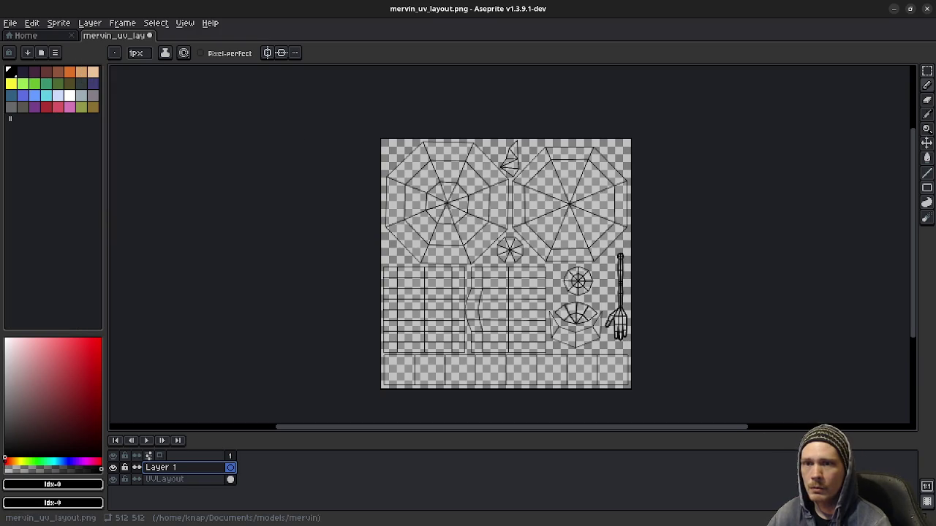
- Pick the peach skin swatch and bucket-fill the body strip with it
left_click(81, 72)
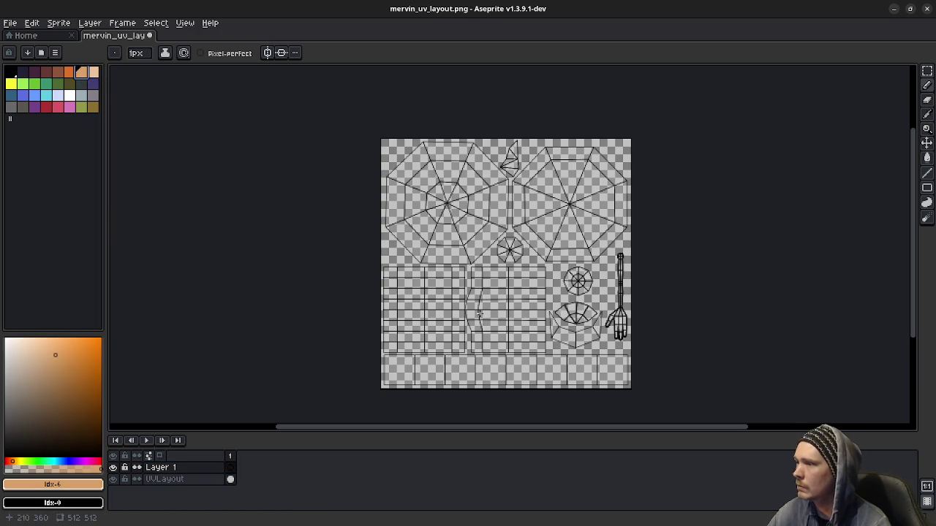
scroll(483, 314, "up", 2)
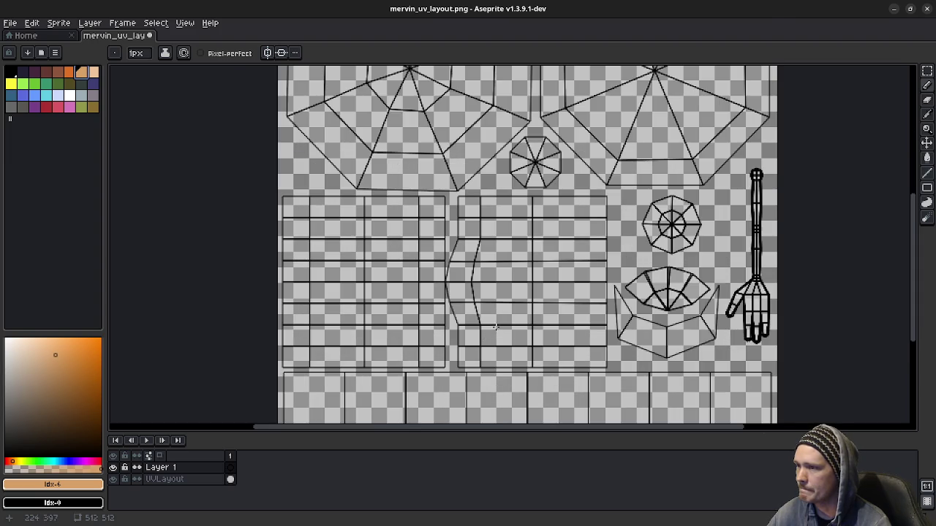
scroll(495, 327, "down", 2)
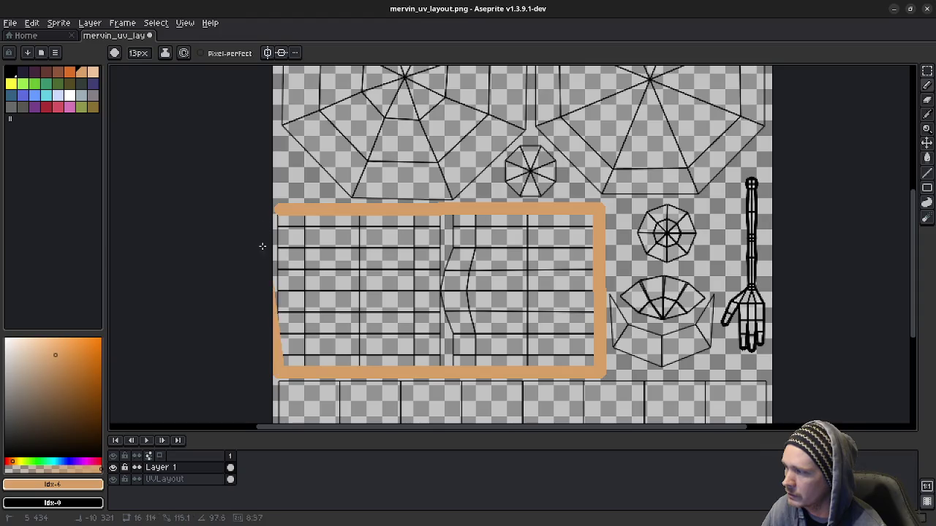
key("g")
left_click(341, 286)
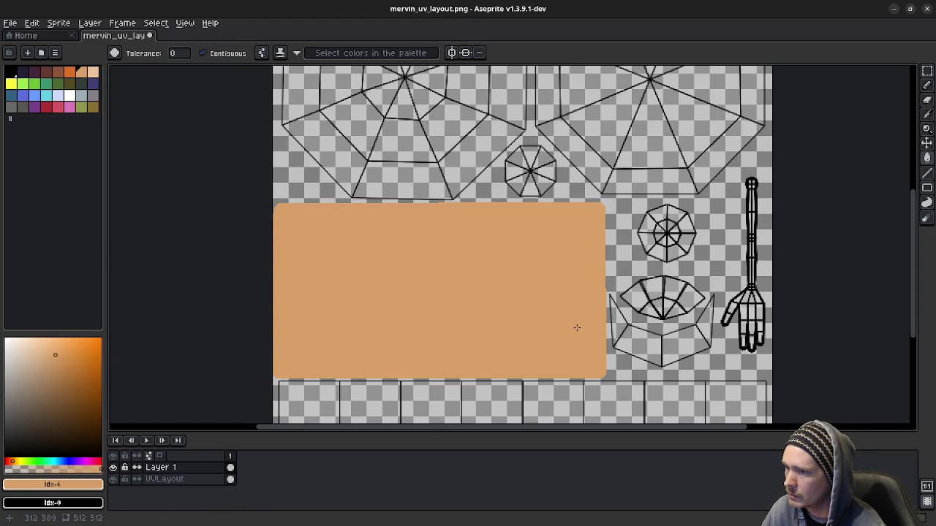
- Outline the bowl-shaped piece in peach and fill its inside
key("b")
mouse_move(625, 300)
left_mouse_down()
mouse_move(643, 315)
mouse_move(683, 313)
mouse_move(677, 282)
mouse_move(628, 291)
left_mouse_up()
key("g")
left_click(658, 298)
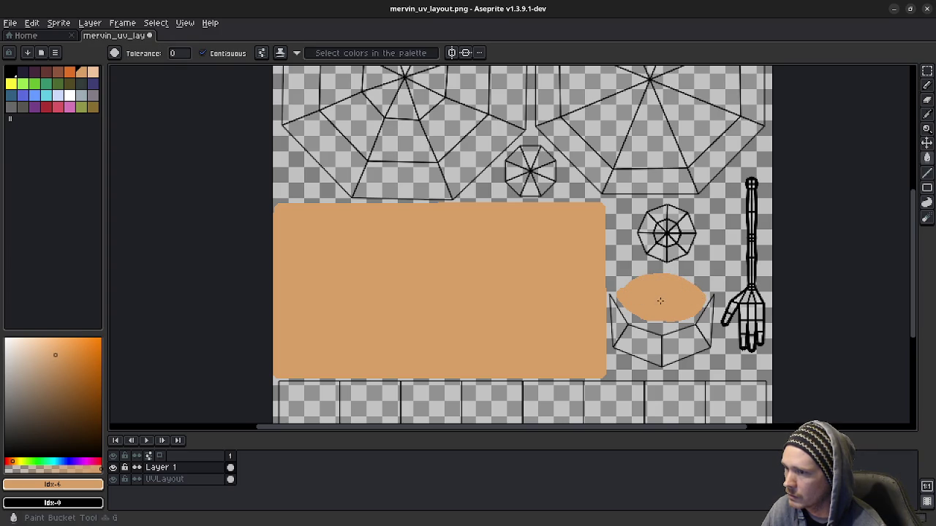
- Paint the small octagon piece solid peach with the brush
mouse_move(545, 310)
middle_mouse_down()
mouse_move(537, 286)
mouse_move(532, 308)
mouse_move(518, 278)
mouse_move(520, 290)
mouse_move(518, 268)
mouse_move(534, 281)
mouse_move(539, 332)
middle_mouse_up()
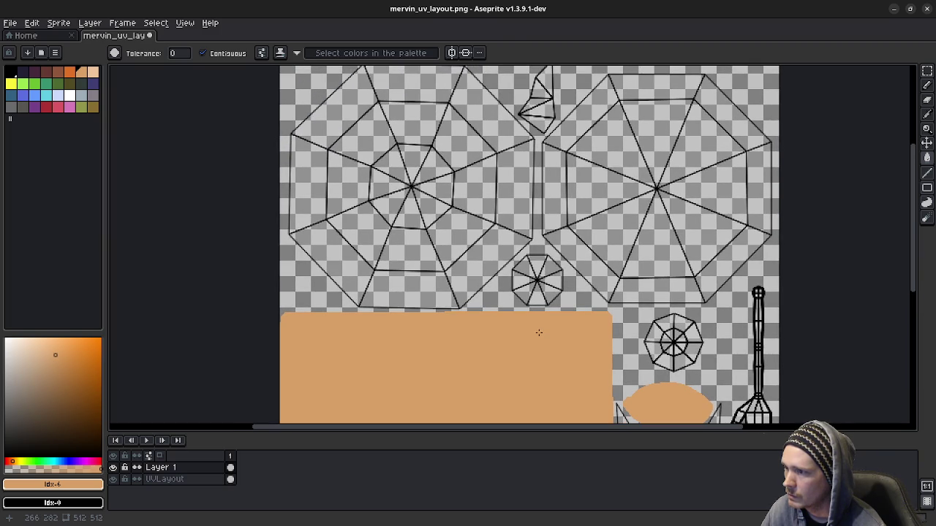
key("b")
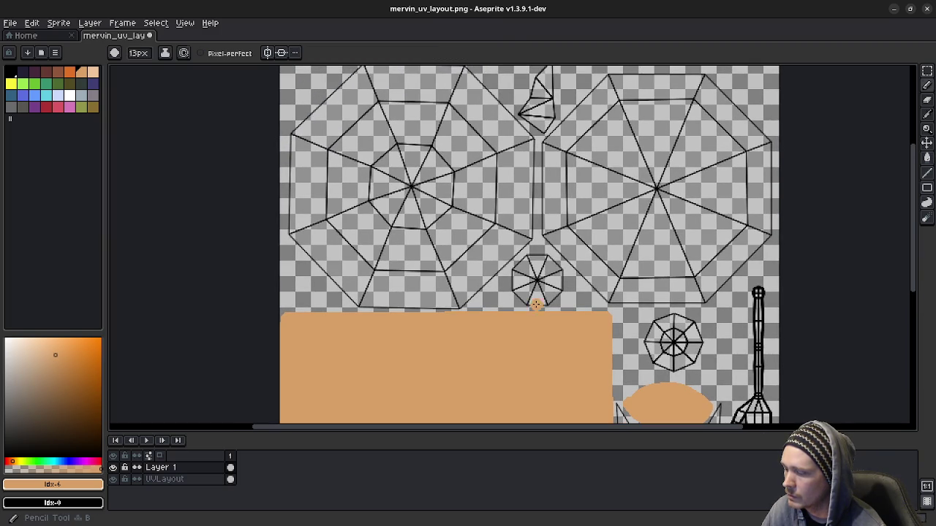
mouse_move(534, 303)
left_mouse_down()
mouse_move(514, 283)
mouse_move(519, 266)
mouse_move(550, 262)
mouse_move(560, 276)
left_mouse_up()
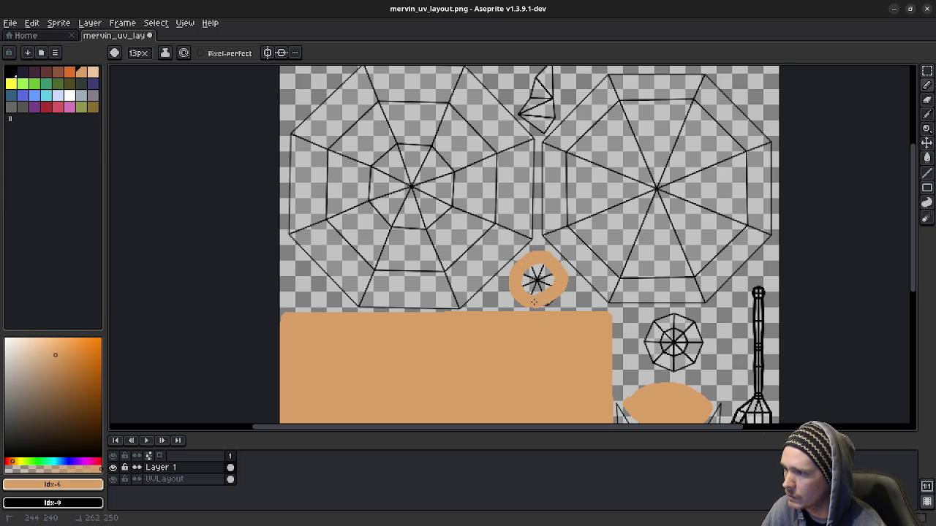
left_click_drag(531, 291, 545, 266)
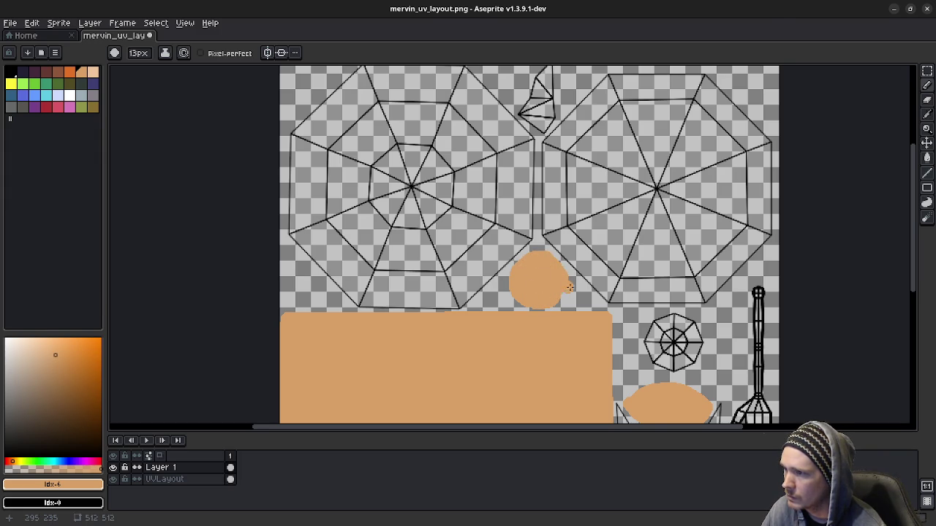
- Paint the arm-and-hand piece peach and re-centre the sprite in view
scroll(569, 285, "down", 1)
middle_click_drag(561, 310, 438, 280)
scroll(498, 301, "up", 2)
scroll(498, 301, "down", 1)
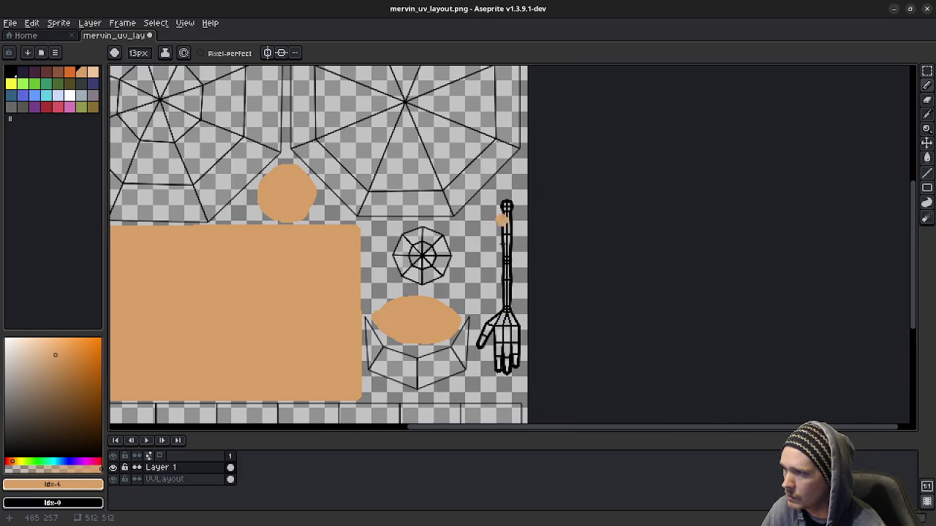
left_click_drag(479, 346, 479, 335)
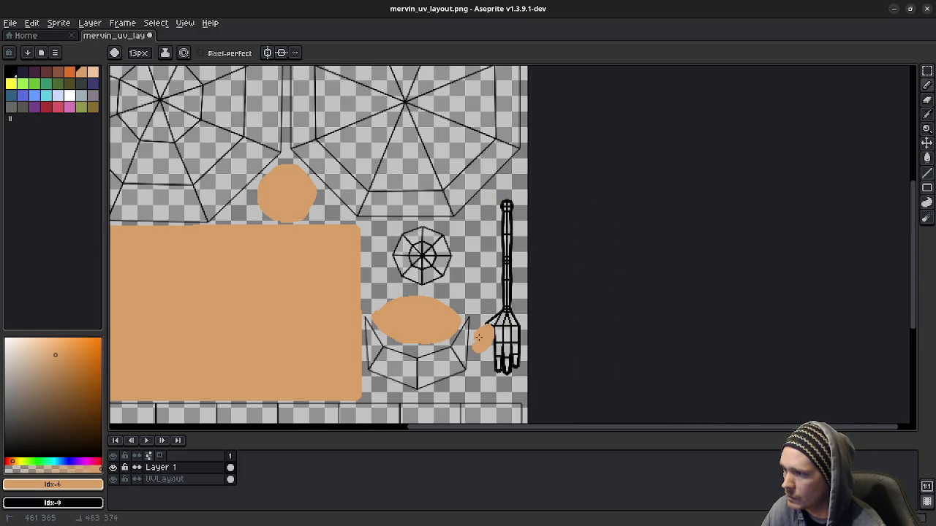
mouse_move(504, 295)
left_mouse_down()
mouse_move(506, 209)
mouse_move(514, 362)
mouse_move(498, 350)
mouse_move(509, 353)
left_mouse_up()
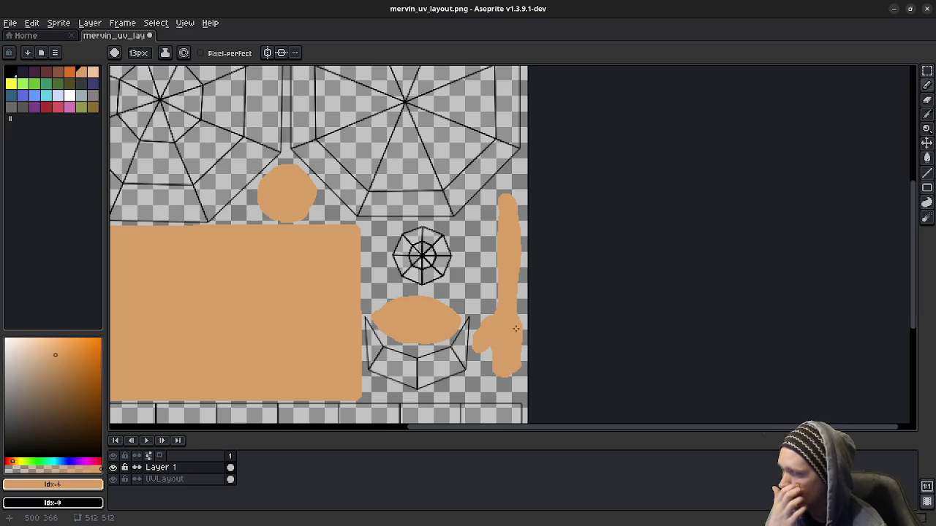
scroll(516, 355, "down", 2)
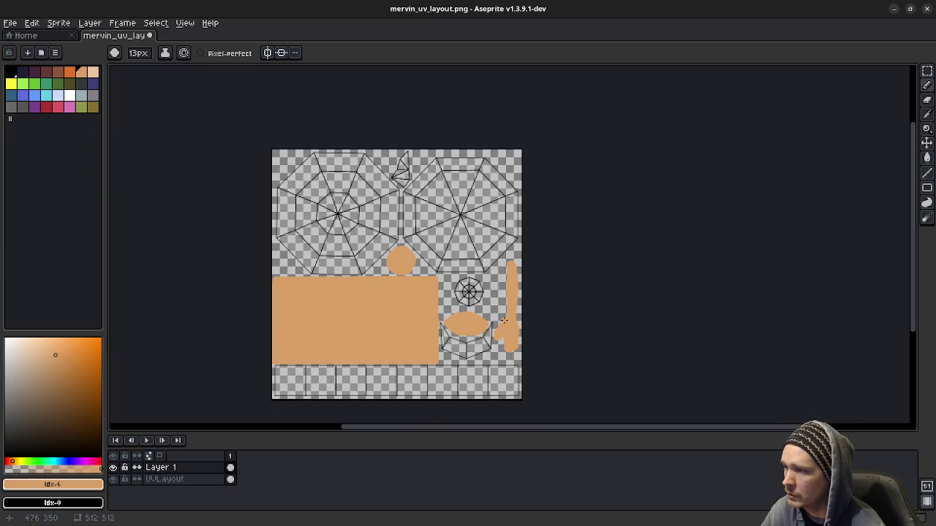
scroll(516, 341, "up", 3)
scroll(512, 341, "down", 2)
scroll(512, 342, "down", 2)
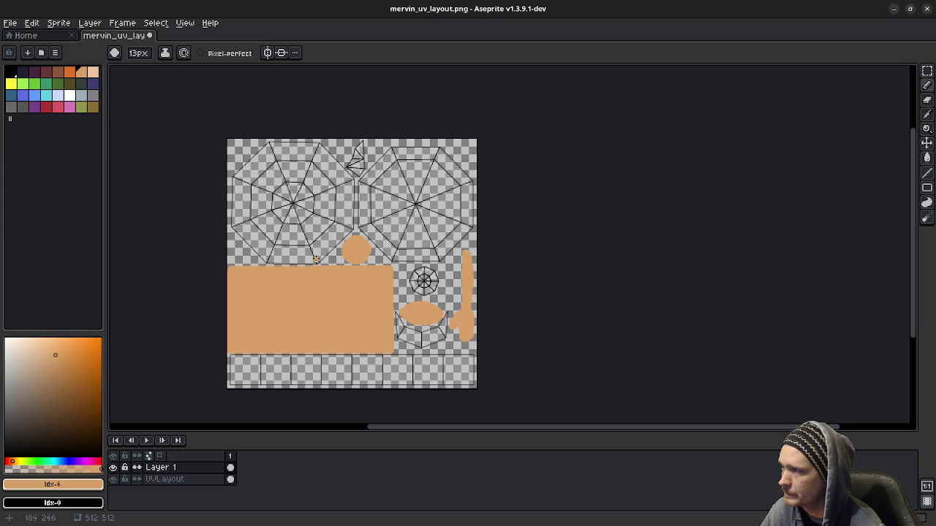
mouse_move(375, 302)
middle_mouse_down()
mouse_move(412, 293)
mouse_move(435, 305)
middle_mouse_up()
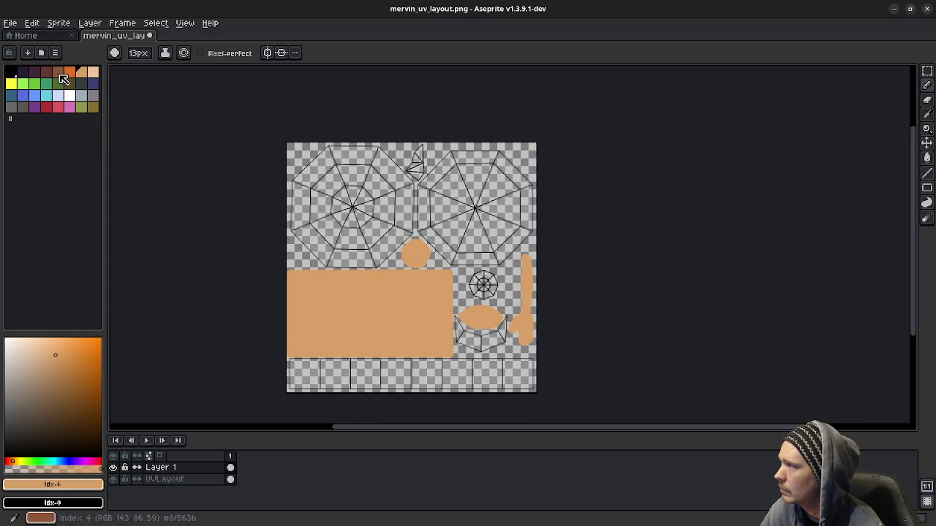
- Fill the small round piece with a darker brown and add that shade to the palette
left_click(52, 374)
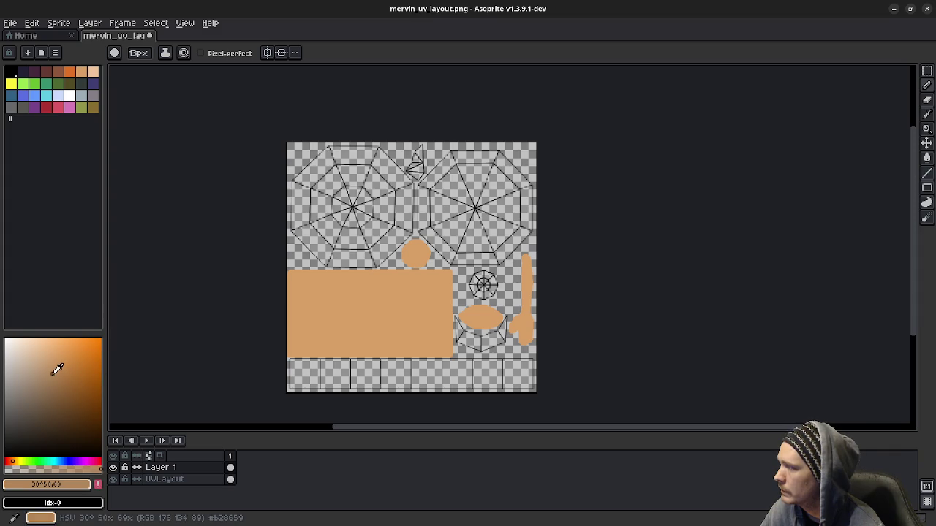
key("g")
left_click(415, 254)
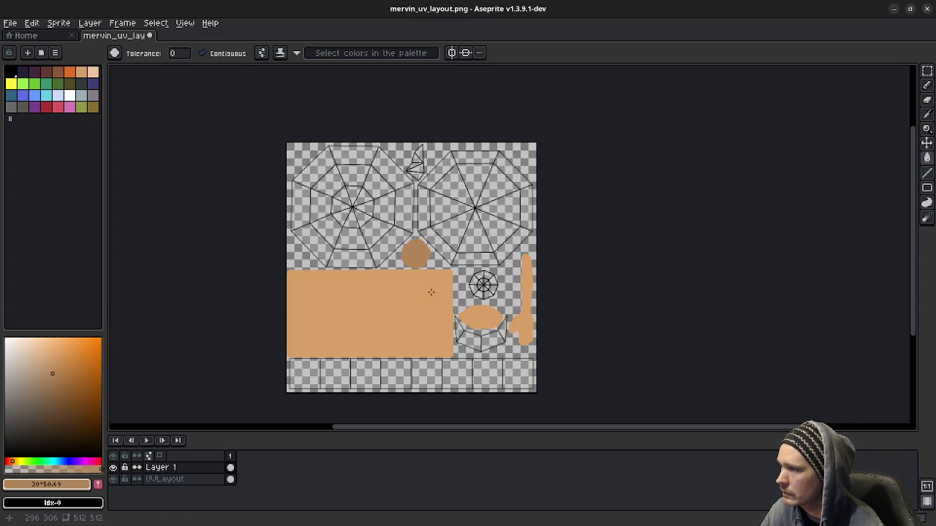
left_click(97, 484)
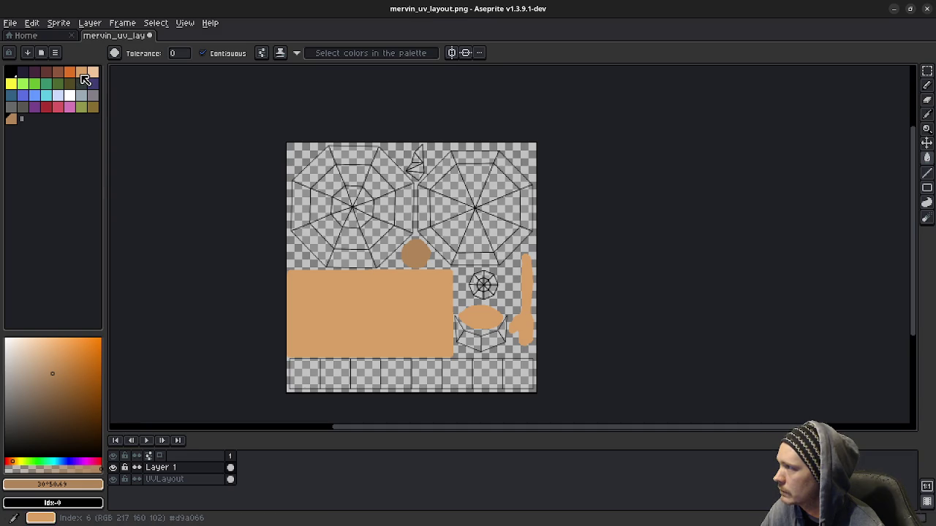
- Reselect the original peach swatch and Magic Wand-select the large body rectangle
left_click(82, 73)
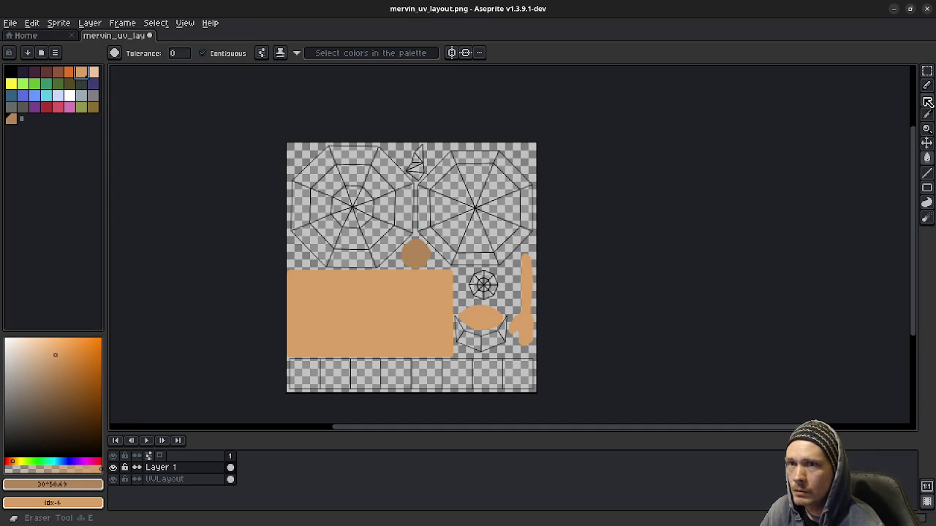
key("w")
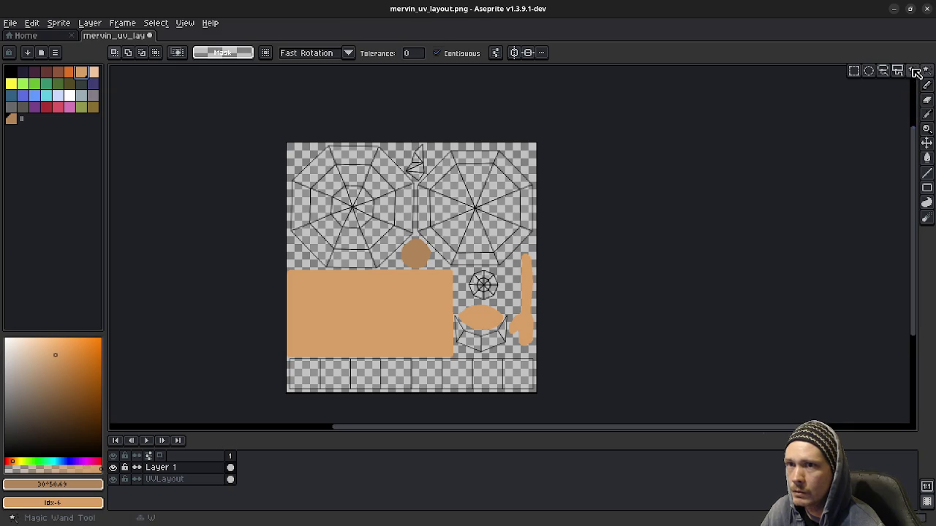
left_click(416, 322)
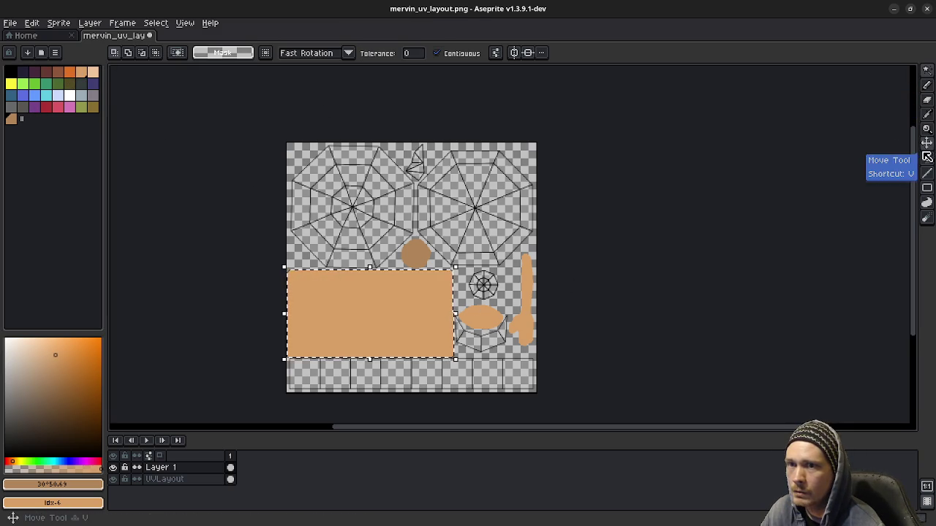
left_click(927, 159)
left_click(913, 158)
- Try a left-to-right gradient across the selected rectangle, then undo it
left_click_drag(297, 313, 439, 312)
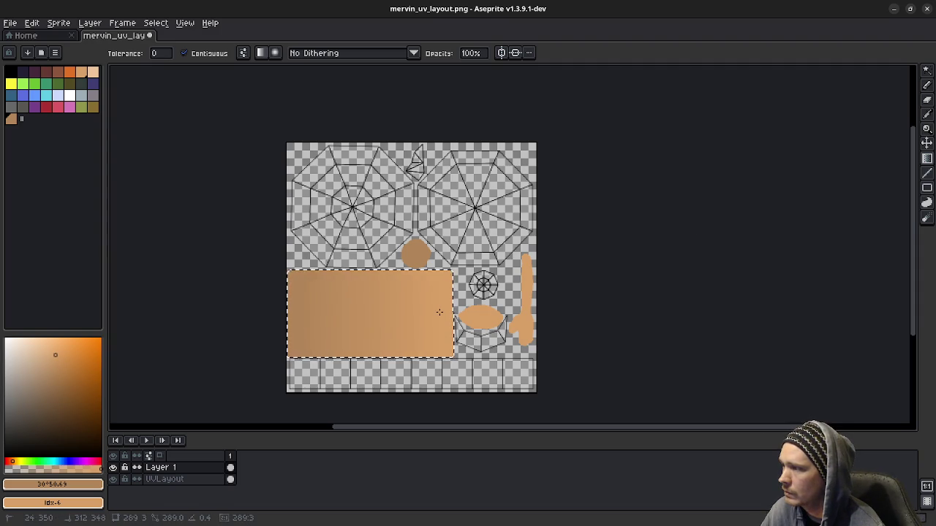
key("ctrl+z")
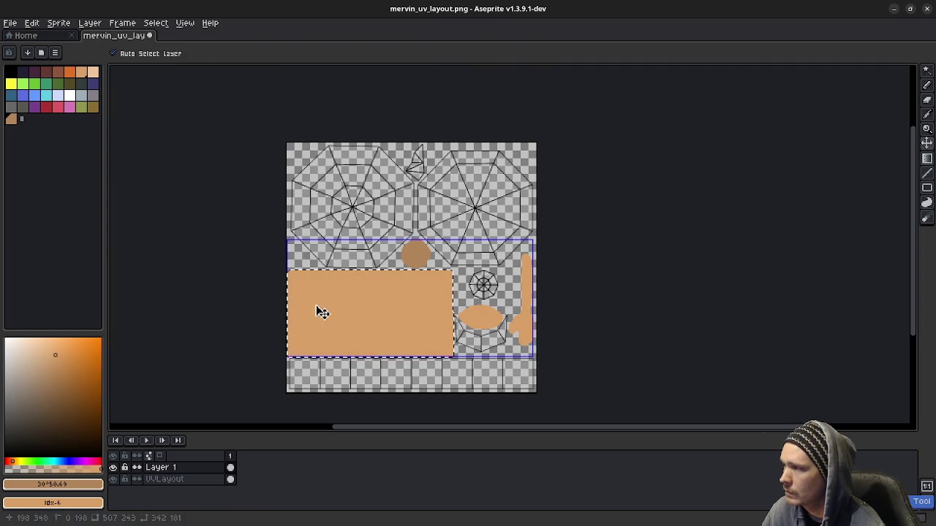
left_click(287, 307)
left_click_drag(287, 307, 378, 308)
scroll(378, 308, "up", 1)
scroll(378, 307, "down", 1)
left_click_drag(381, 307, 409, 308)
key("ctrl+z")
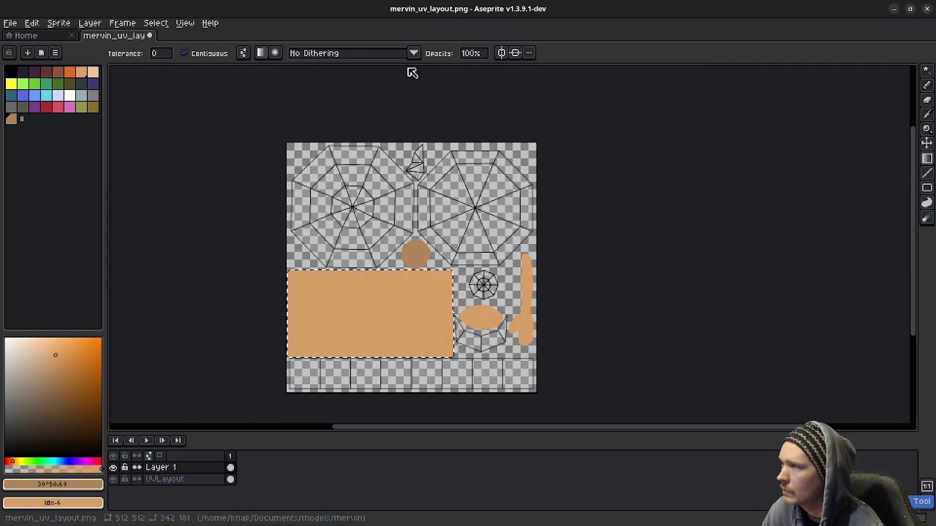
- Apply a Bayer Matrix 4x4 dithered dark-to-light gradient across the rectangle
left_click(413, 54)
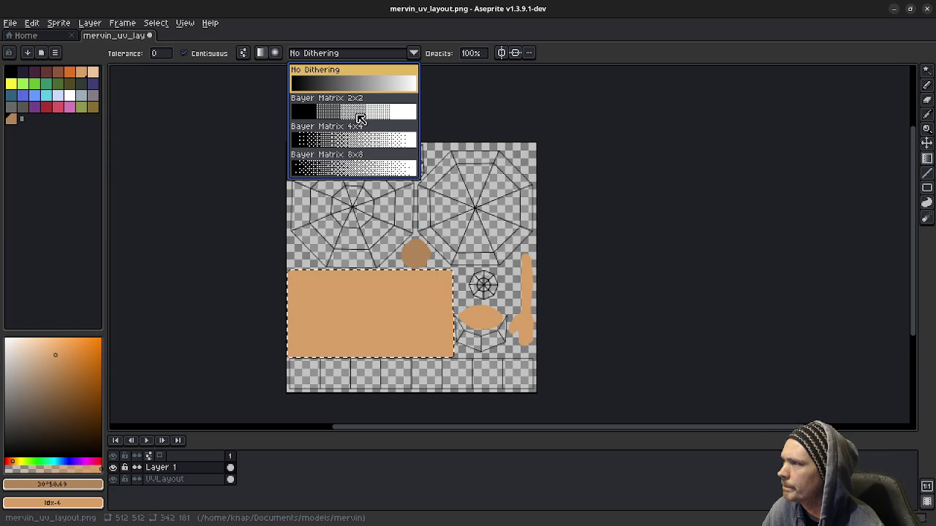
left_click(366, 140)
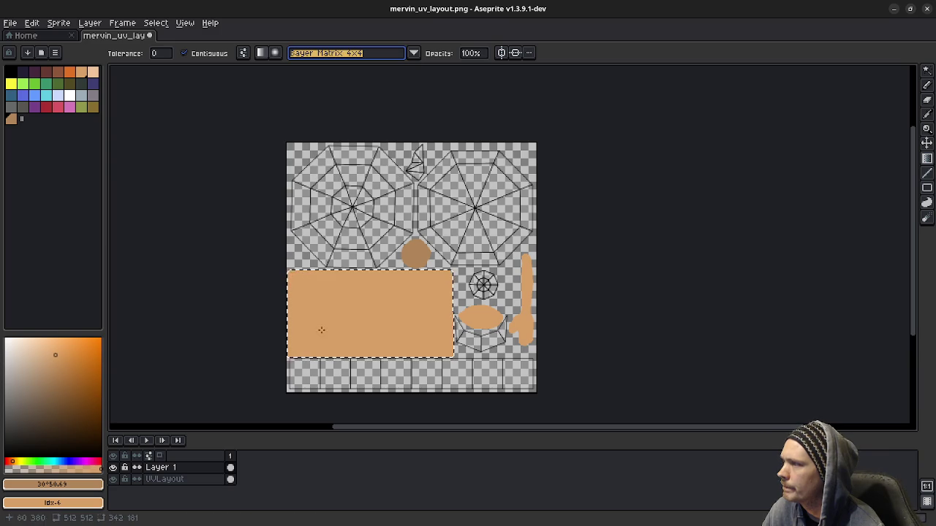
left_click_drag(290, 322, 451, 319)
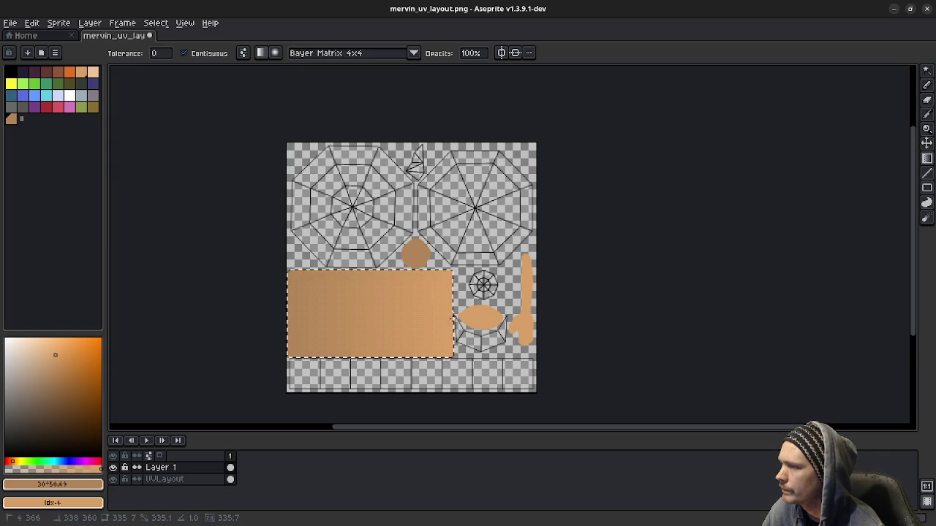
mouse_move(450, 319)
left_mouse_down()
mouse_move(353, 318)
mouse_move(383, 317)
mouse_move(374, 322)
left_mouse_up()
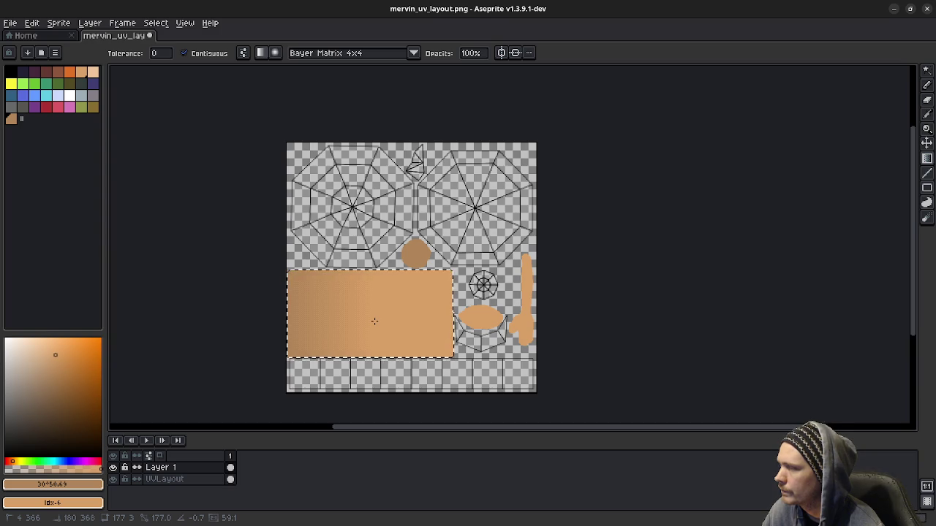
left_click_drag(374, 322, 451, 314)
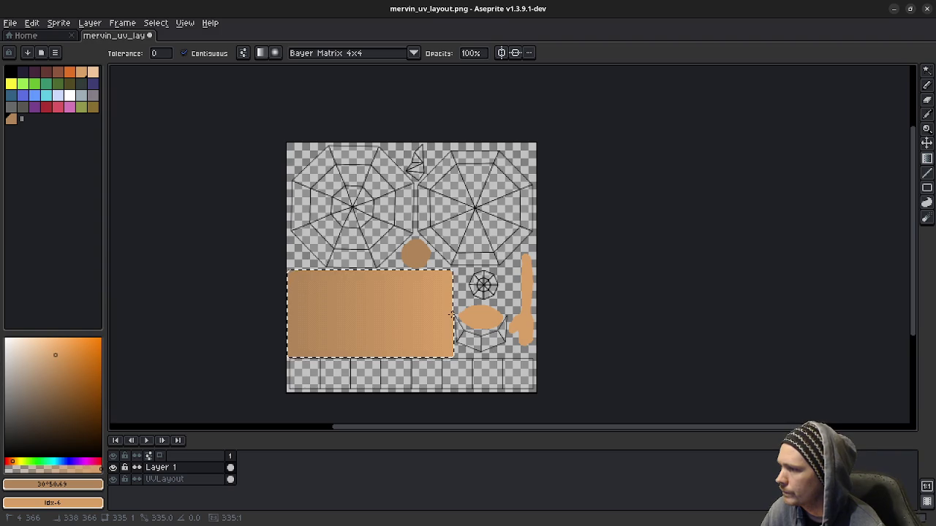
- Switch dithering to Bayer Matrix 8x8 and redraw the dark-to-light gradient across the rectangle
left_click(413, 52)
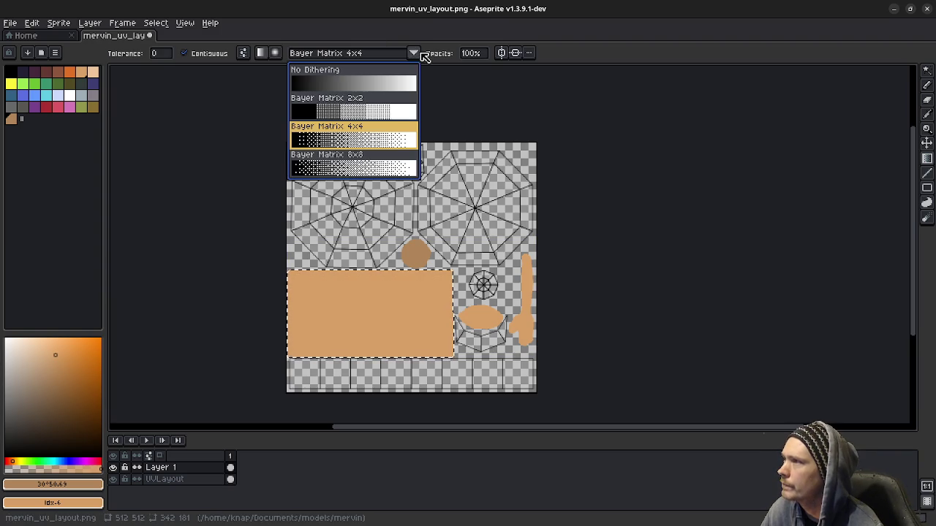
left_click(340, 169)
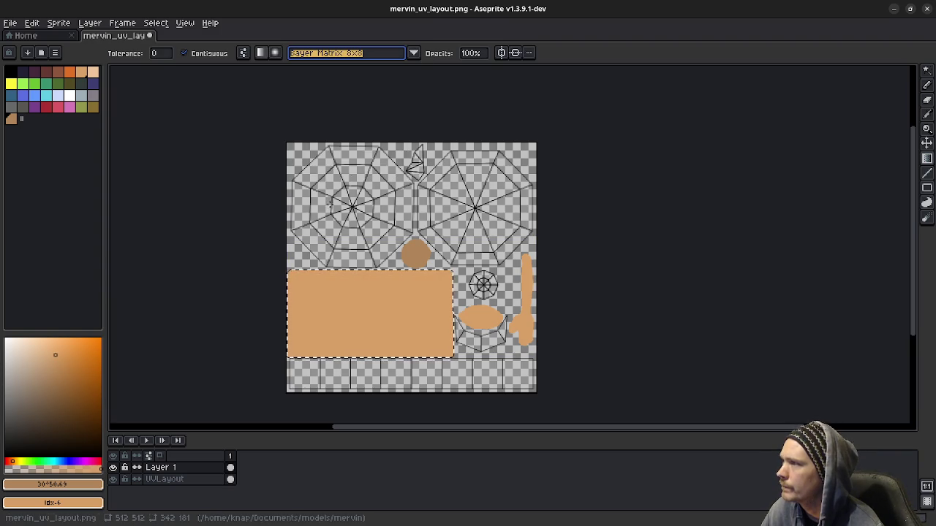
left_click_drag(286, 312, 444, 317)
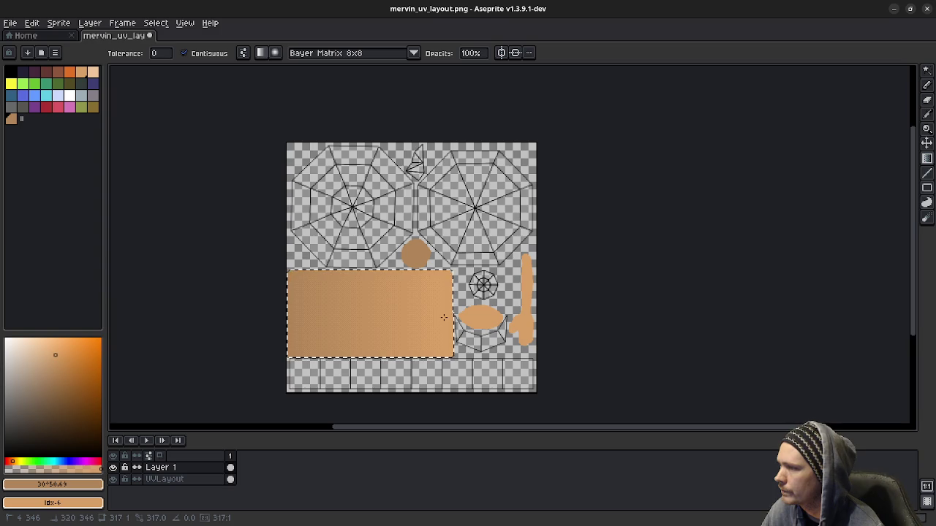
left_click_drag(443, 317, 444, 318)
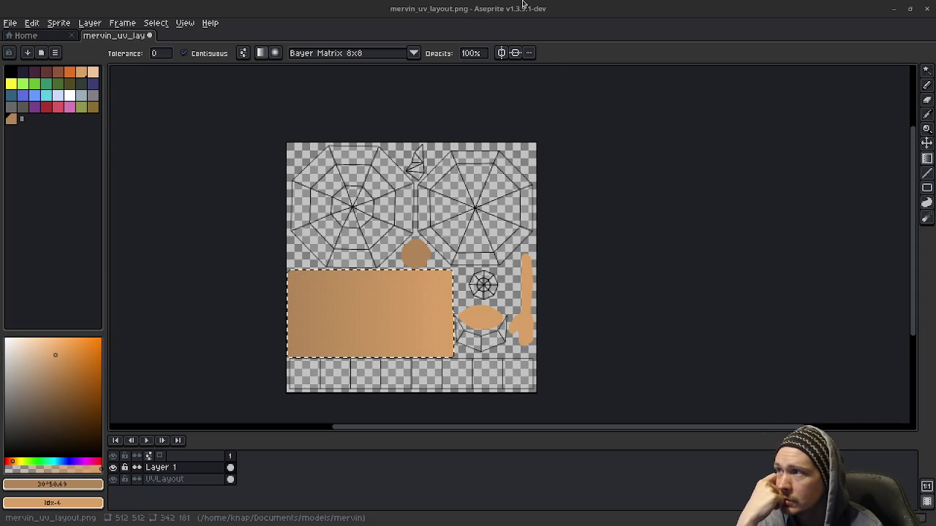
key("e")
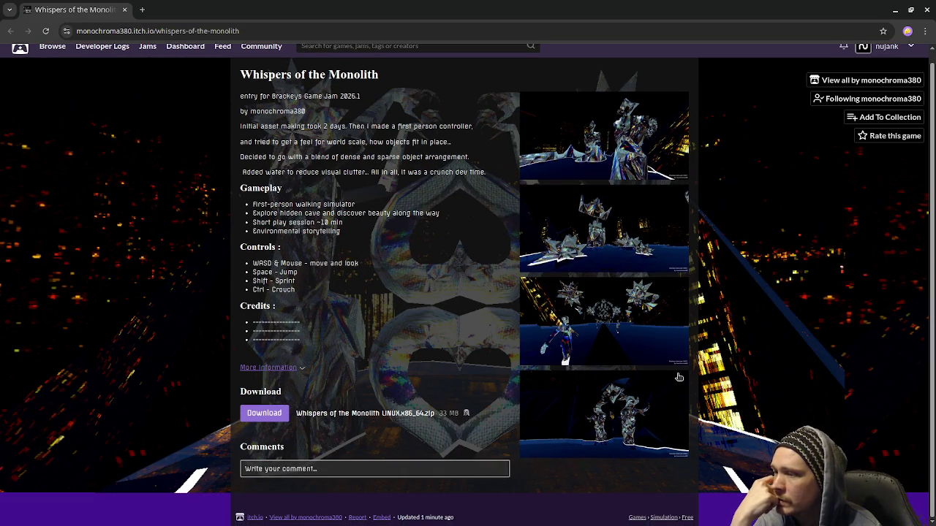
left_click(576, 323)
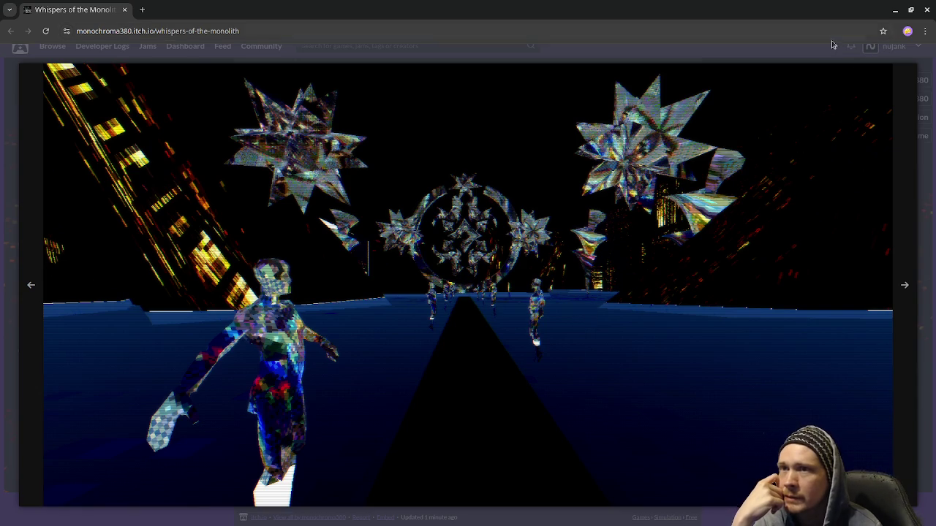
left_click(812, 55)
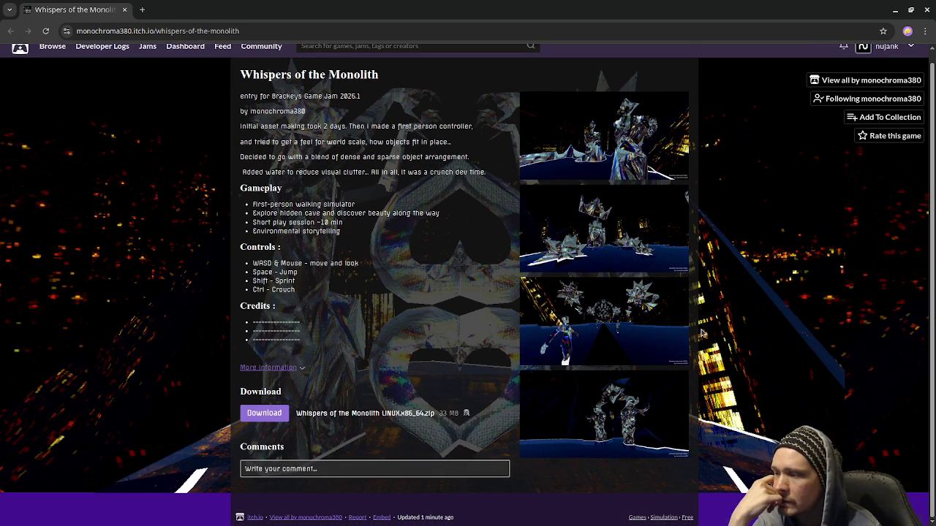
scroll(700, 333, "up", 1)
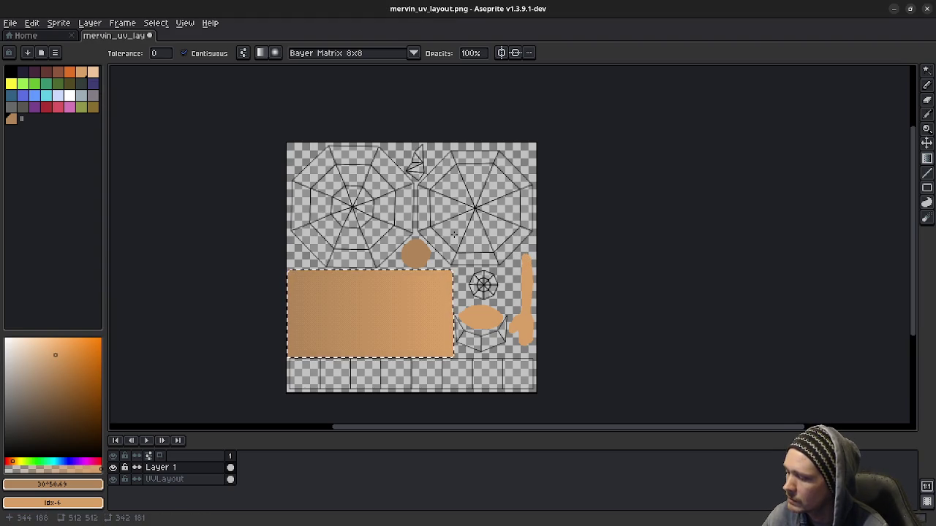
- Clear the rectangle selection and Magic Wand-select the long arm shape
left_click(926, 71)
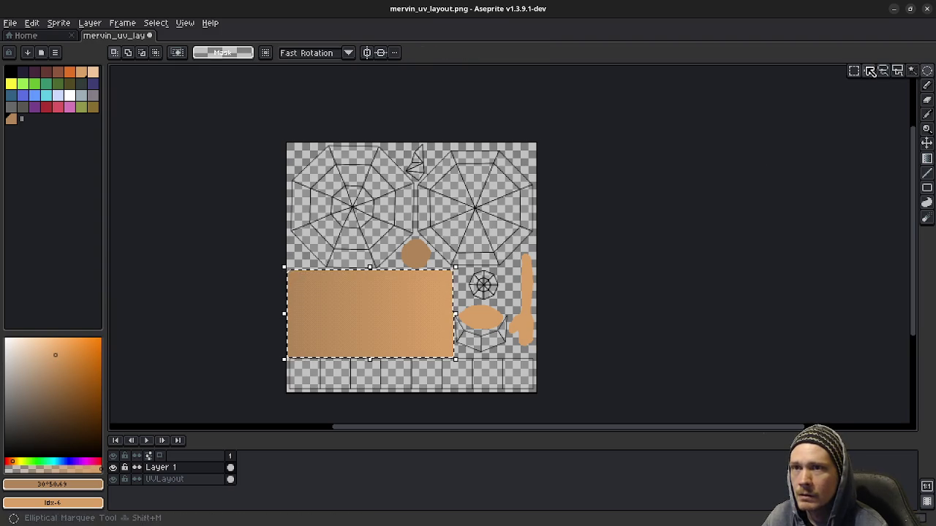
left_click(571, 246)
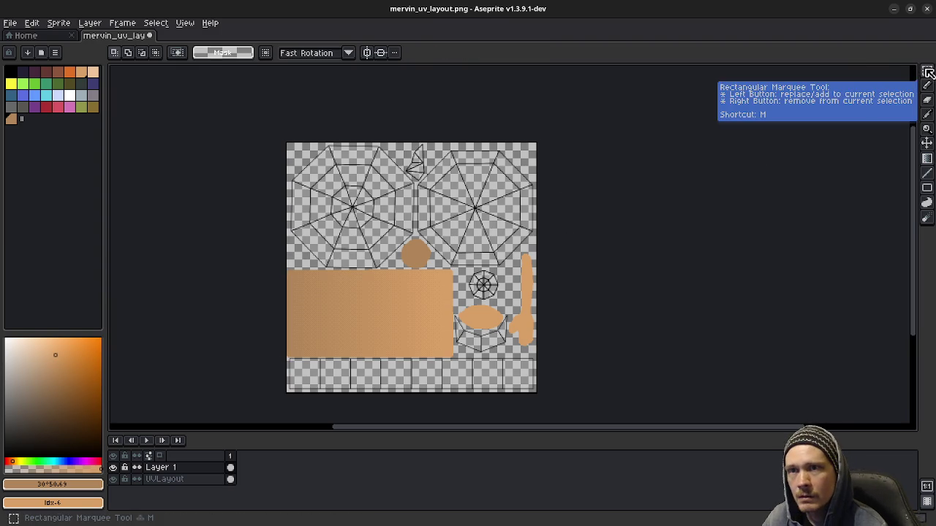
left_click_drag(926, 71, 853, 71)
left_click(525, 291)
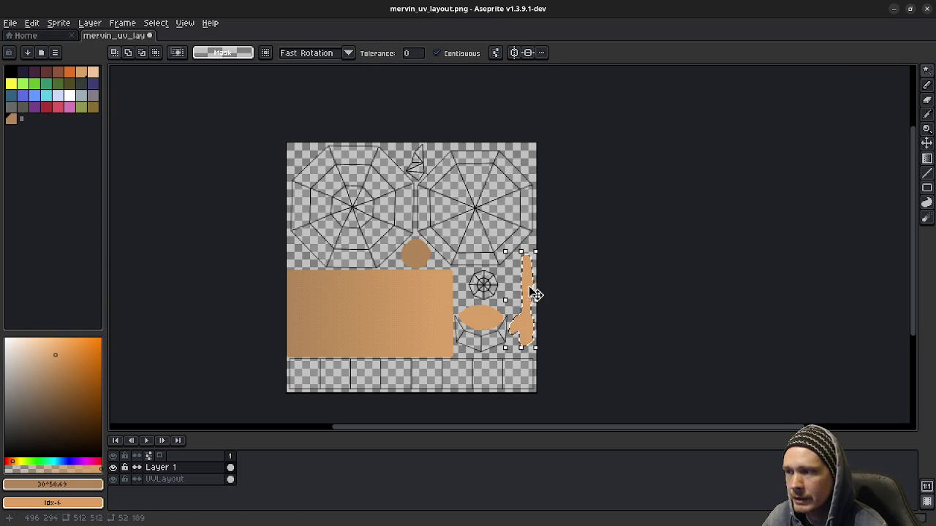
scroll(529, 340, "up", 2)
scroll(530, 339, "up", 1)
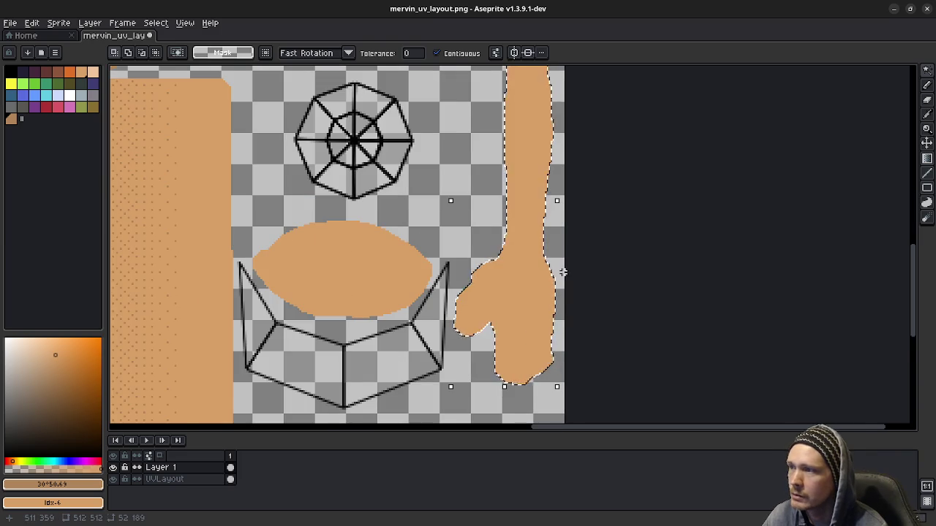
scroll(574, 241, "down", 2)
middle_click_drag(582, 213, 534, 241)
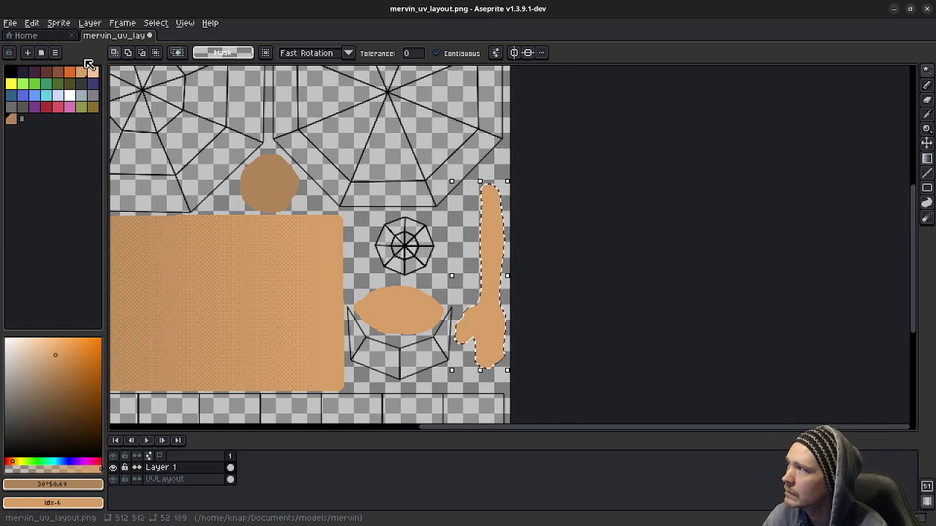
- Set gradient dithering to No Dithering and lay a short smooth gradient at the arm's top
left_click(926, 158)
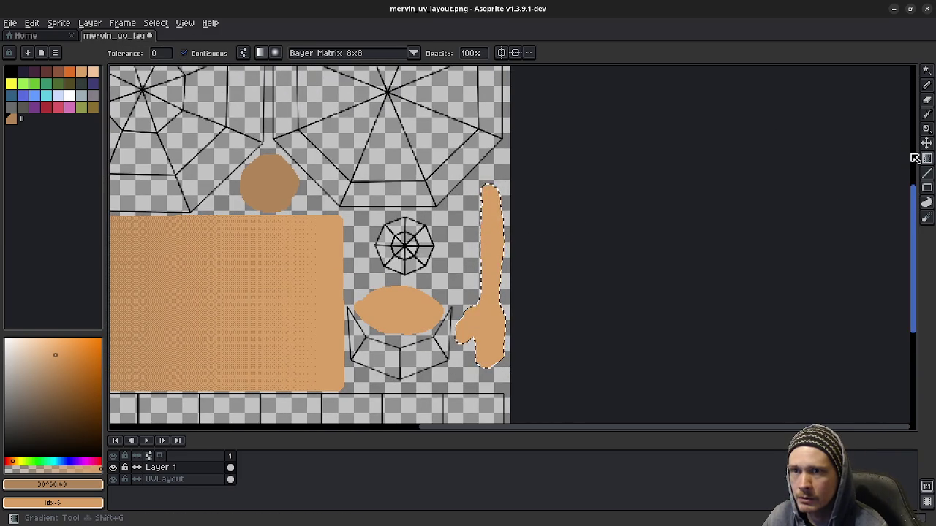
mouse_move(478, 389)
left_mouse_down()
mouse_move(481, 329)
mouse_move(480, 371)
left_mouse_up()
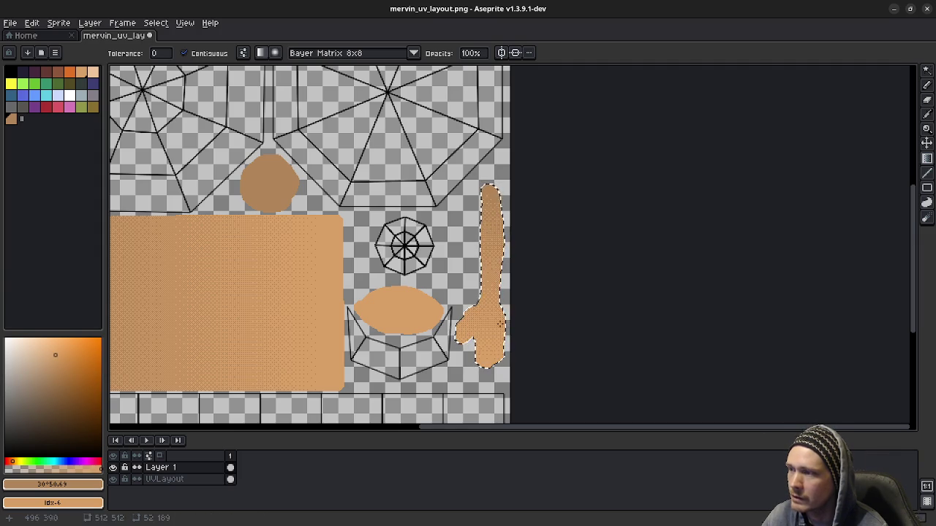
key("Escape")
left_click(414, 53)
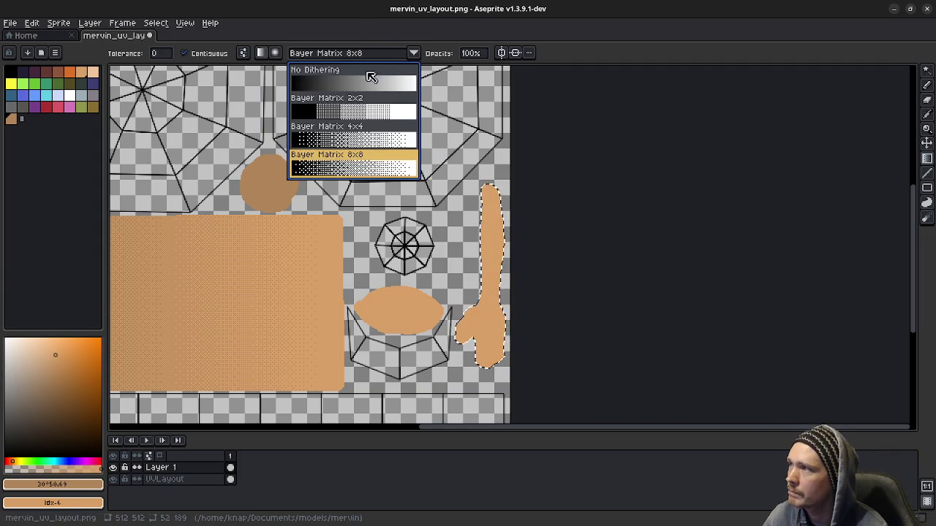
left_click(343, 71)
left_click_drag(488, 187, 493, 369)
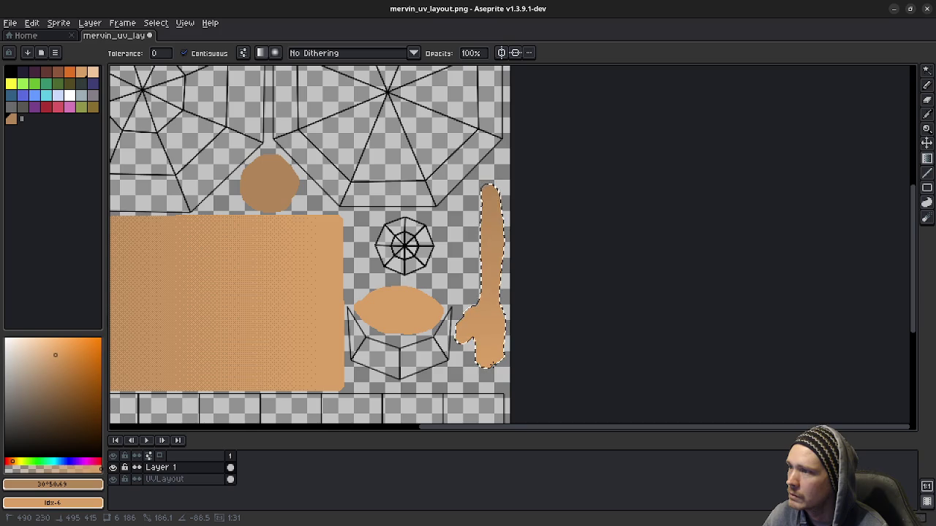
left_click_drag(489, 187, 495, 223)
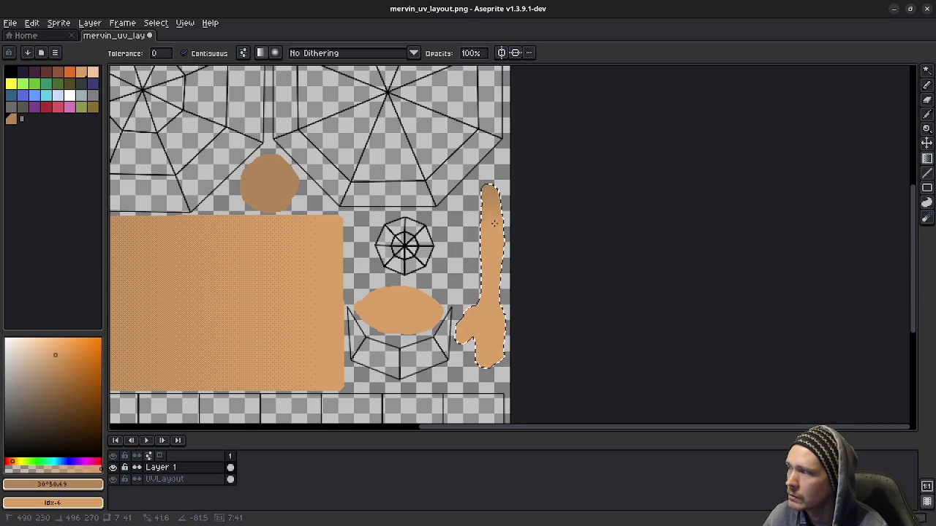
scroll(494, 223, "down", 2)
scroll(370, 241, "left", 3, "shift")
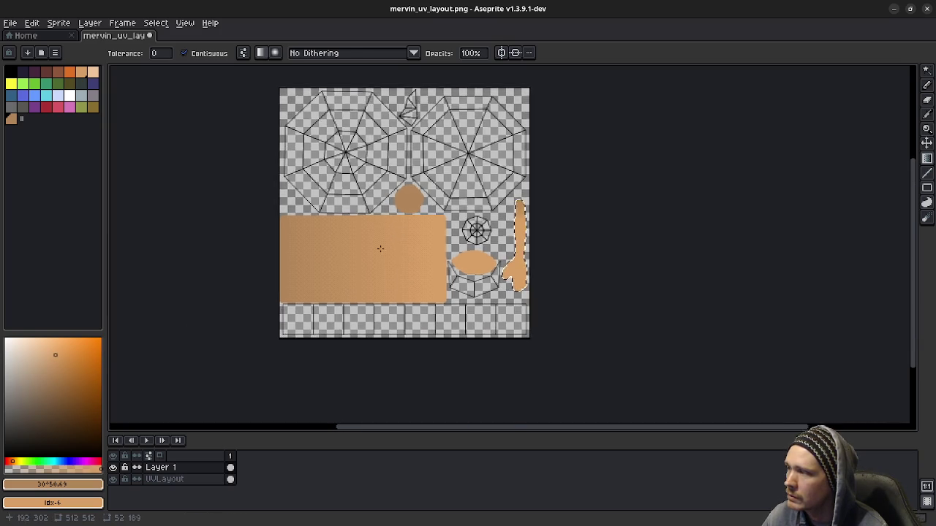
- Undo back to the flat fill and redo a brown-to-orange gradient on the rectangle's left part
scroll(373, 236, "up", 3)
scroll(392, 286, "down", 1)
key("ctrl+z")
key("v")
key("ctrl+z")
key("ctrl+z")
key("ctrl+z")
key("g")
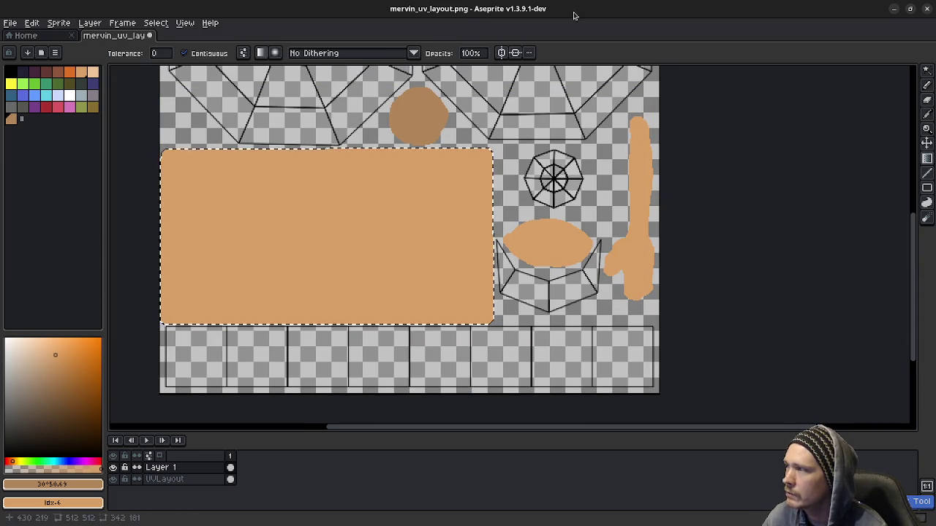
left_click(200, 222)
left_click_drag(200, 222, 457, 238, "shift")
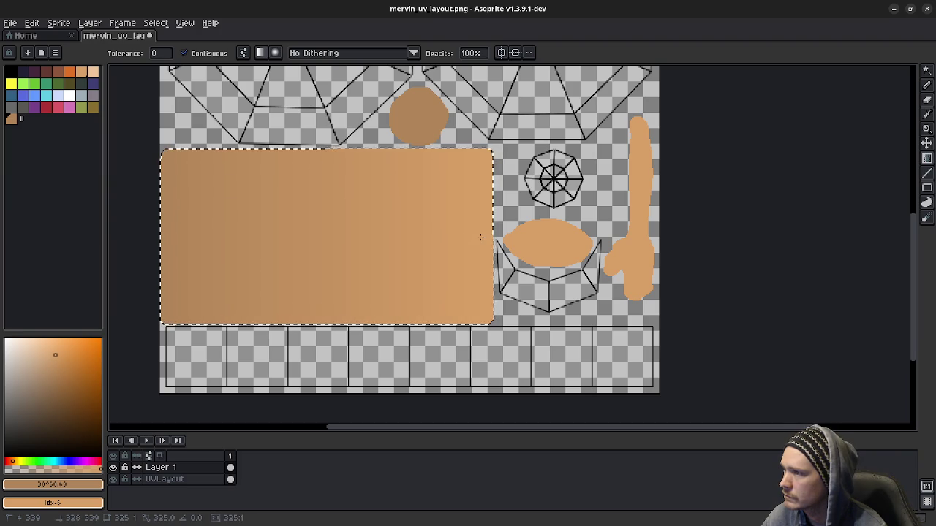
mouse_move(470, 236)
left_mouse_down("shift")
mouse_move(233, 235)
mouse_move(487, 234)
left_mouse_up("shift")
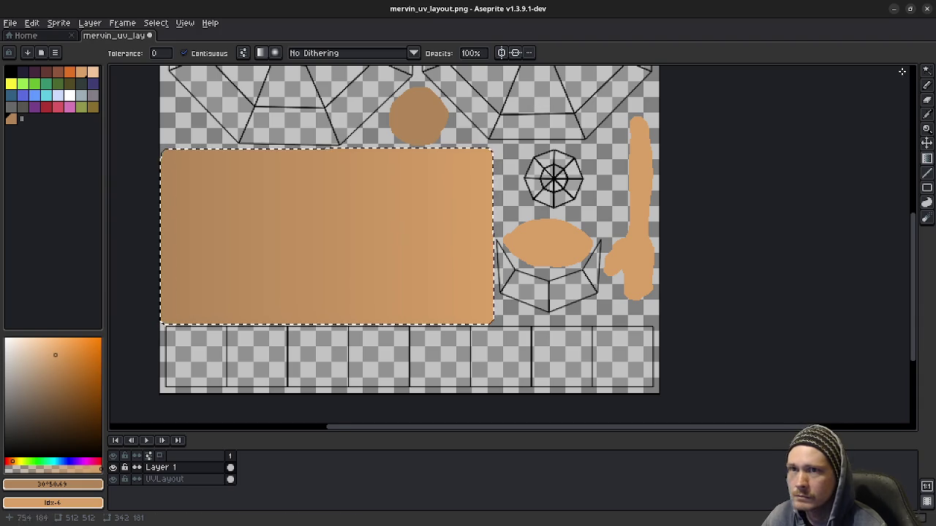
- Clear the rectangle selection and select the long arm shape by colour
left_click(927, 70)
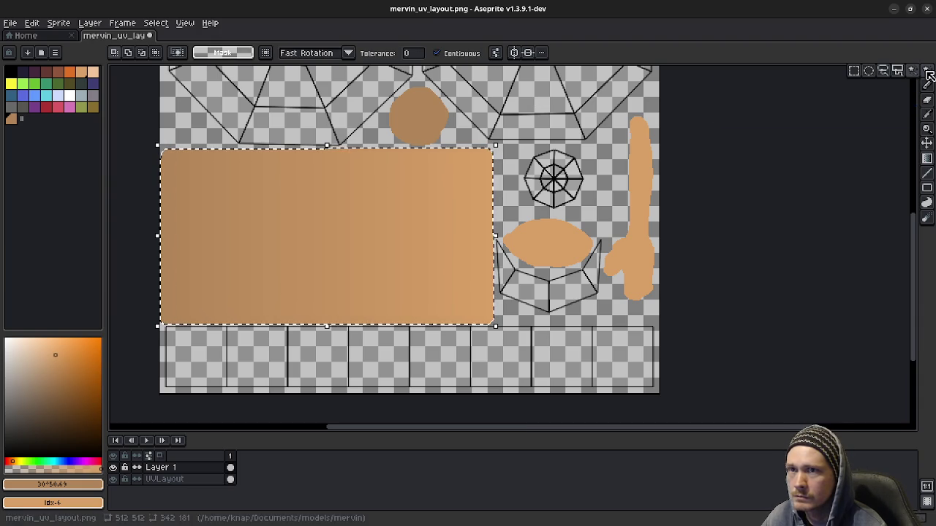
left_click(854, 70)
left_click(861, 68)
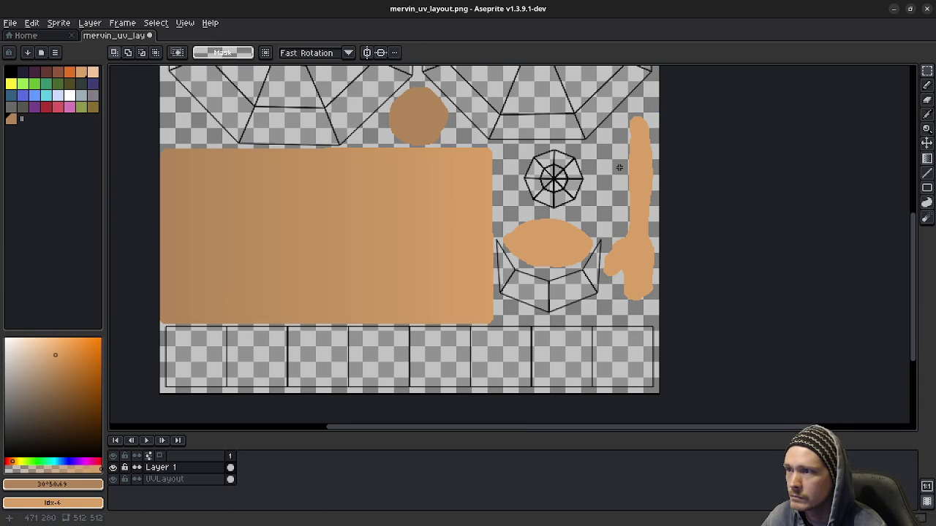
left_click(927, 71)
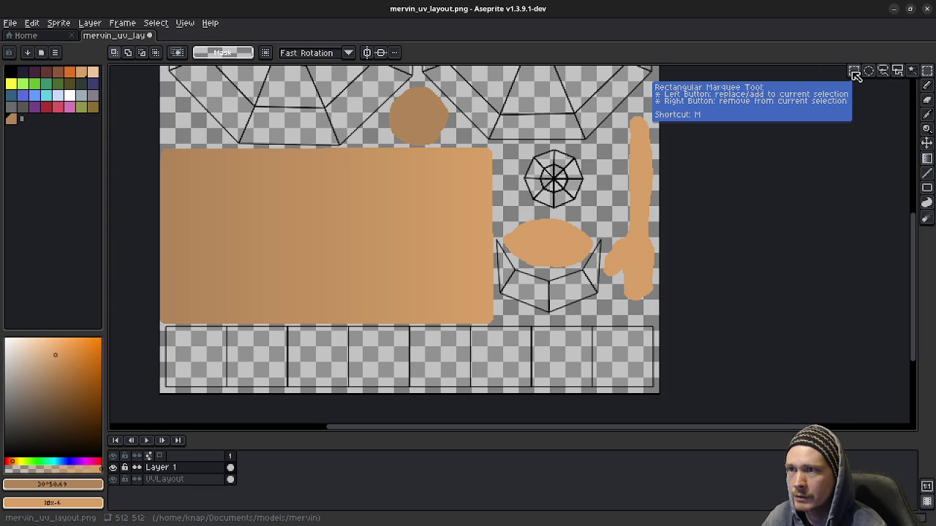
left_click(913, 71)
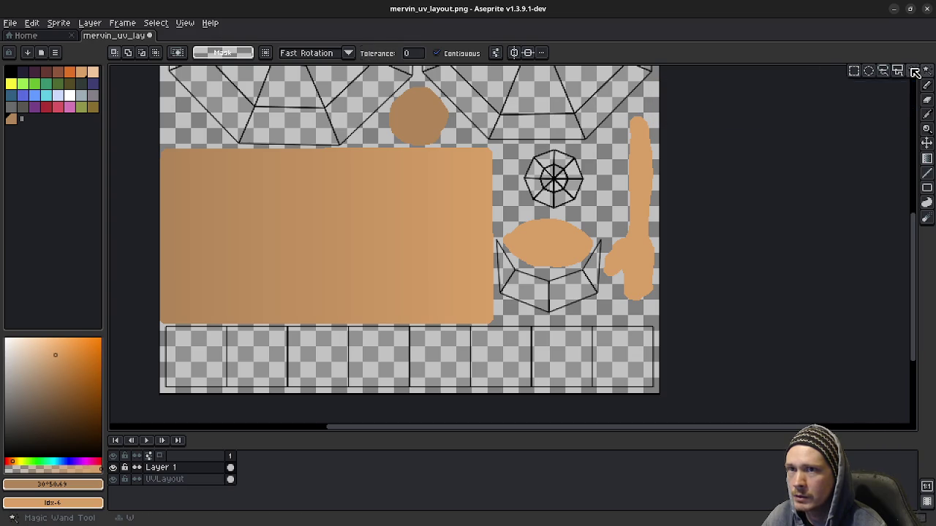
left_click(636, 237)
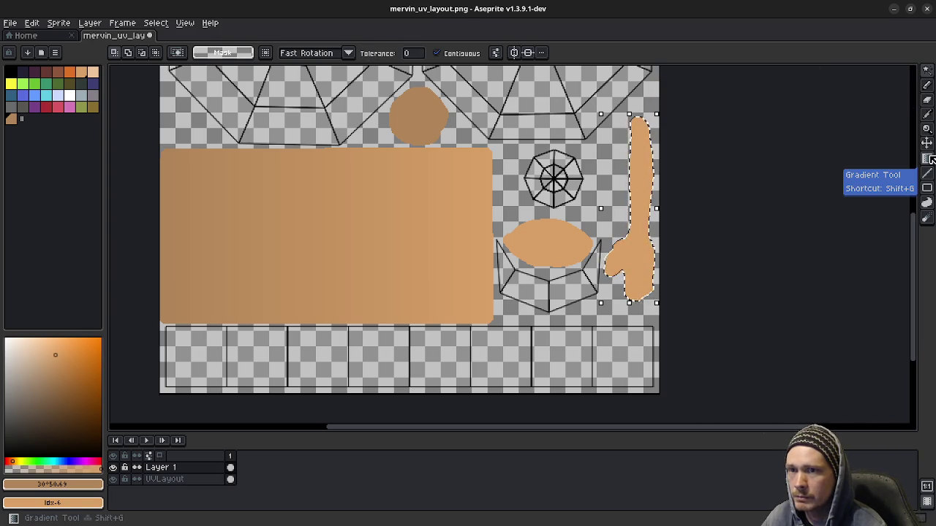
- Lay a short skin-tone gradient at the arm's top and deselect with Ctrl+D
key("shift+g")
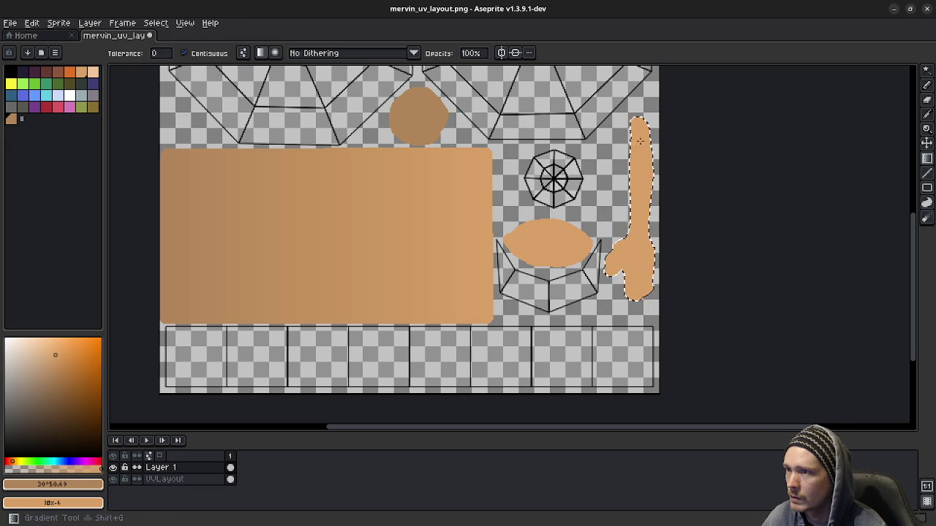
left_click_drag(636, 121, 647, 170)
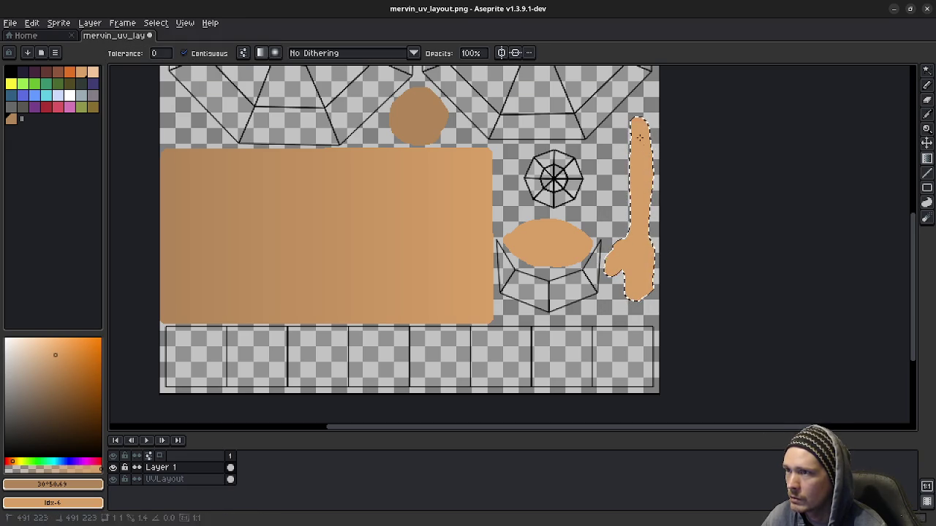
mouse_move(651, 184)
left_mouse_down()
mouse_move(644, 149)
mouse_move(641, 164)
left_mouse_up()
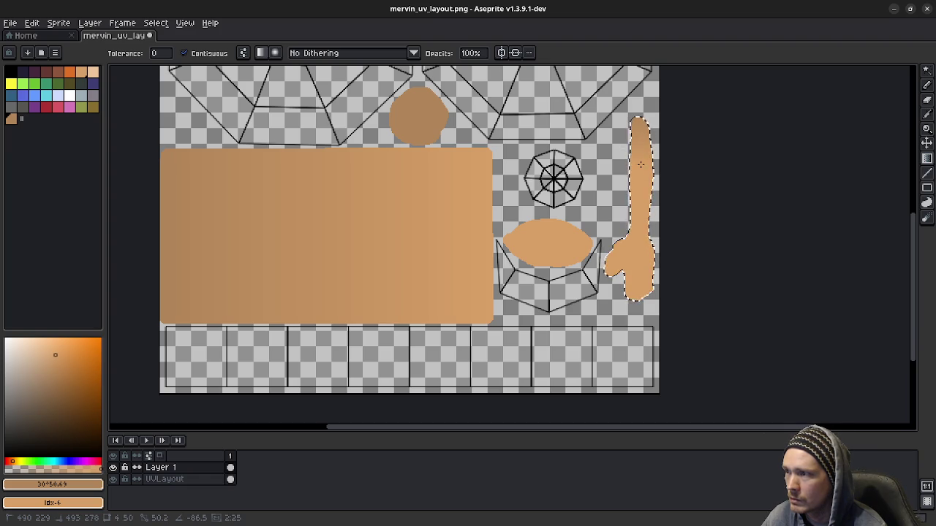
left_click_drag(640, 164, 640, 166)
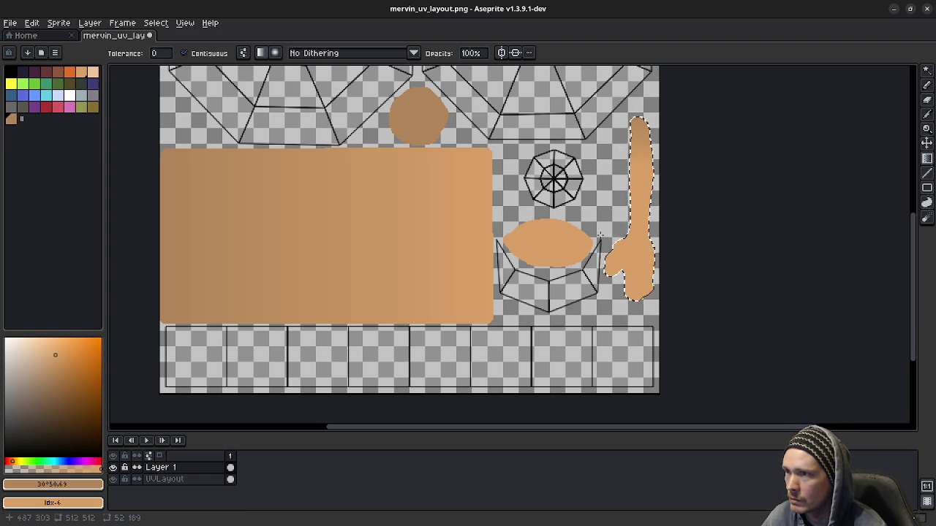
key("m")
key("ctrl+d")
- Pick the darker skin tone from the palette, undoing an accidental fill of the oval
scroll(588, 212, "down", 1)
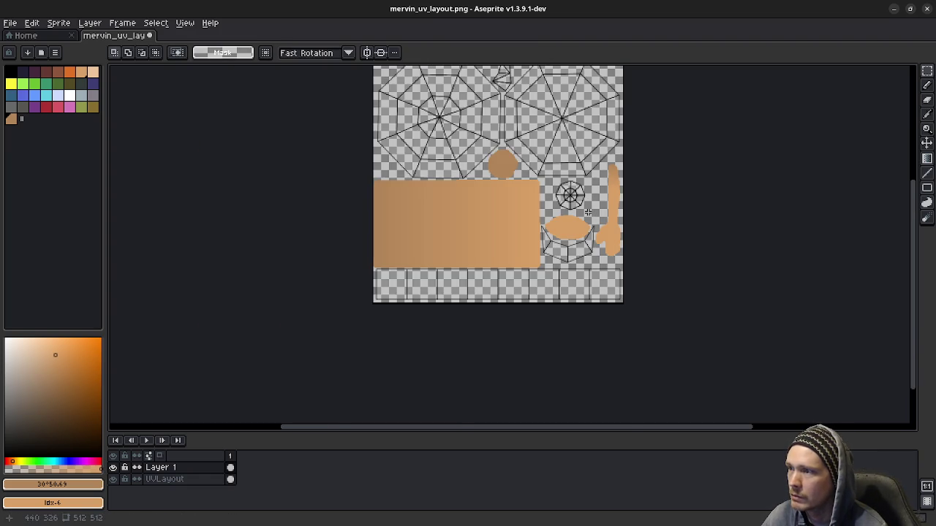
scroll(567, 226, "up", 1)
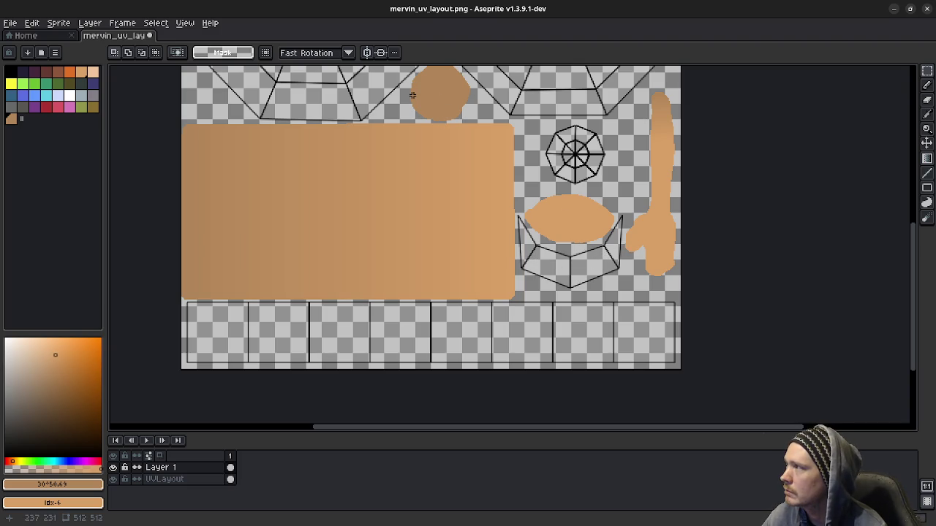
key("b")
left_click(11, 118)
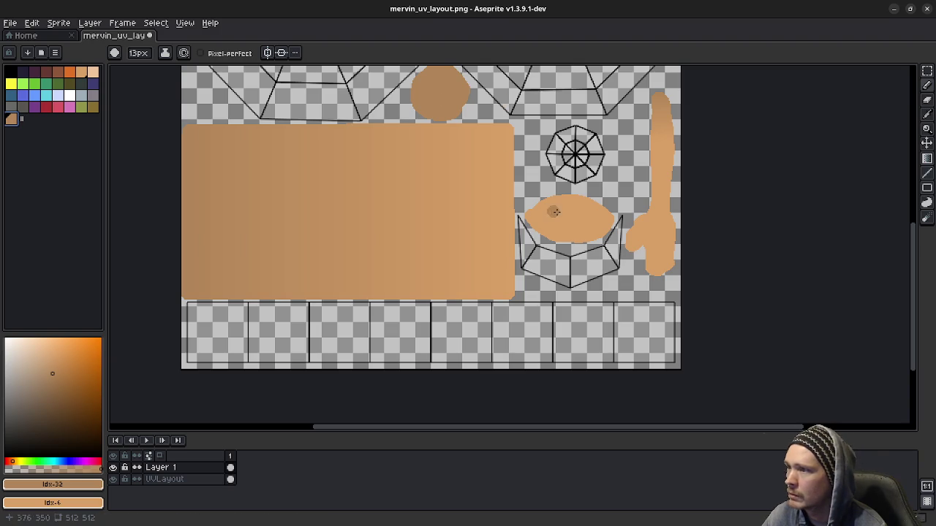
key("g")
left_click(556, 221)
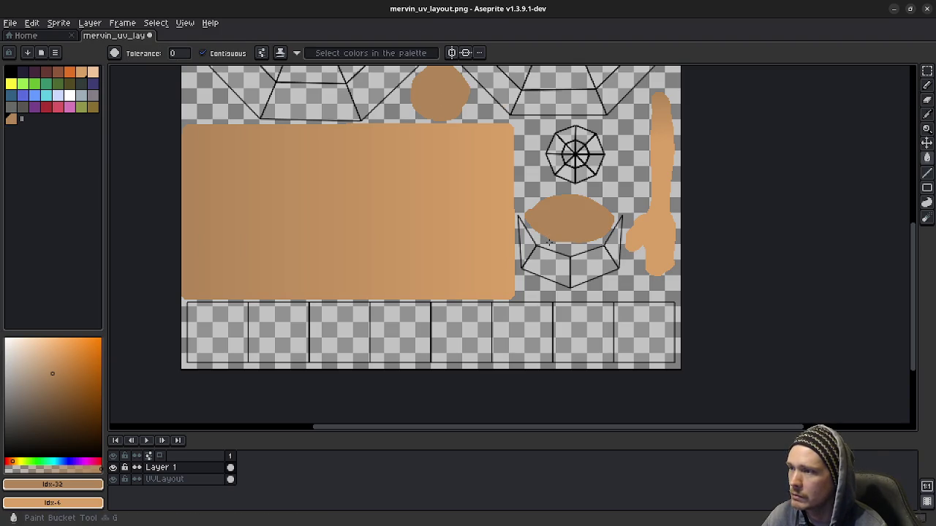
key("ctrl+z")
- Trace the band's outline with a smaller brush and bucket-fill it in the darker skin tone
key("b")
scroll(556, 246, "up", 3)
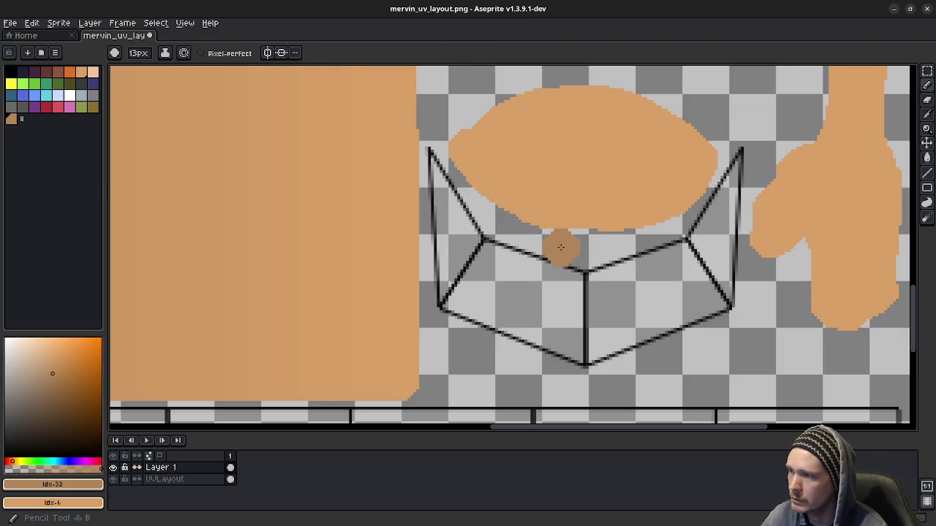
key("minus")
key("minus")
key("minus")
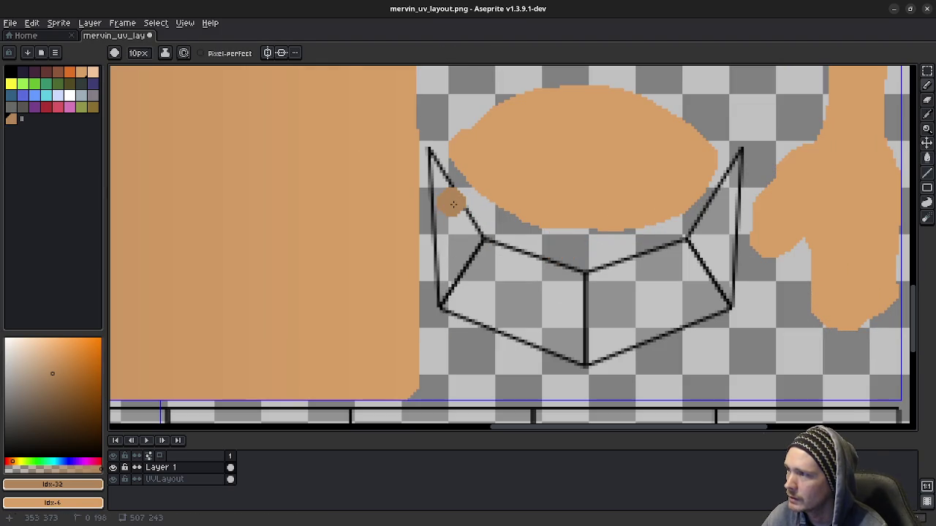
key("minus")
key("minus")
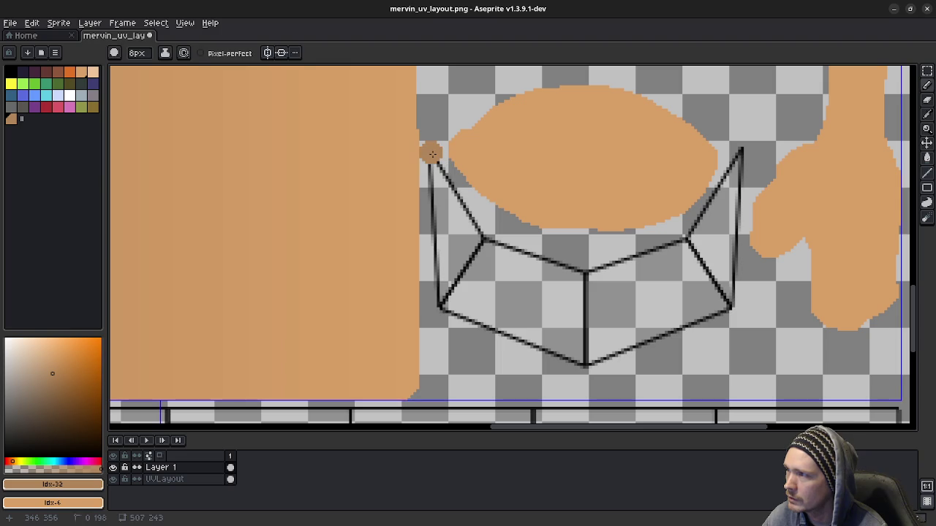
left_click_drag(432, 153, 432, 193, "shift")
mouse_move(441, 290)
left_mouse_down()
mouse_move(575, 358)
mouse_move(739, 159)
mouse_move(690, 243)
mouse_move(480, 242)
mouse_move(431, 170)
left_mouse_up()
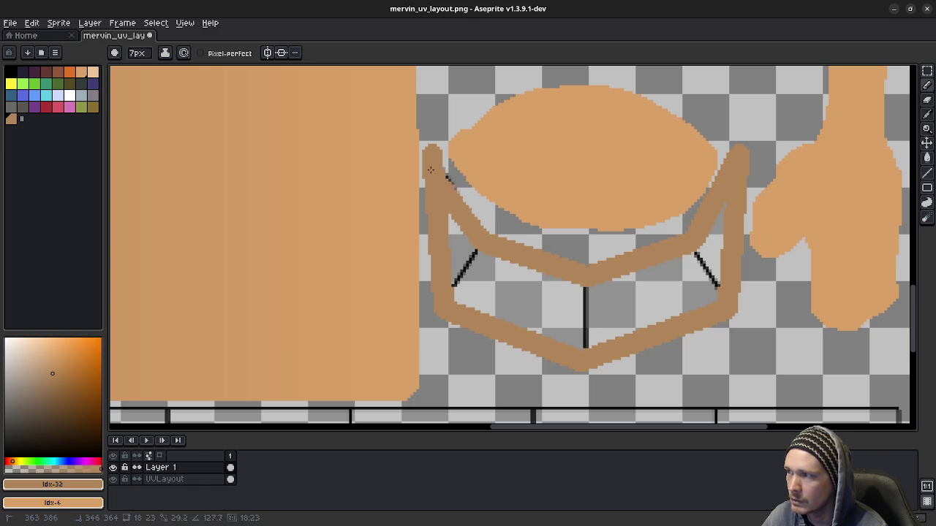
key("g")
left_click(553, 299)
scroll(554, 298, "down", 3)
scroll(551, 293, "down", 2)
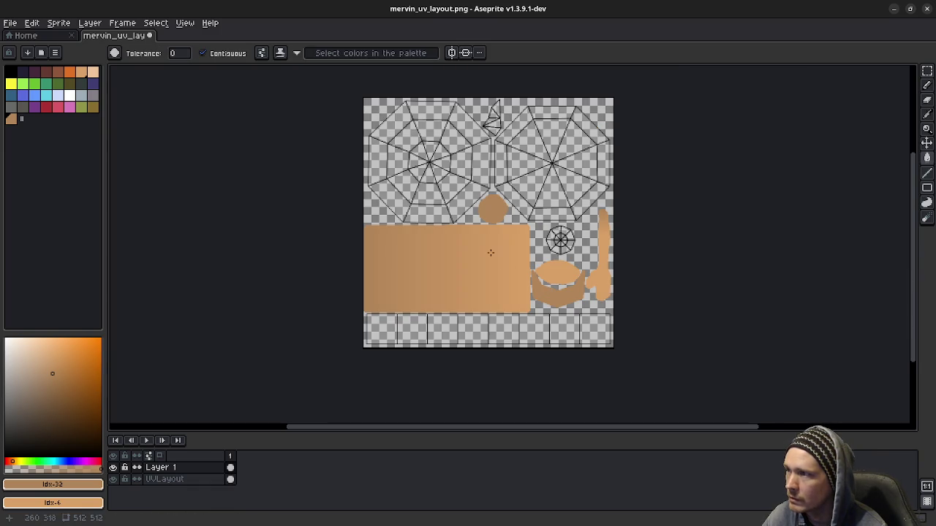
- Choose a red hue in the colour field and darken the pink slightly
scroll(492, 248, "up", 2)
middle_click_drag(492, 248, 476, 405)
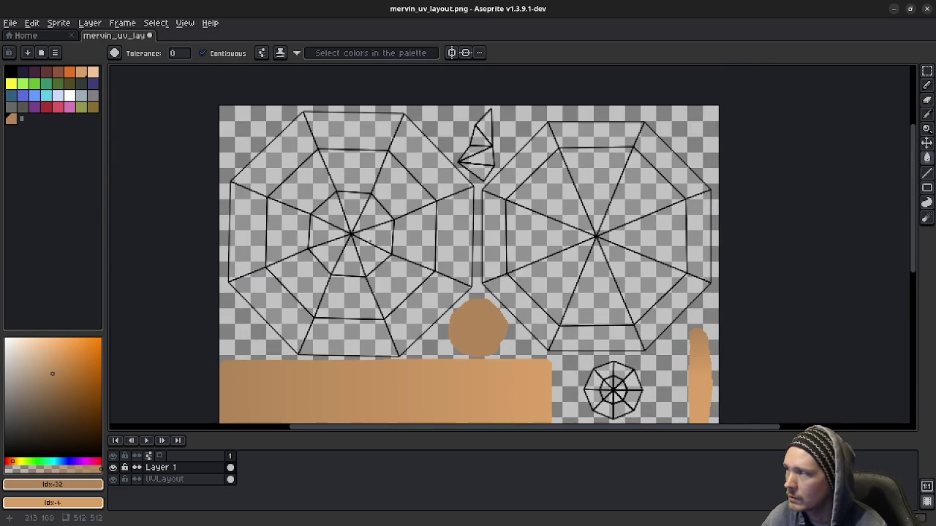
left_click(62, 111)
left_click(56, 364)
left_click(59, 358)
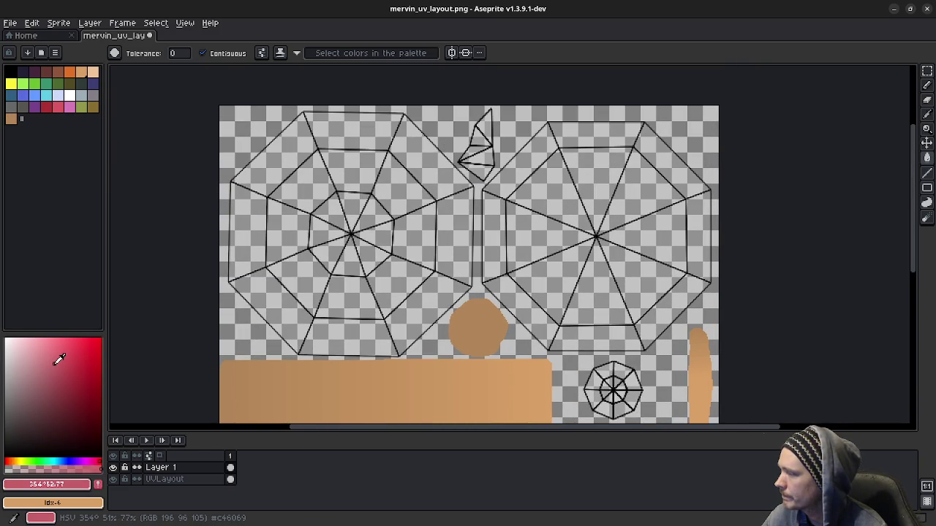
left_click_drag(60, 358, 59, 344)
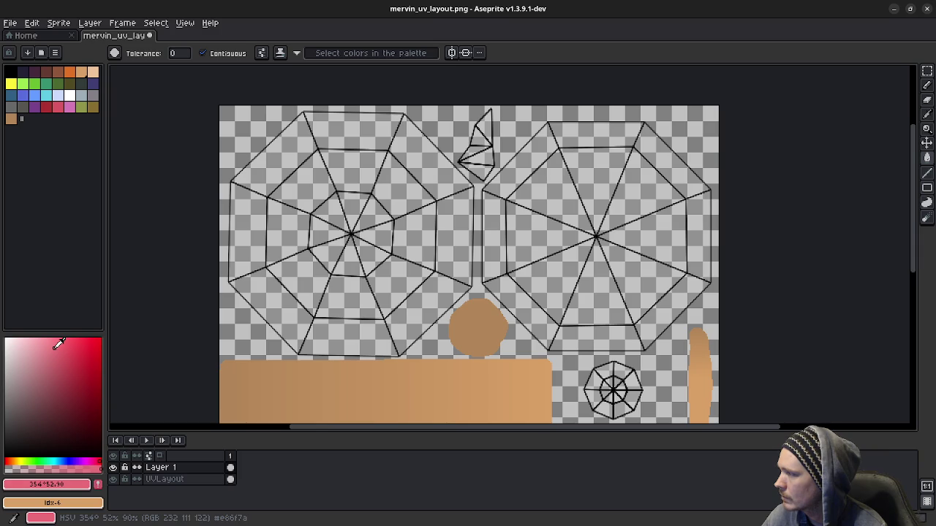
- Fine-tune the pink's saturation, value and hue in the HSL/HSV sliders, then pick the #d95763 swatch
left_click(66, 484)
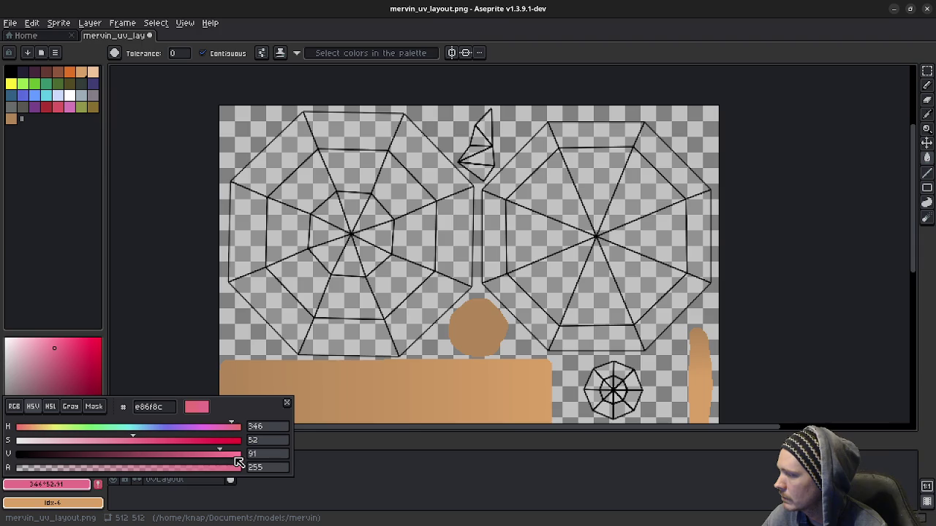
left_click(50, 406)
left_click_drag(172, 444, 155, 442)
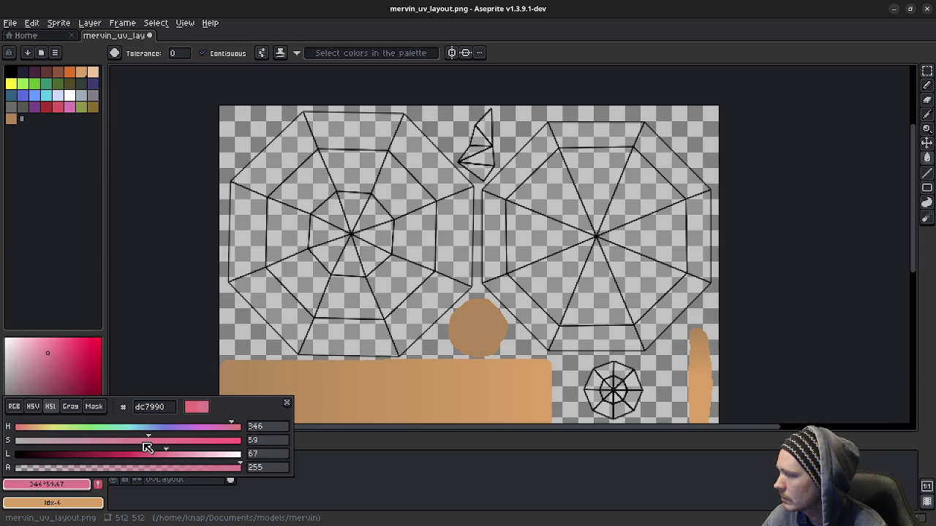
left_click(37, 407)
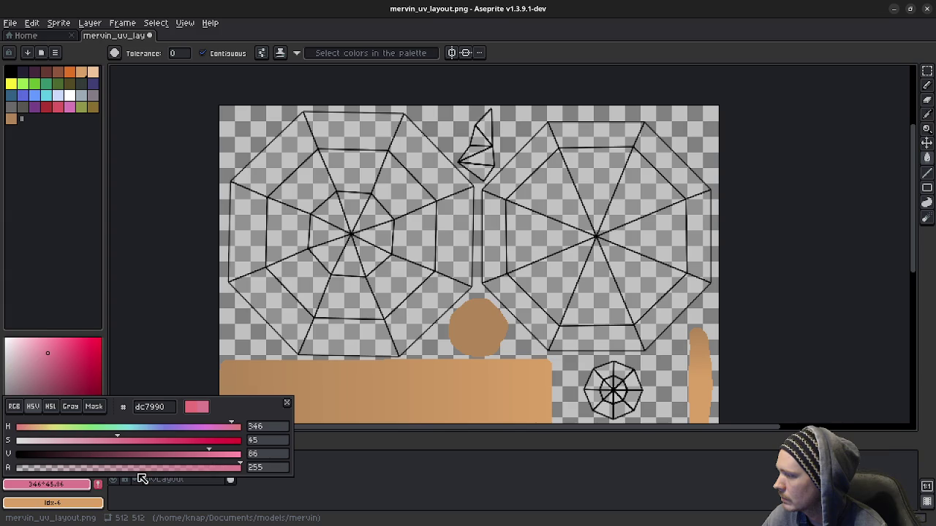
mouse_move(209, 457)
left_mouse_down()
mouse_move(176, 457)
mouse_move(190, 458)
left_mouse_up()
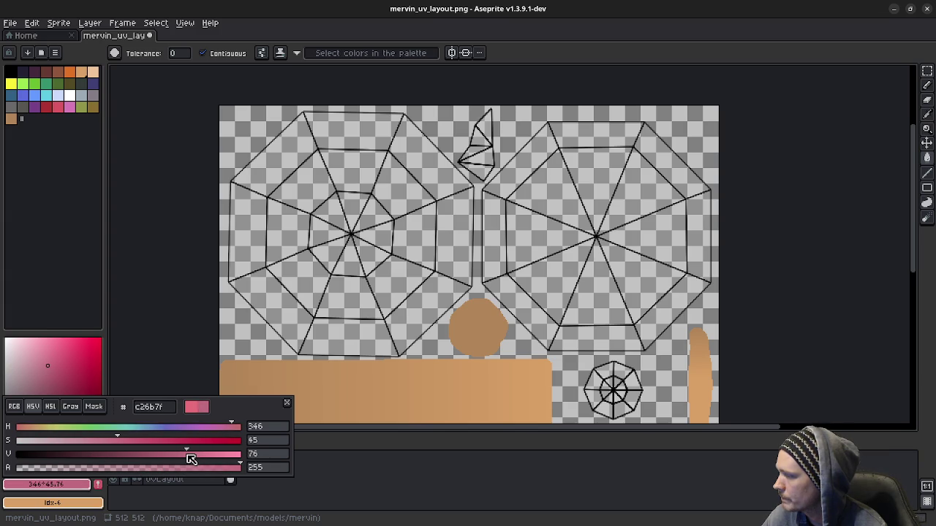
left_click_drag(126, 445, 132, 444)
left_click_drag(231, 428, 238, 434)
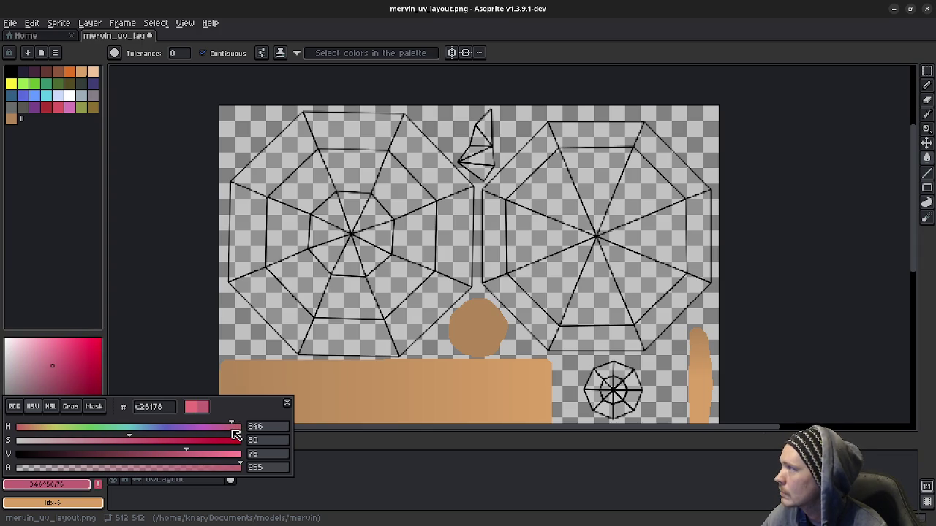
left_click(99, 124)
left_click(58, 107)
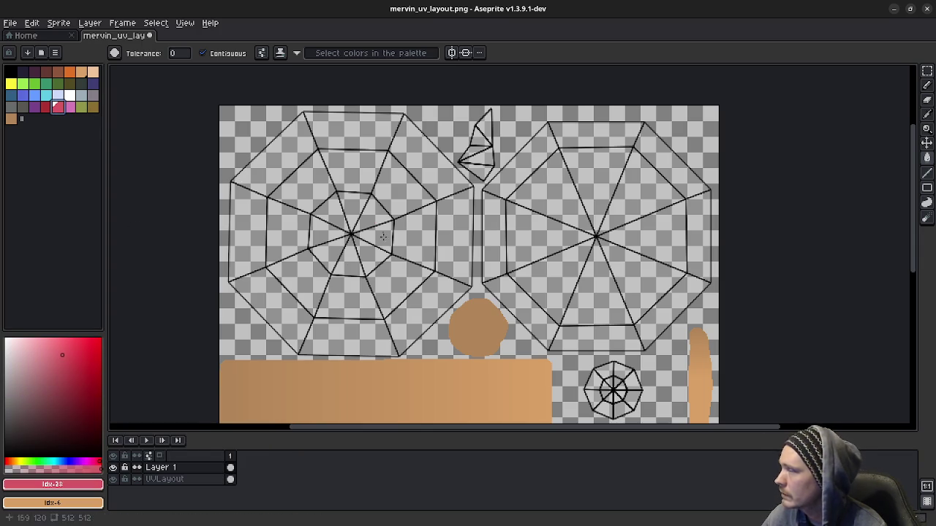
left_click(77, 485)
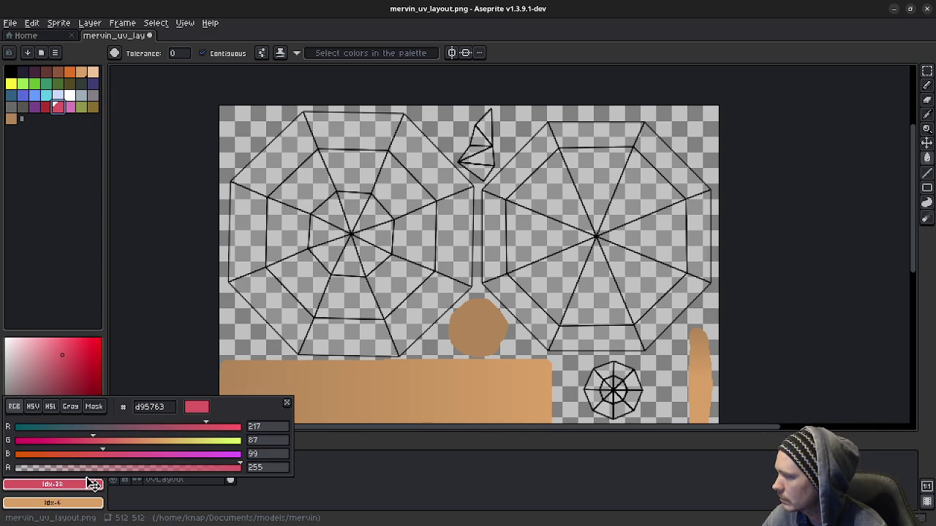
- Zoom to the cap tip at the top and outline its edge in pink
left_click(50, 407)
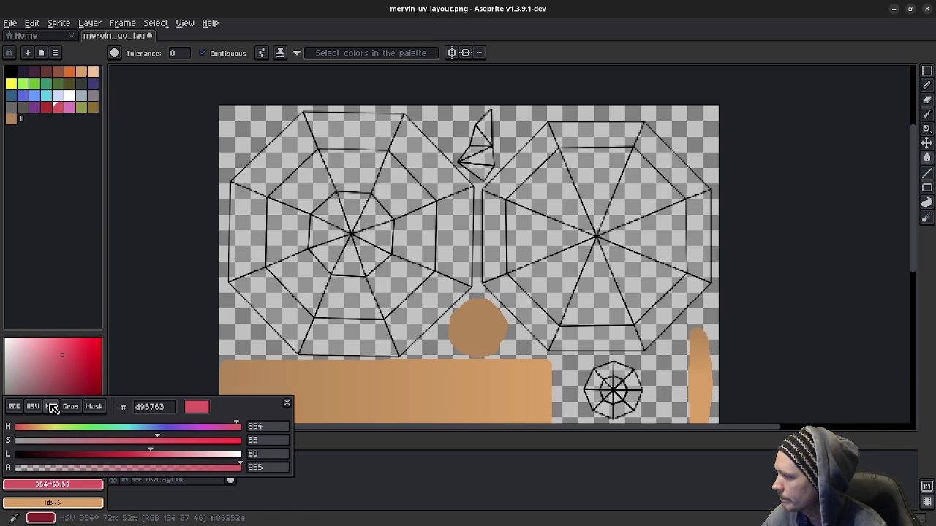
left_click(34, 406)
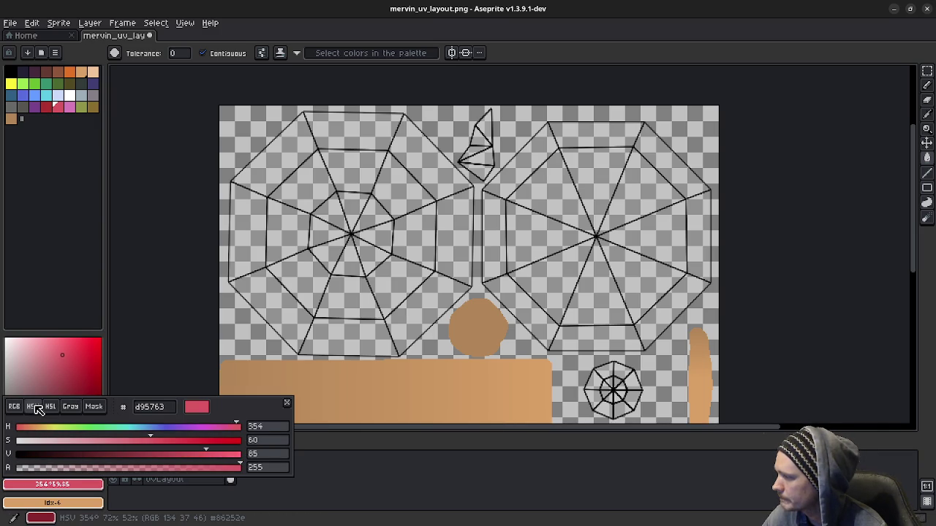
scroll(501, 218, "up", 2)
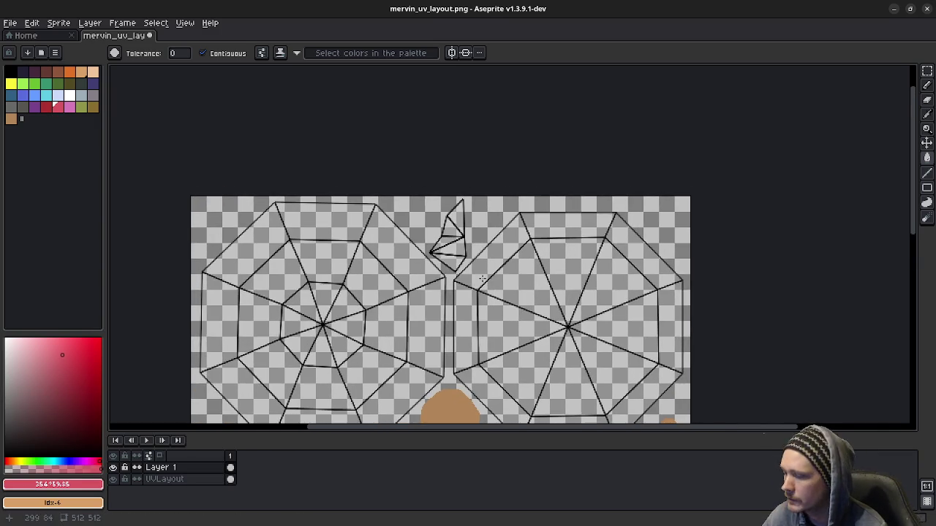
key("b")
scroll(446, 263, "up", 2)
middle_click_drag(454, 232, 447, 269)
mouse_move(466, 320)
left_mouse_down("shift")
mouse_move(395, 269)
mouse_move(442, 159)
mouse_move(487, 103)
mouse_move(496, 275)
mouse_move(472, 320)
left_mouse_up("shift")
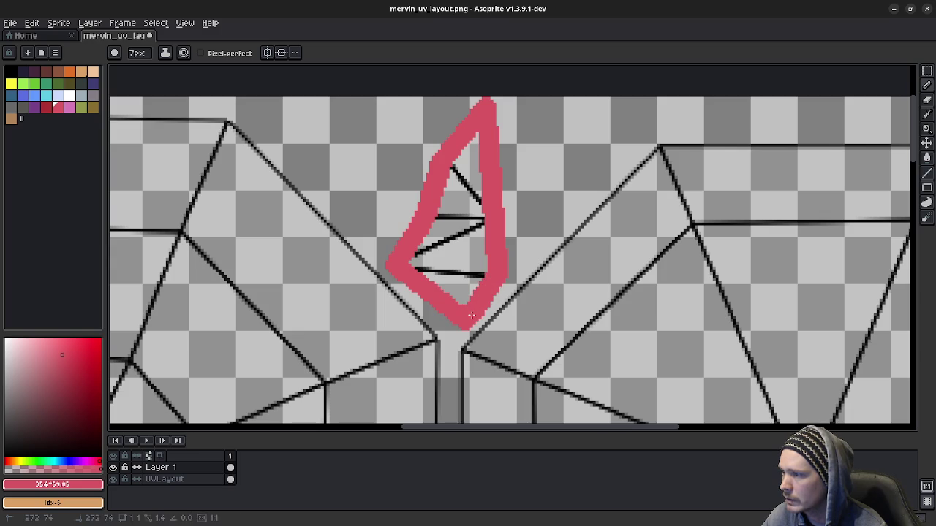
- Bucket-fill the cap tip solid pink, save the shade to the palette and set it as background
key("g")
left_click(457, 276)
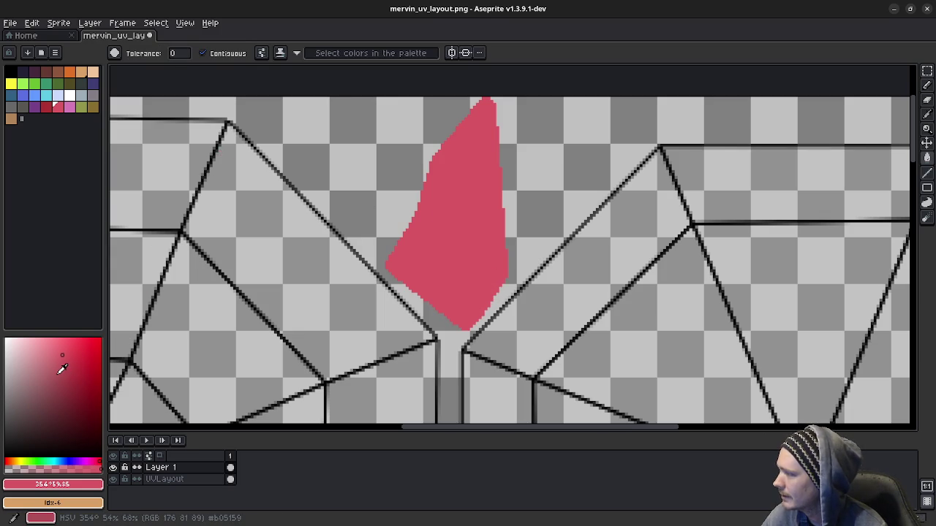
left_click(62, 369)
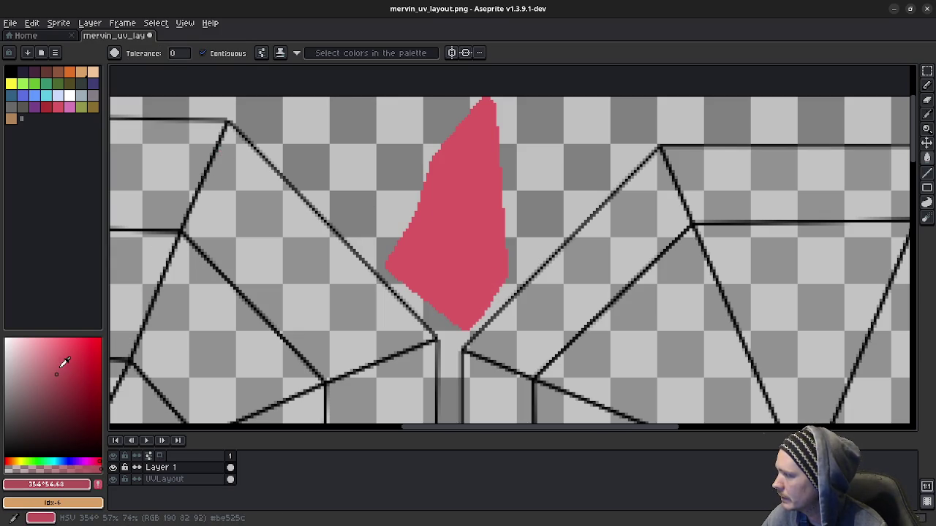
left_click(64, 357)
left_click(98, 484)
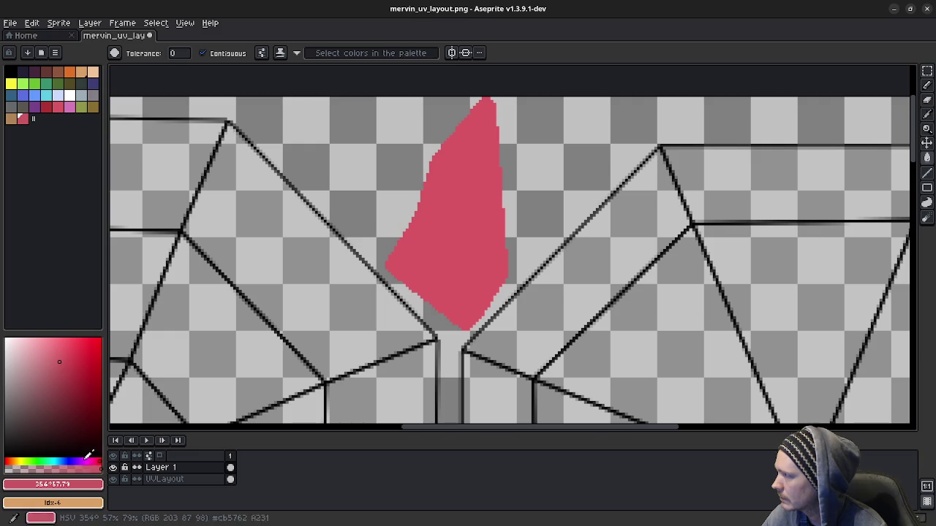
right_click(58, 106)
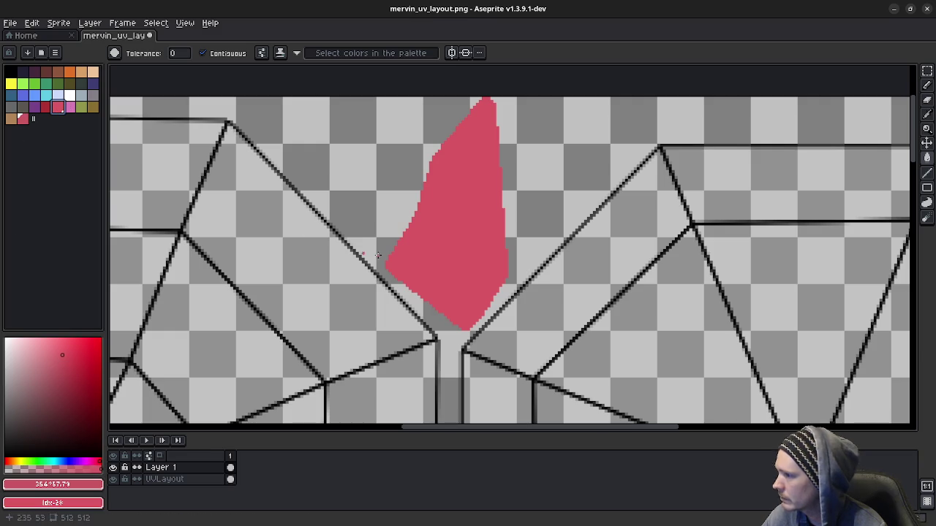
left_click(926, 71)
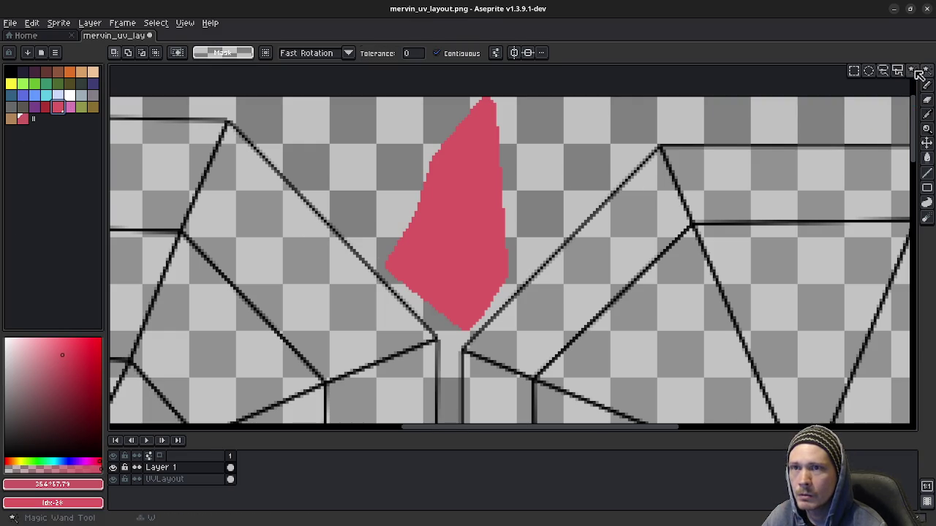
- Magic Wand the pink cap tip, try a first gradient, and pick a lighter pink
left_click(471, 226)
key("shift+g")
left_click_drag(457, 308, 480, 125)
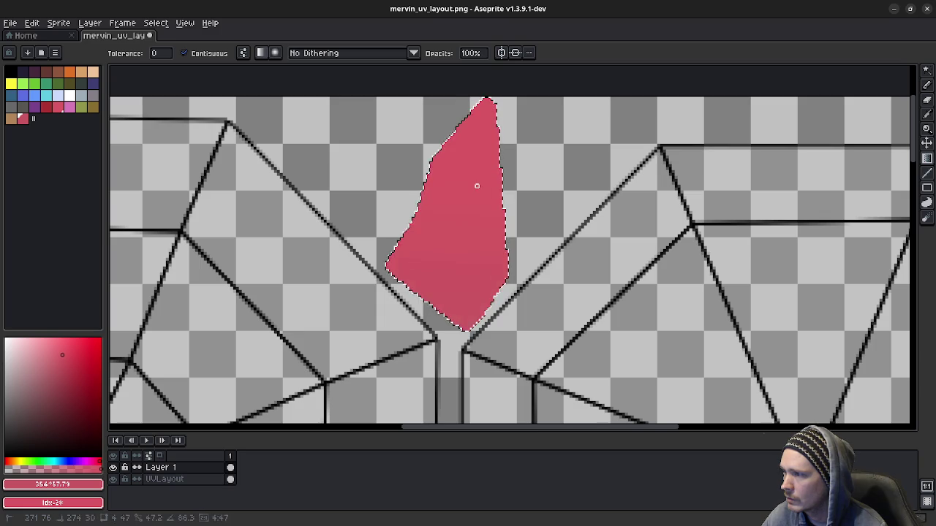
left_click_drag(479, 124, 480, 121)
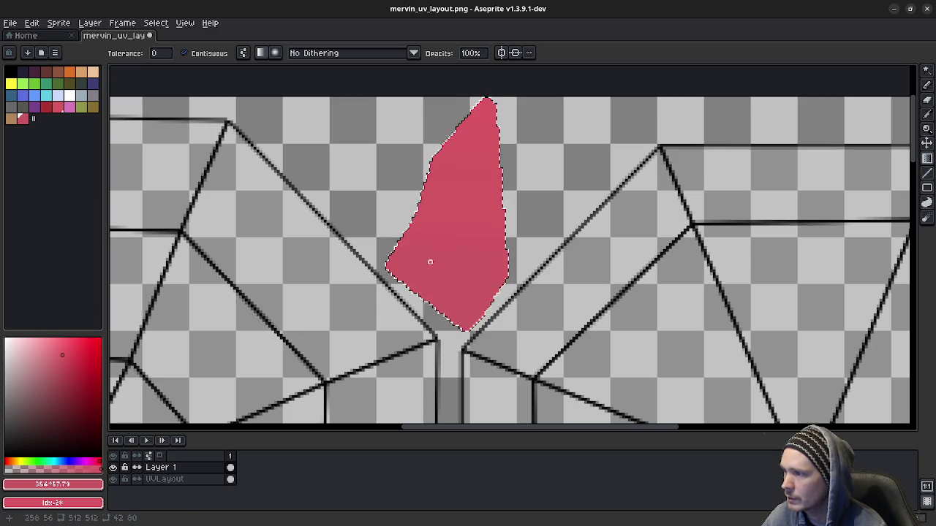
left_click(23, 119)
key("m")
key("ctrl+d")
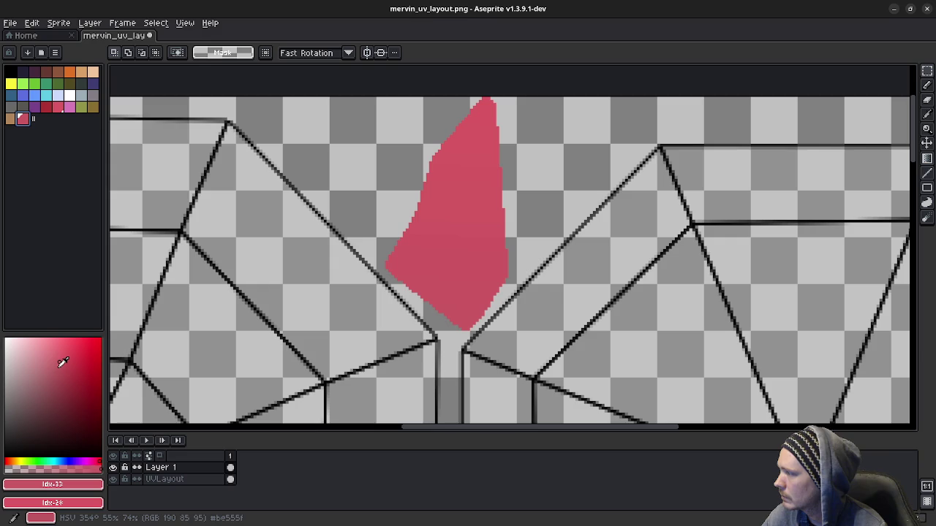
left_click(57, 368)
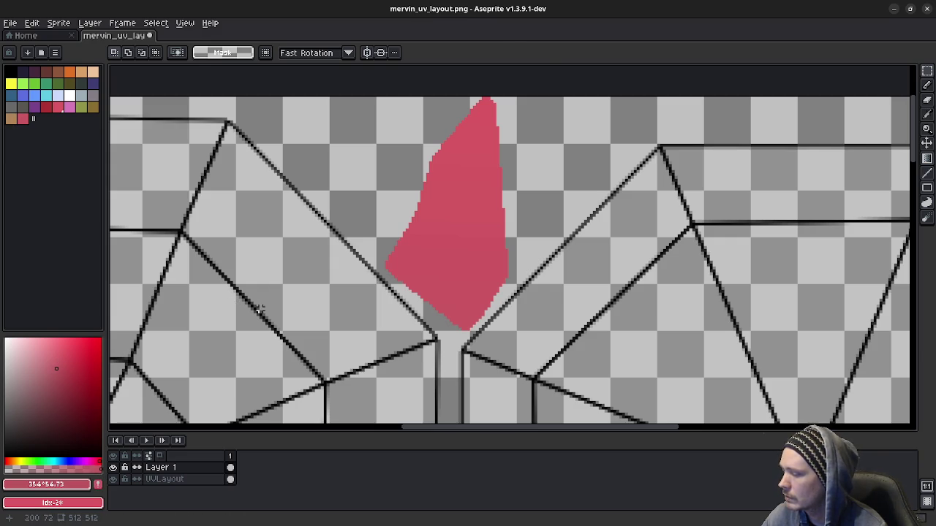
key("w")
left_click(462, 224)
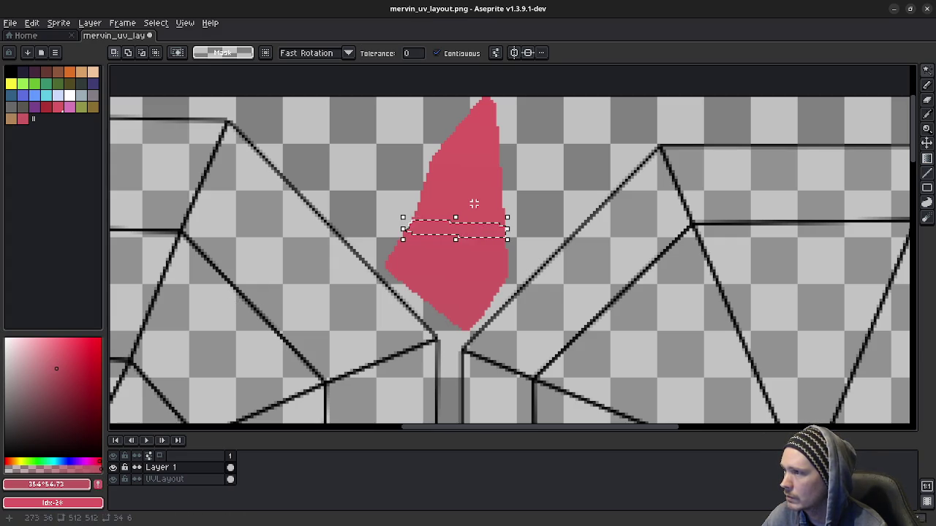
- Undo the first attempt and redraw a straight vertical light-to-deep pink gradient across the tip
key("ctrl+z")
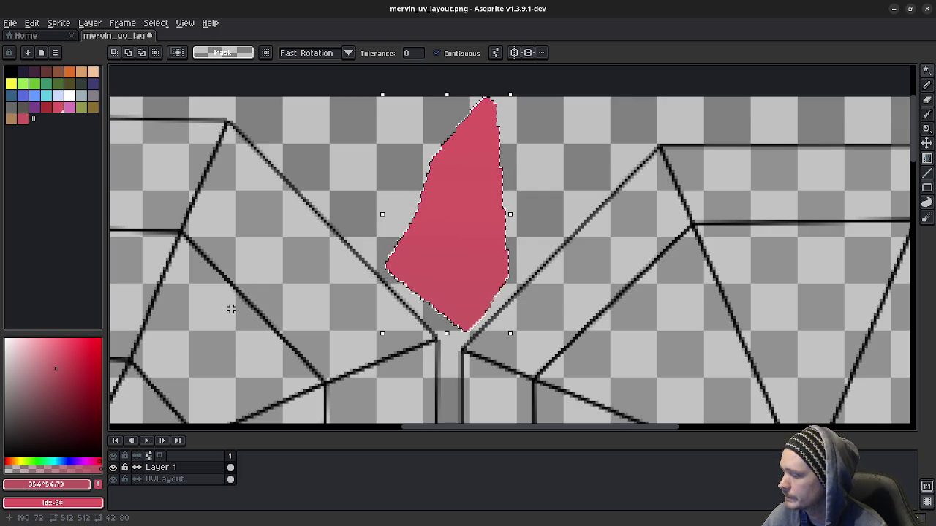
key("g")
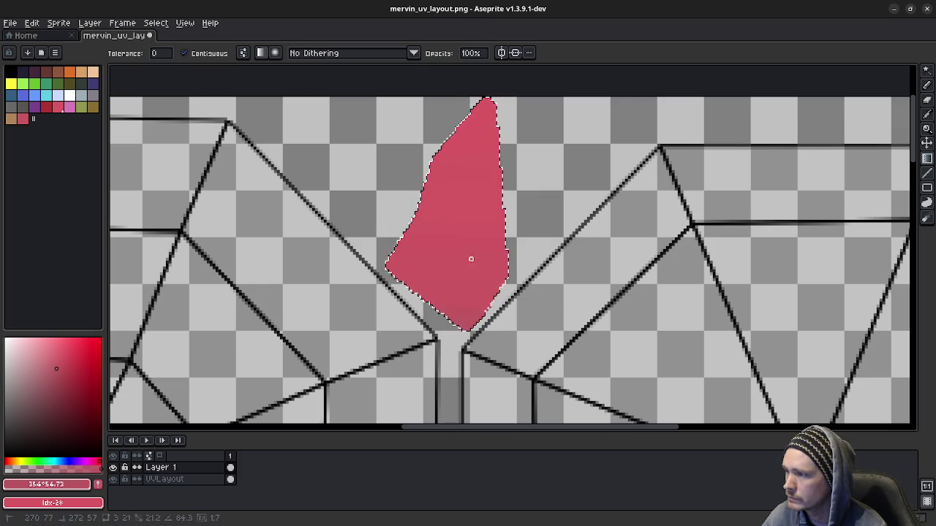
key("v")
key("ctrl+z")
key("shift+g")
left_click_drag(465, 320, 471, 250)
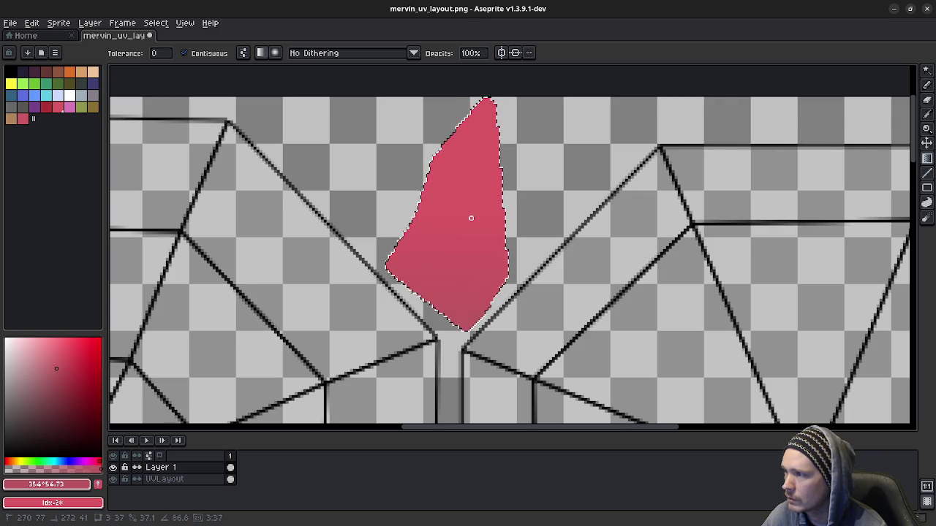
left_click_drag(470, 250, 464, 250)
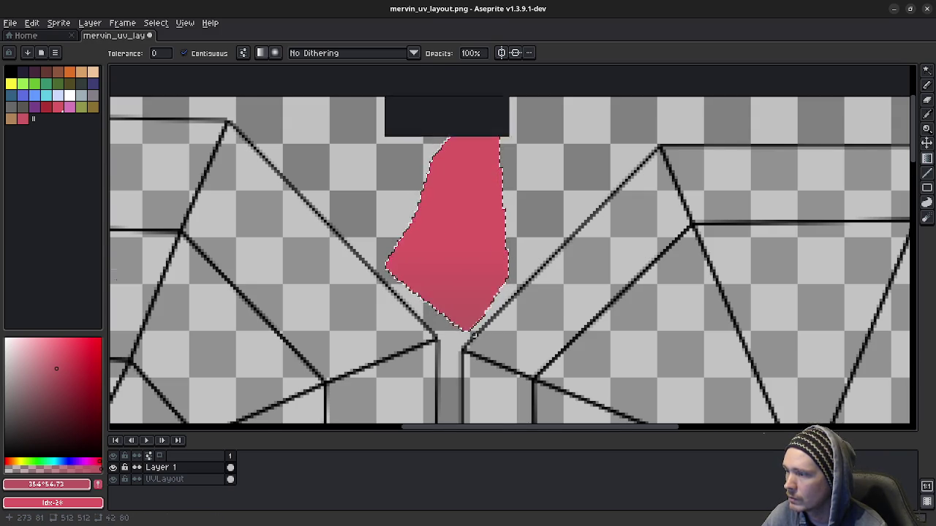
scroll(473, 335, "down", 5)
scroll(474, 335, "down", 1)
scroll(468, 322, "up", 3)
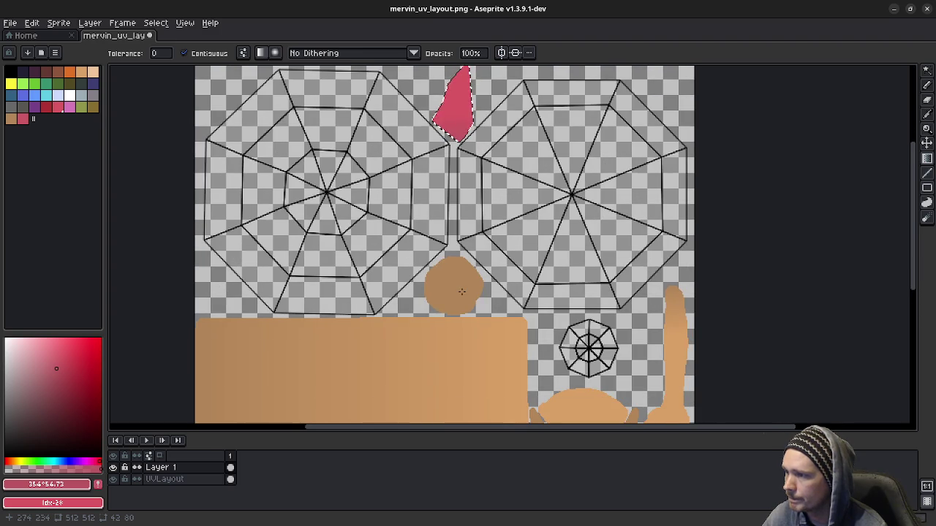
- Outline the small web island in white with the pencil and bucket-fill it white
scroll(522, 319, "down", 2)
middle_click_drag(522, 320, 508, 261)
scroll(516, 262, "up", 5)
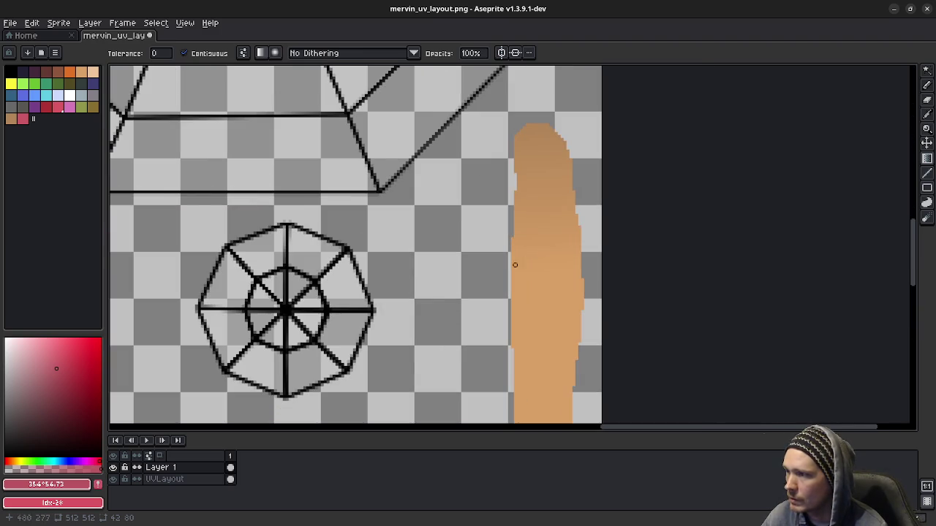
middle_click_drag(324, 291, 391, 279)
left_click(69, 95)
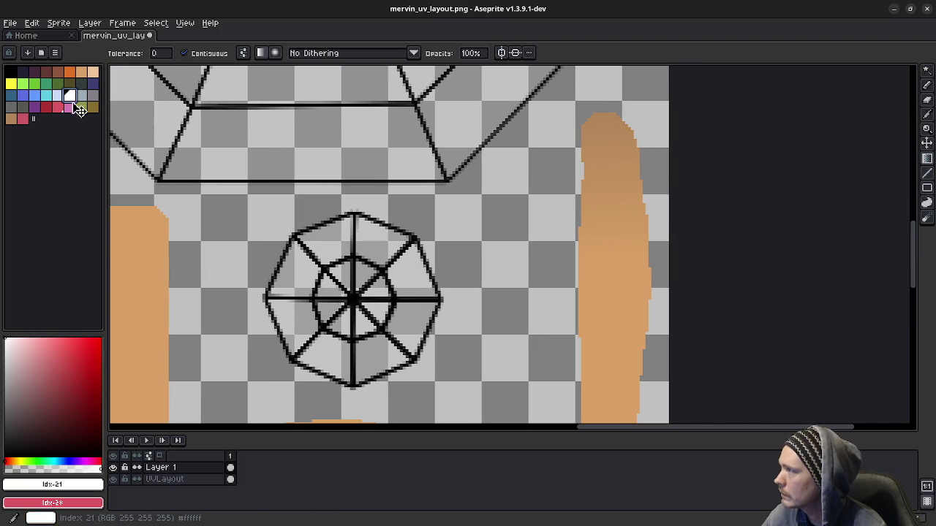
key("b")
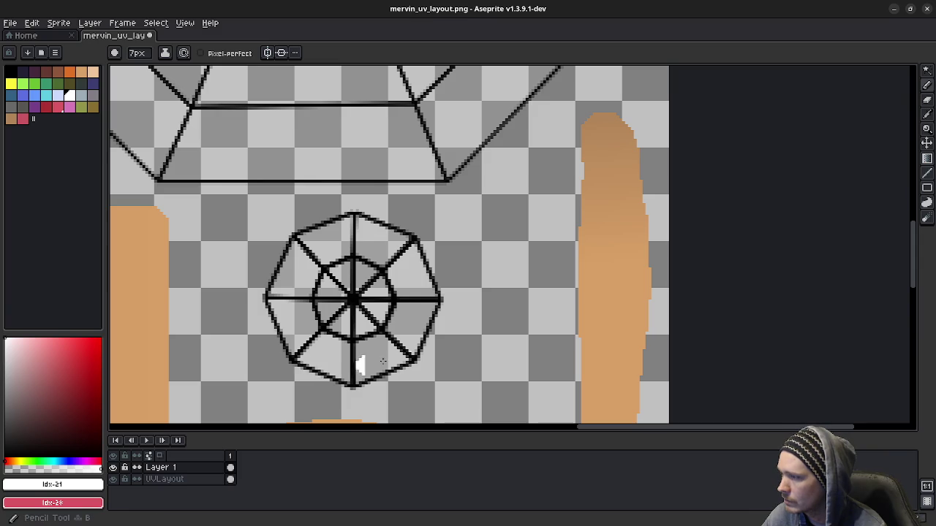
key("ctrl")
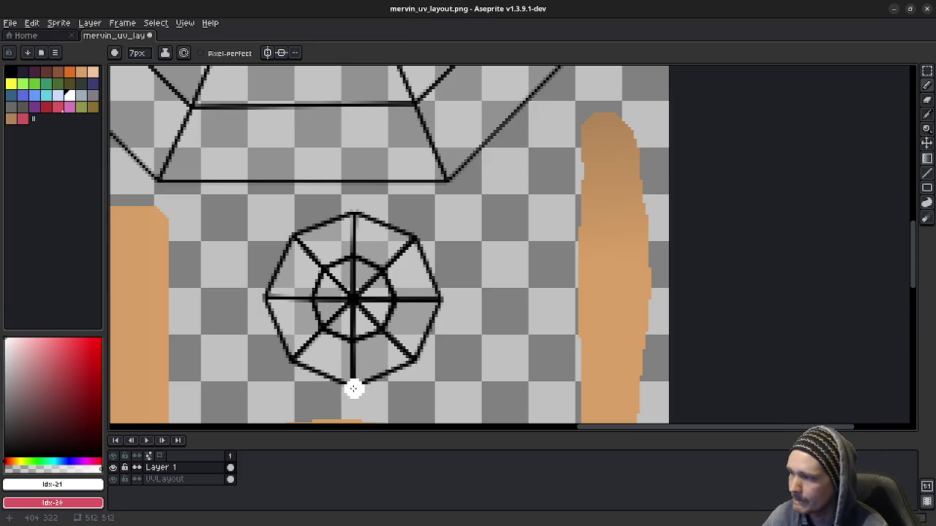
mouse_move(351, 386)
left_mouse_down()
mouse_move(264, 298)
mouse_move(362, 214)
mouse_move(421, 241)
mouse_move(443, 296)
mouse_move(435, 342)
mouse_move(412, 366)
mouse_move(358, 387)
mouse_move(355, 380)
left_mouse_up()
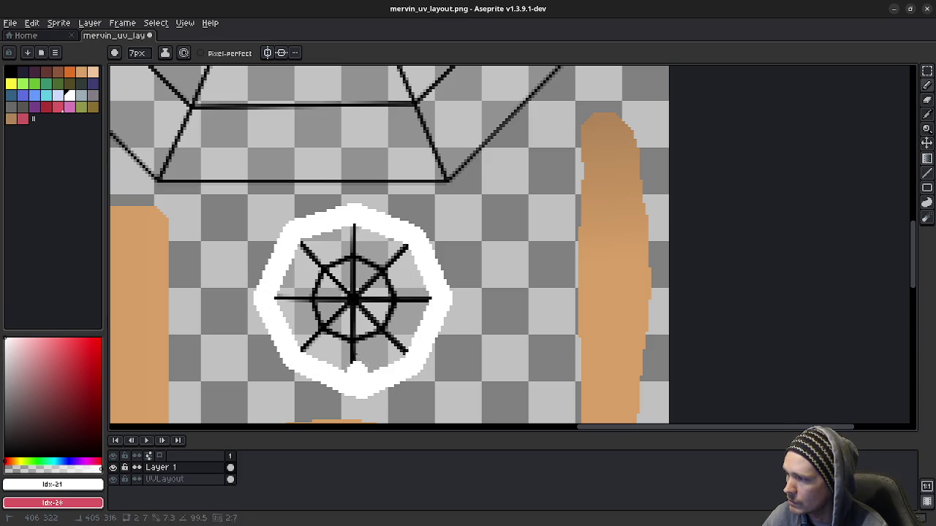
key("g")
left_click(380, 326)
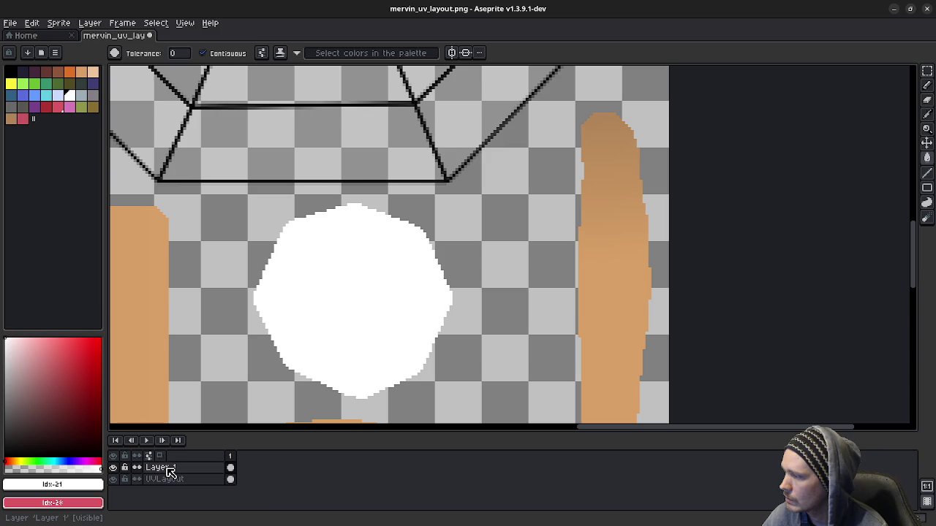
- Move UVLayout above Layer 1 and paint a round black pupil in the eye's centre
double_click(166, 479)
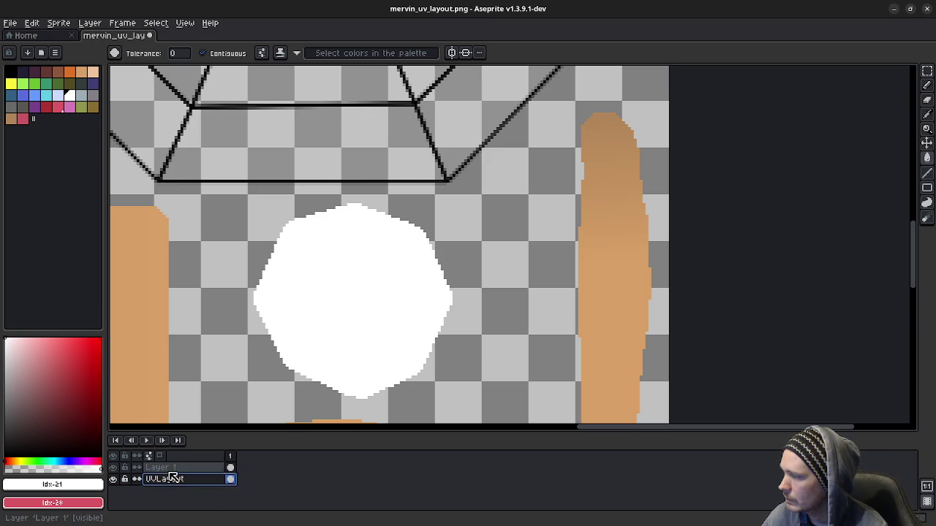
left_click_drag(172, 479, 177, 468)
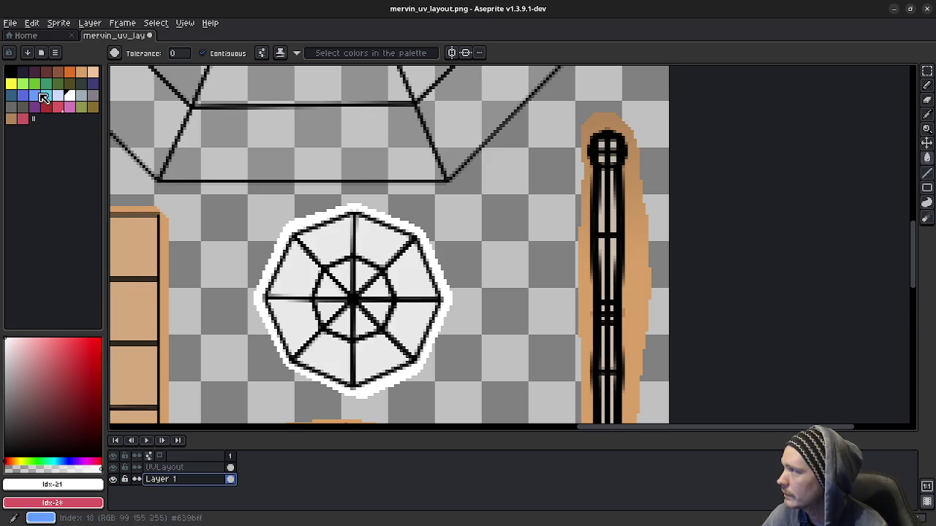
left_click(18, 76)
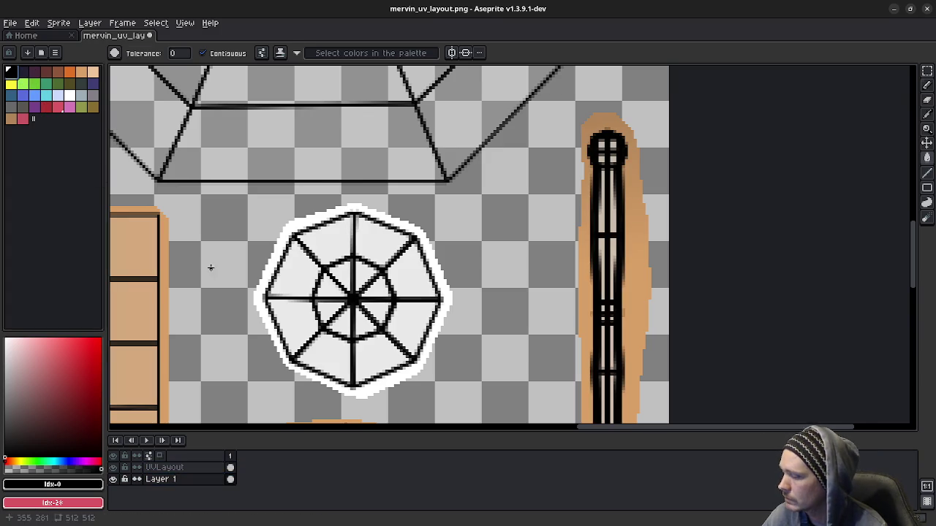
key("b")
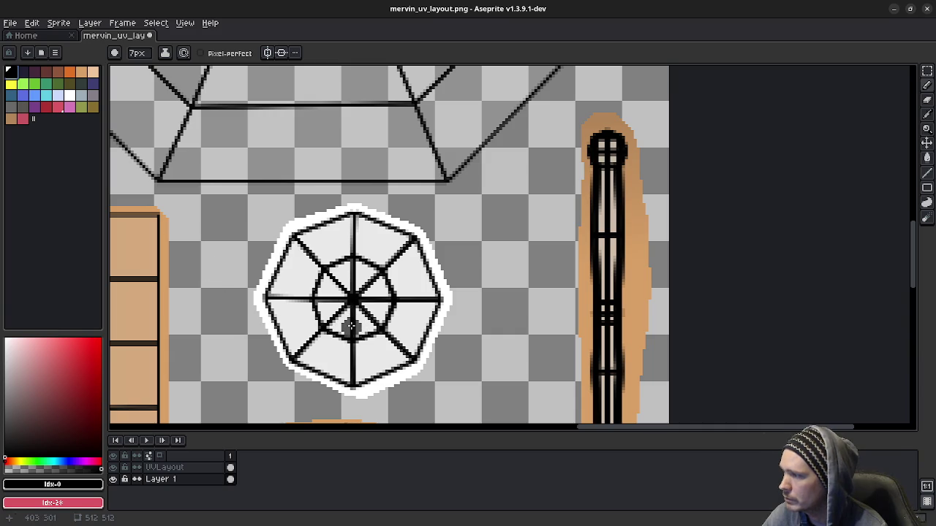
left_click(112, 467)
left_click(113, 468)
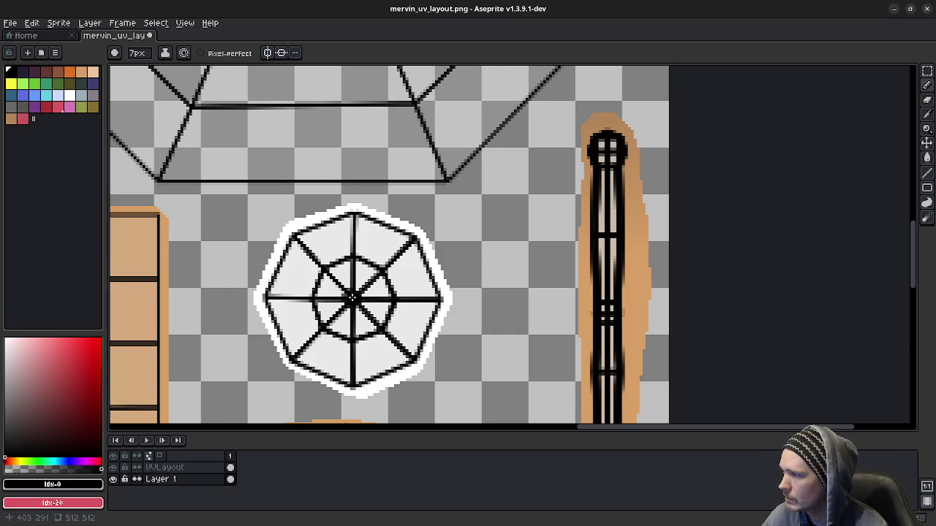
scroll(353, 300, "up", 5, "ctrl")
left_click_drag(353, 300, 353, 301)
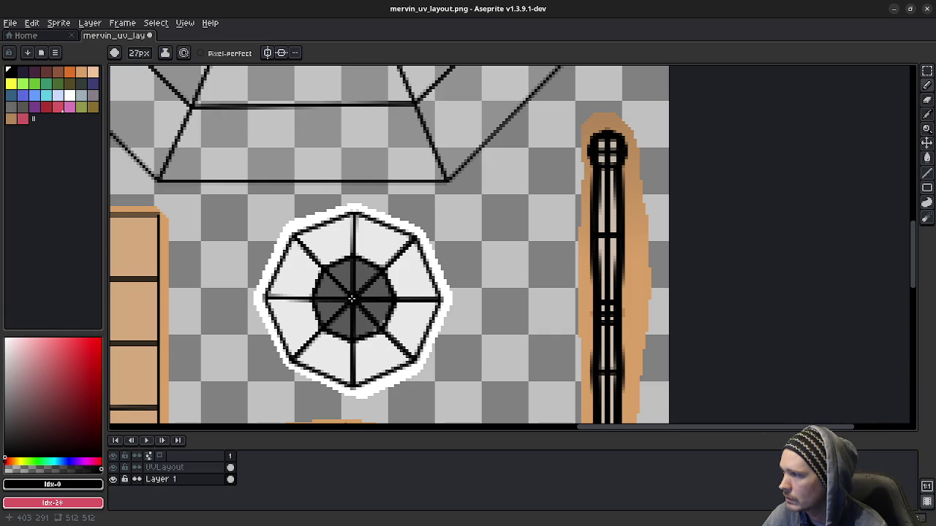
key("ctrl+z")
scroll(353, 299, "up", 1, "ctrl")
left_click(354, 300)
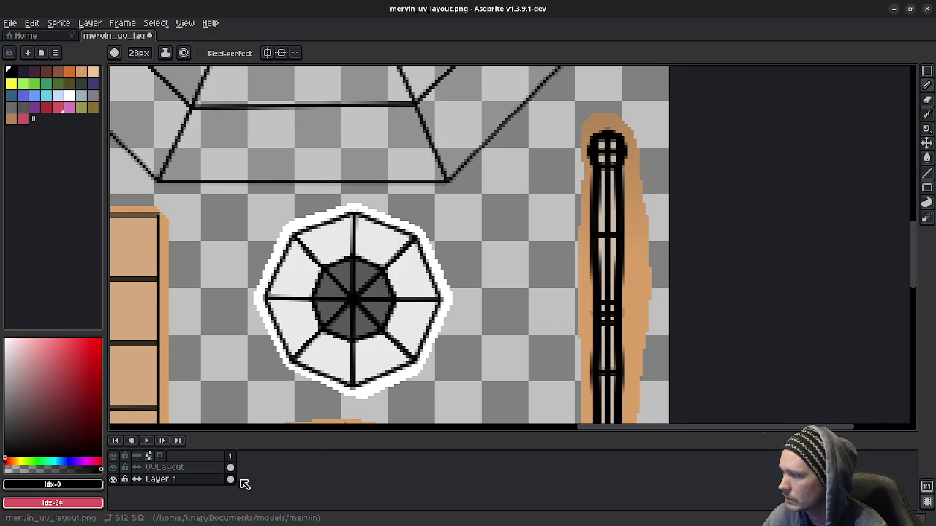
- Move Layer 1 back above UVLayout and undo a stray black stroke across the eye
double_click(175, 479)
left_click_drag(175, 480, 180, 468)
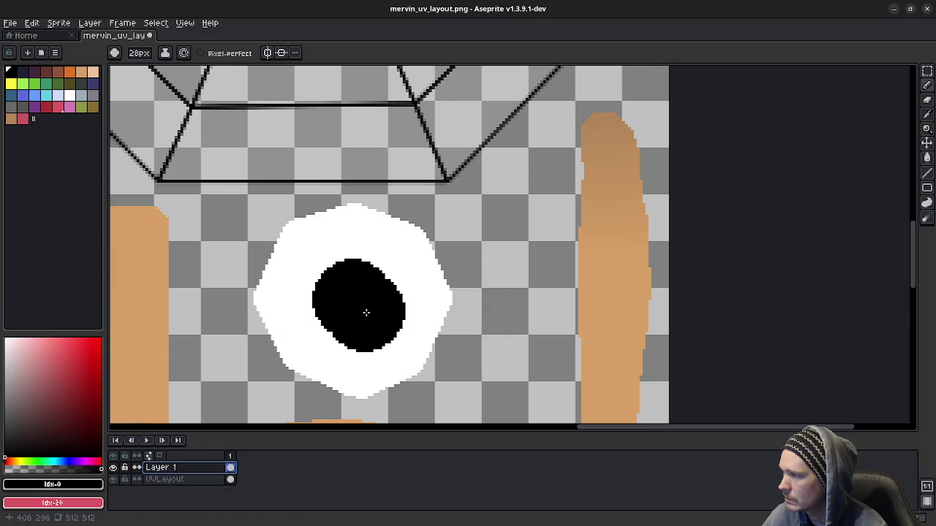
scroll(366, 309, "down", 4)
left_click_drag(351, 336, 393, 294)
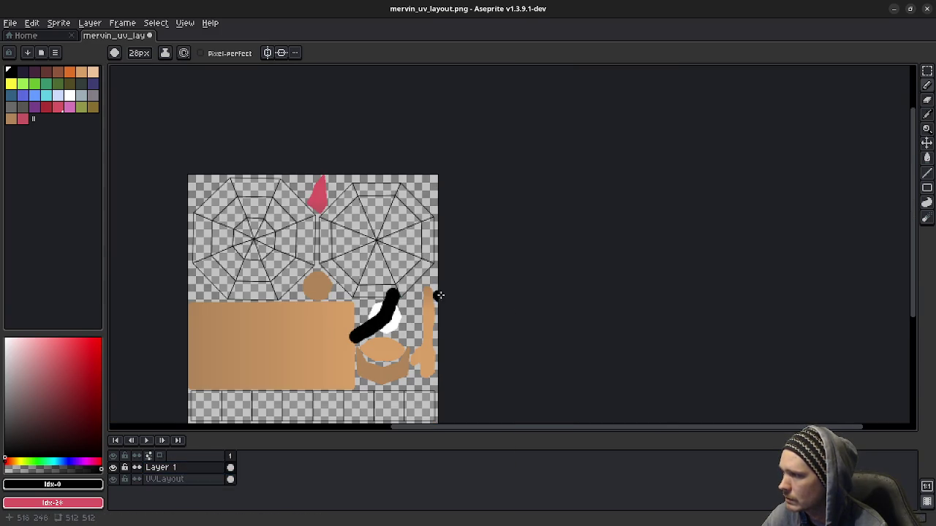
key("ctrl+z")
- View the blue-capped, pink-spotted mushroom sprite in Image Viewer, zoomed to 323%
key("m")
middle_click_drag(313, 325, 340, 316)
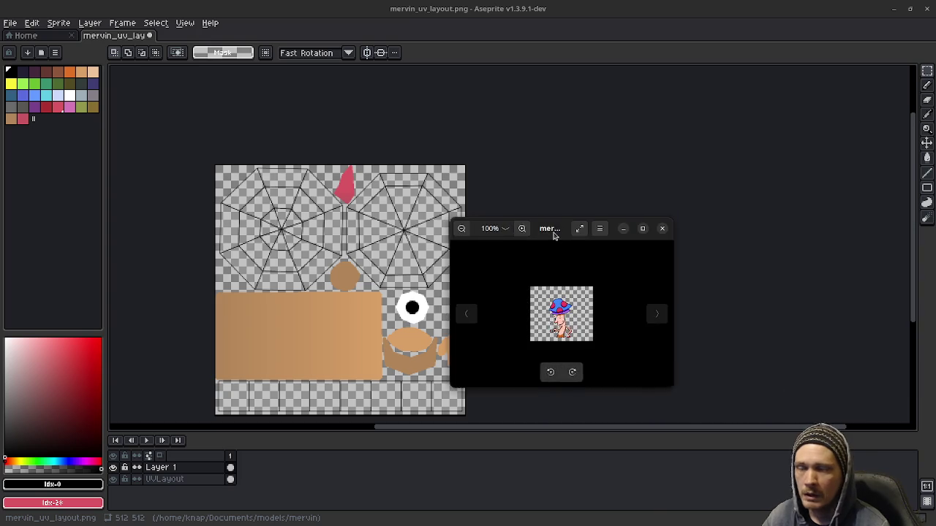
scroll(555, 275, "up", 2)
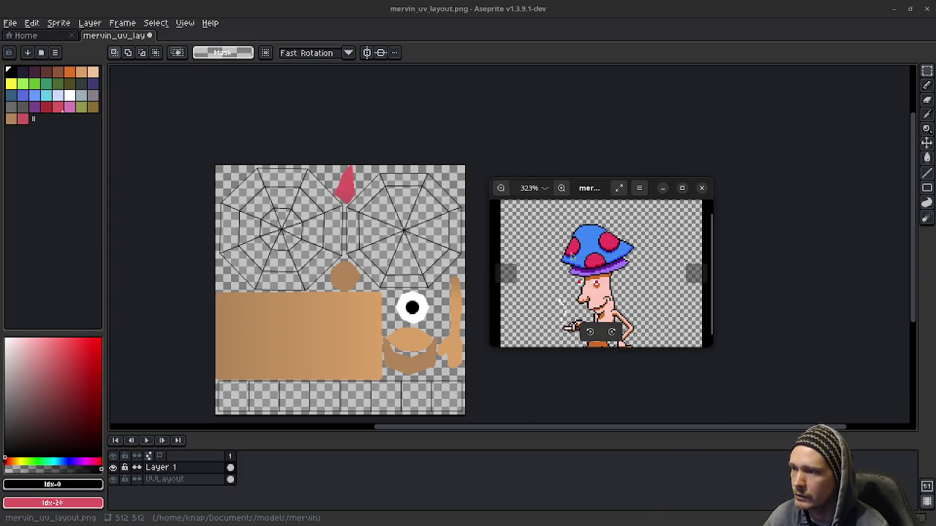
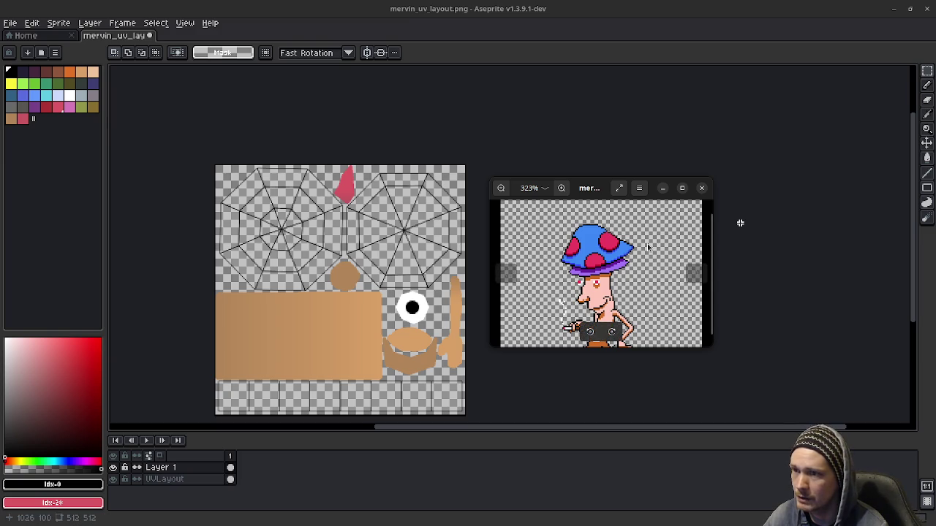
- Choose the purple swatch and the brush, with the left cap octagon framed in view
left_click_drag(587, 192, 607, 187)
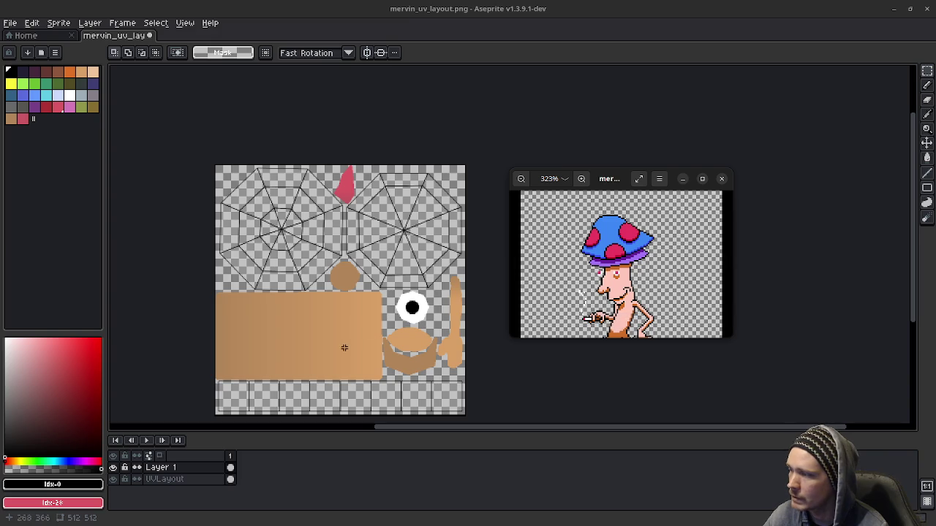
scroll(349, 367, "up", 2)
scroll(351, 365, "left", 3)
middle_click_drag(358, 361, 336, 268)
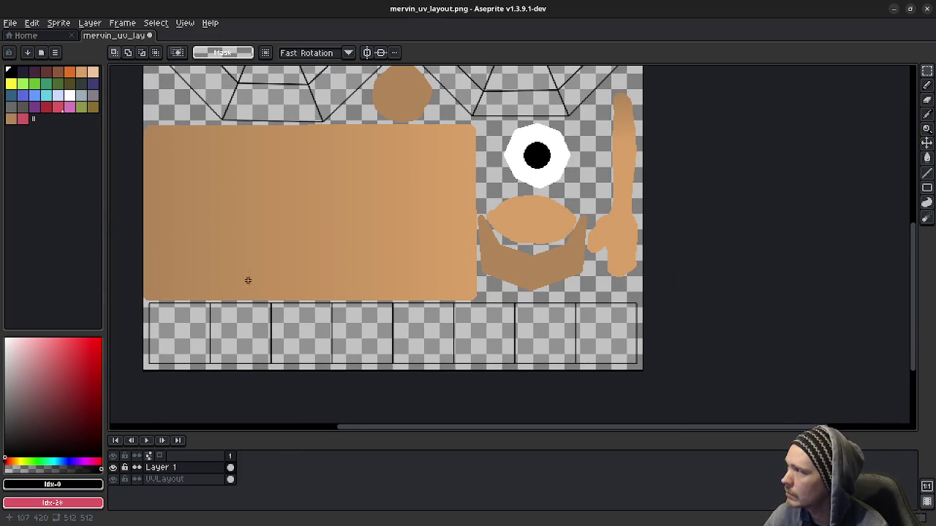
scroll(293, 271, "up", 2)
scroll(361, 266, "up", 2)
scroll(370, 278, "down", 2)
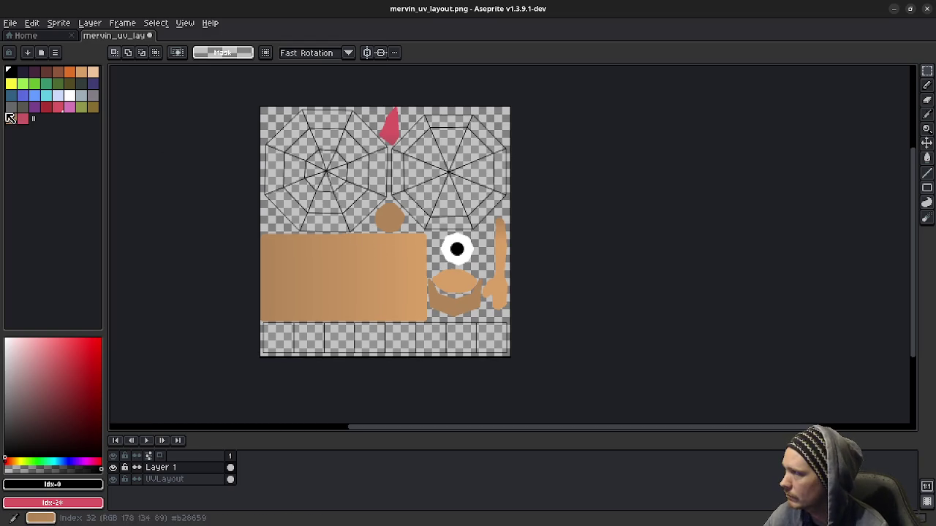
left_click(36, 108)
scroll(320, 177, "up", 2)
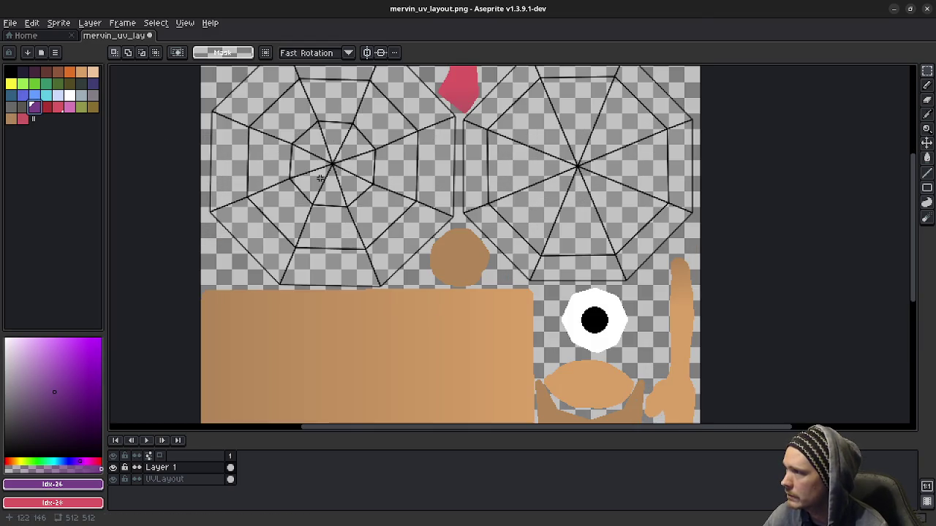
key("b")
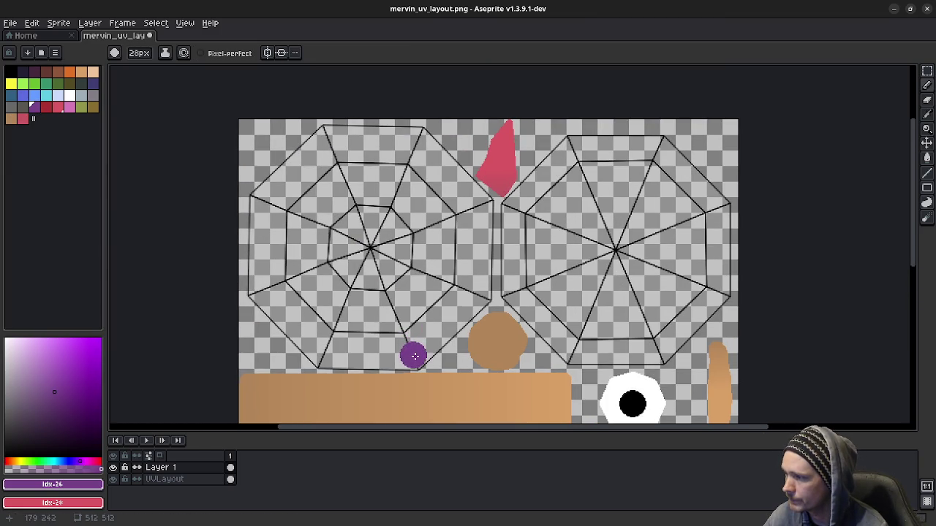
scroll(413, 355, "down", 6, "ctrl")
scroll(414, 355, "down", 6, "ctrl")
scroll(416, 357, "down", 5, "ctrl")
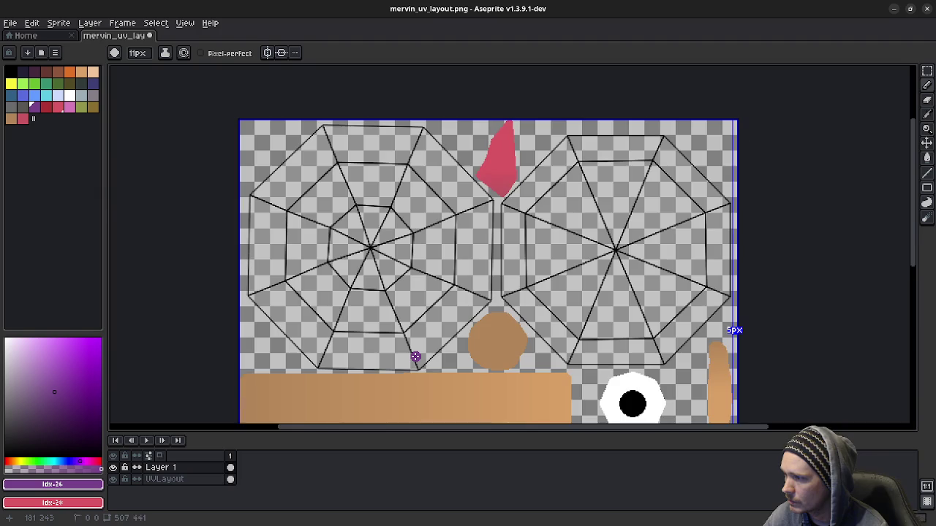
scroll(415, 356, "up", 3)
scroll(413, 360, "down", 1)
middle_click_drag(424, 356, 464, 294)
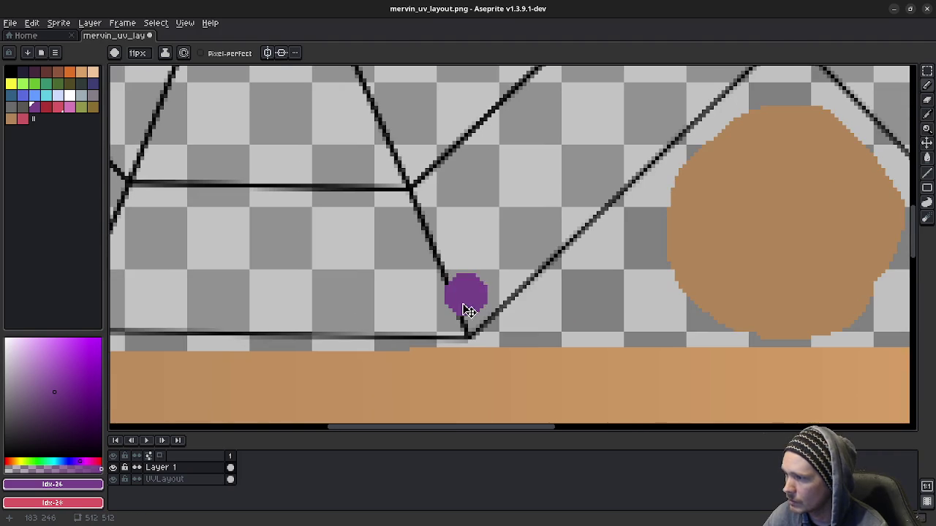
scroll(462, 303, "down", 3, "ctrl")
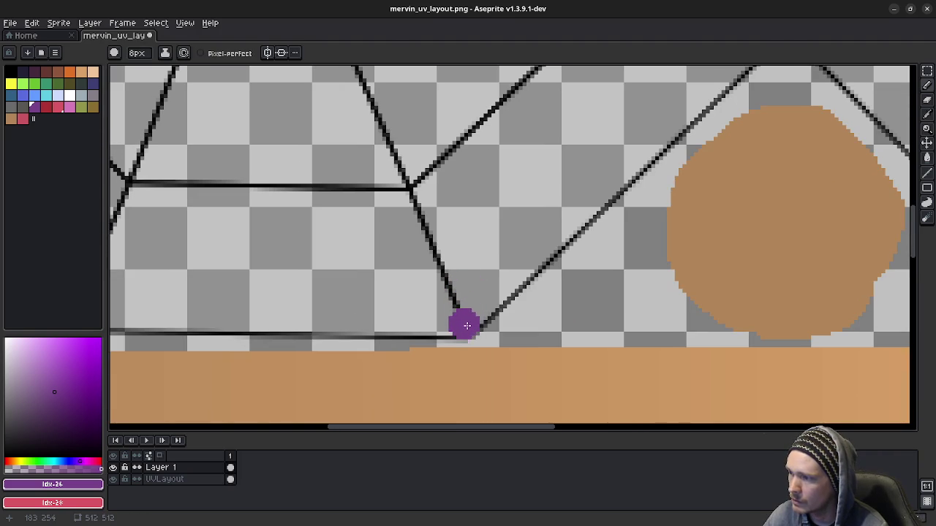
- Draw purple outline lines along the left octagon's bottom, left and upper-left edges
middle_click_drag(324, 317, 533, 272)
left_click(273, 302)
middle_click_drag(268, 299, 399, 357)
scroll(329, 243, "down", 1)
left_click(189, 161)
scroll(263, 177, "up", 1)
scroll(253, 182, "up", 4)
scroll(225, 198, "up", 2)
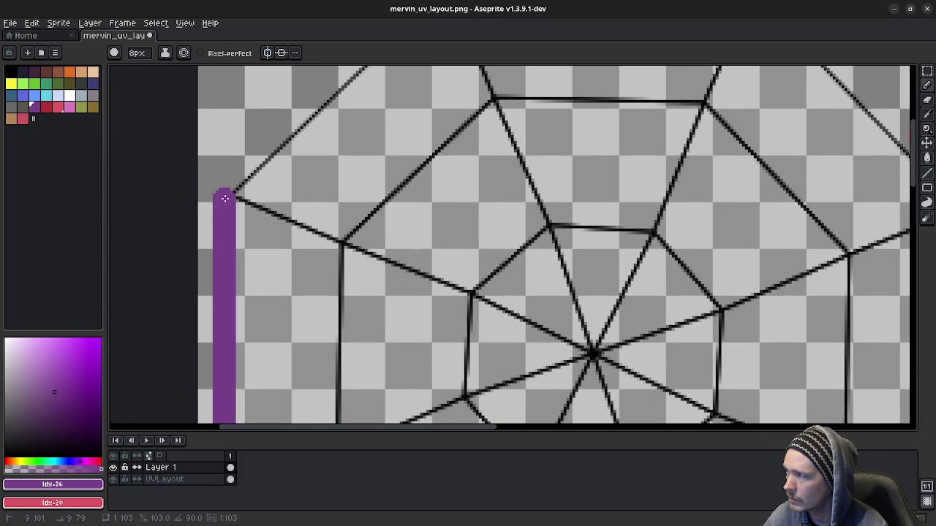
left_click(227, 194)
middle_click_drag(347, 156, 252, 333)
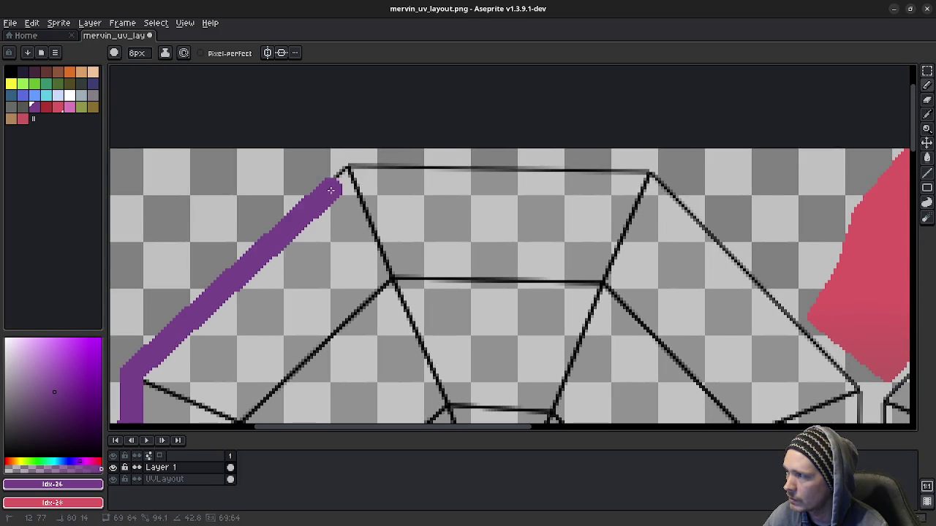
left_click(347, 166)
- Complete the left octagon's purple outline across the top and down the right side
left_click(653, 169)
mouse_move(620, 267)
middle_mouse_down()
mouse_move(541, 189)
mouse_move(339, 117)
middle_mouse_up()
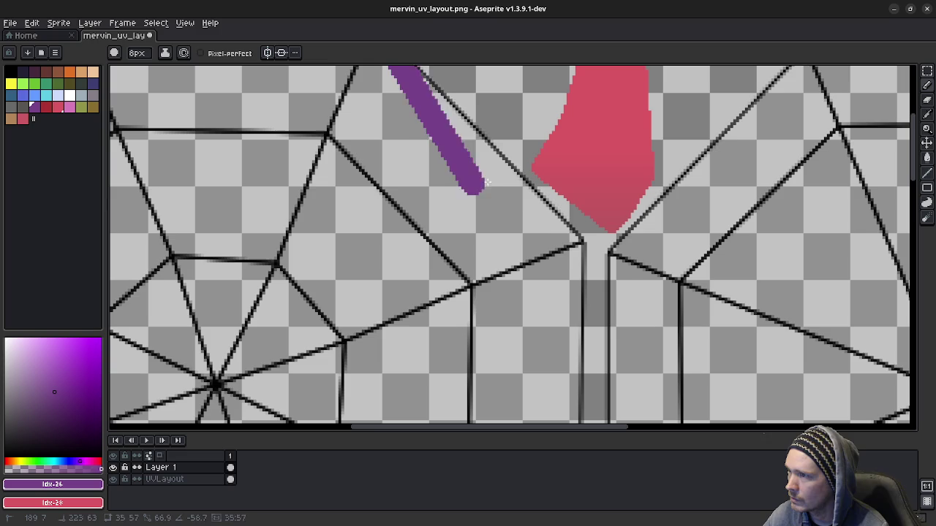
left_click(580, 245)
middle_click_drag(561, 373, 507, 196)
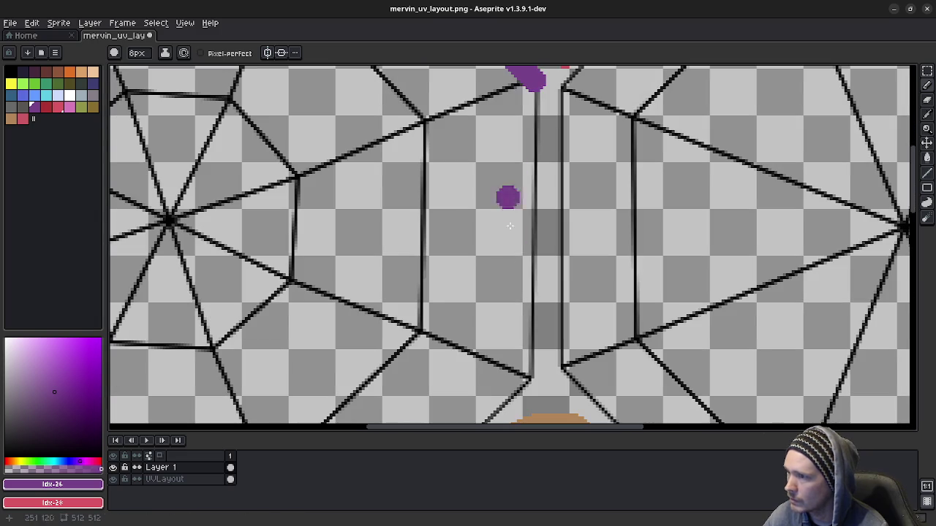
left_click(527, 383)
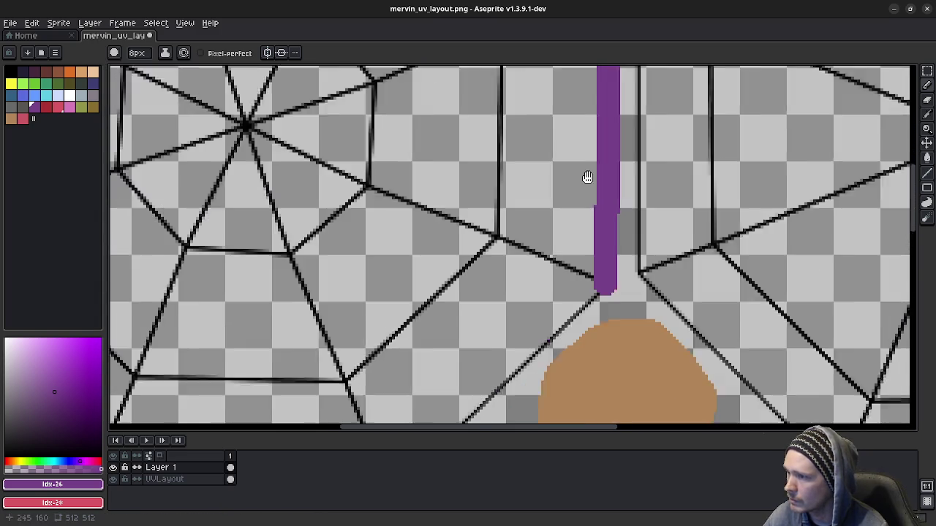
scroll(587, 178, "down", 5)
scroll(534, 299, "left", 3)
left_click(479, 343)
- Fill the left octagon's interior with purple
key("h")
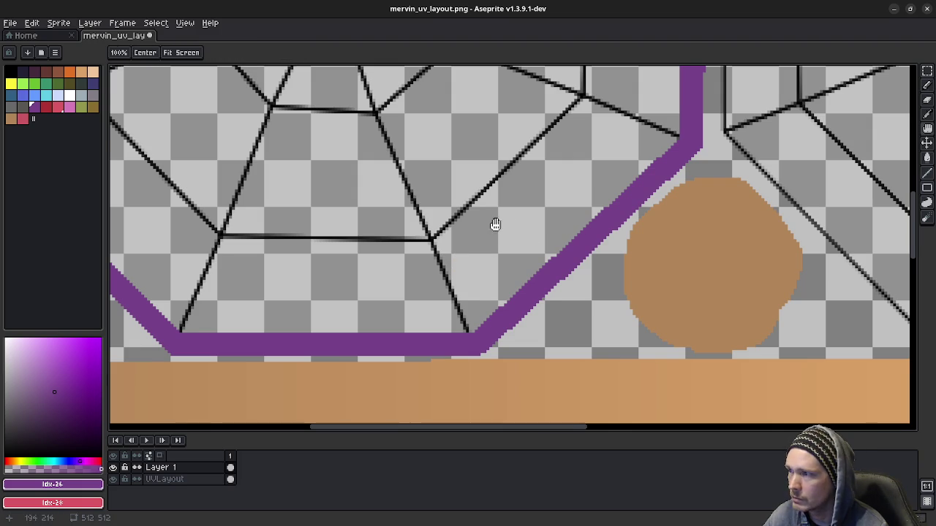
left_click_drag(502, 224, 524, 246)
key("w")
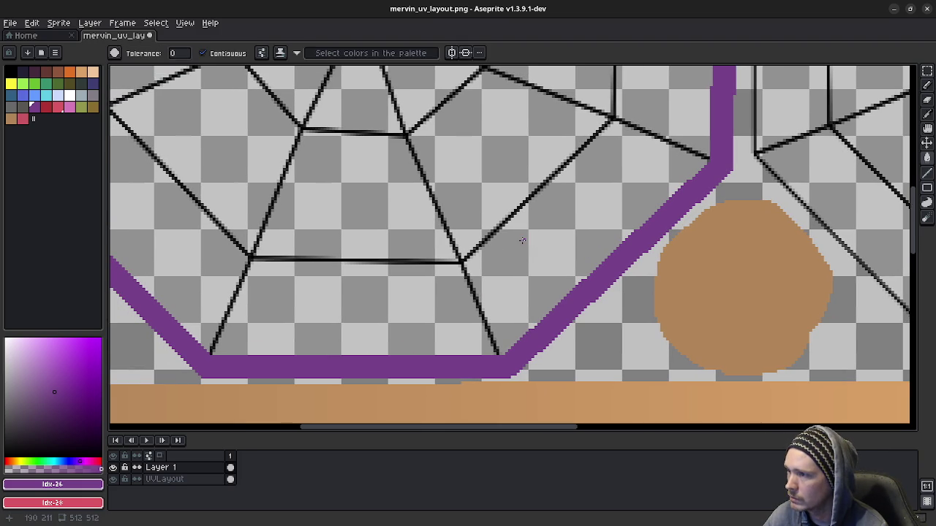
left_click(522, 240)
scroll(520, 253, "down", 3)
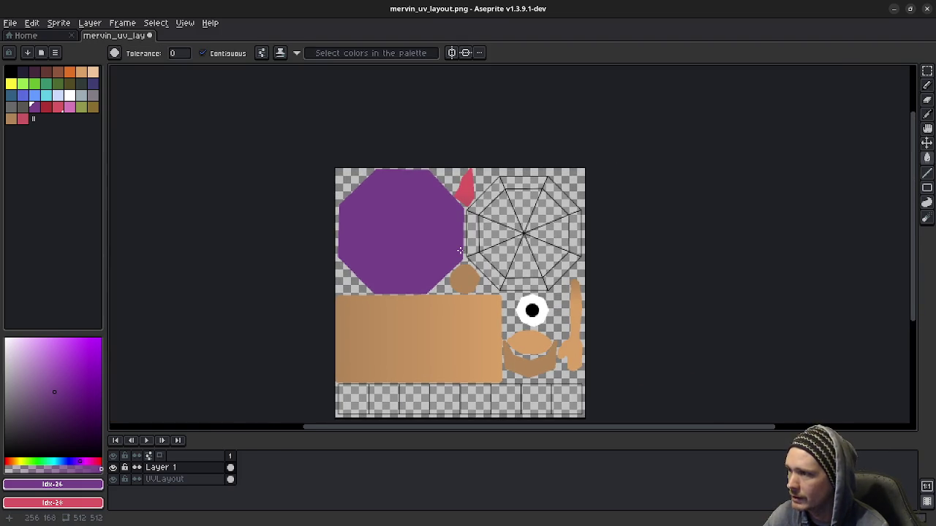
scroll(460, 251, "up", 3)
middle_click_drag(554, 226, 495, 258)
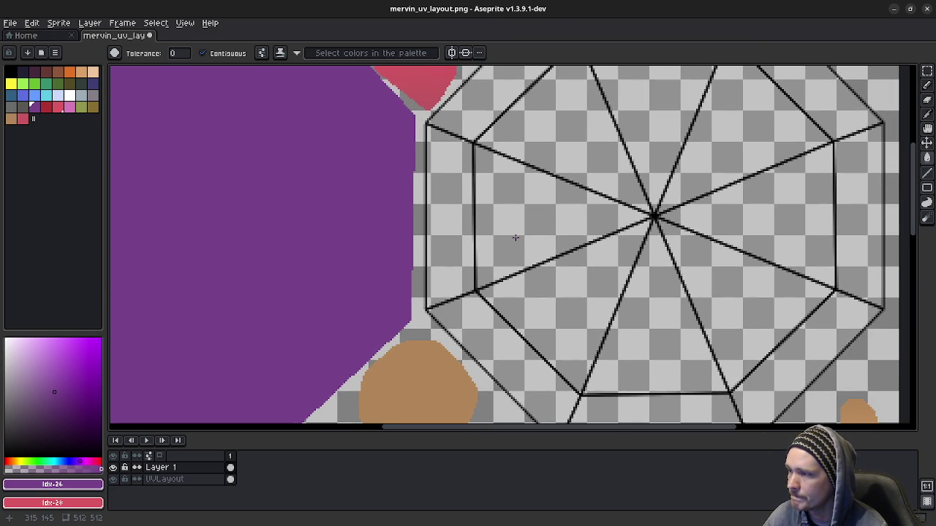
- Outline the right octagon's left, top and upper-right edges in purple
key("b")
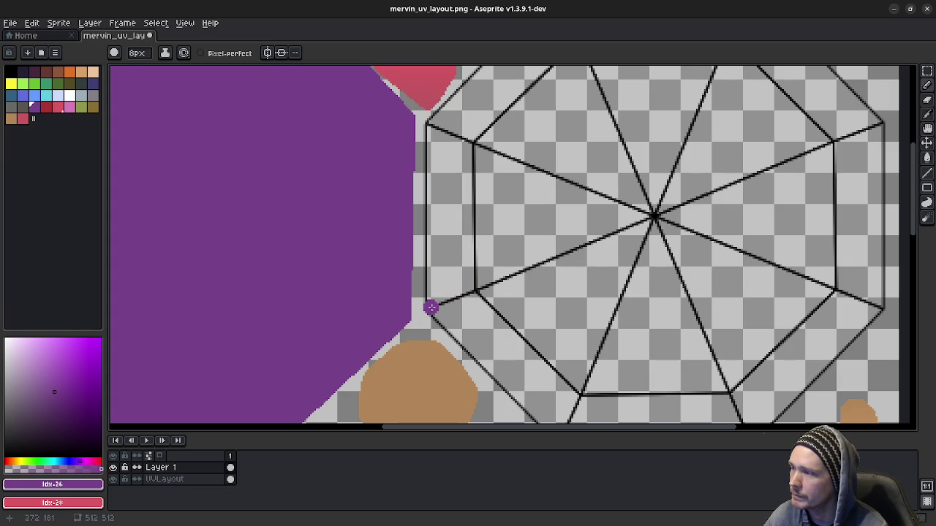
scroll(431, 303, "up", 3)
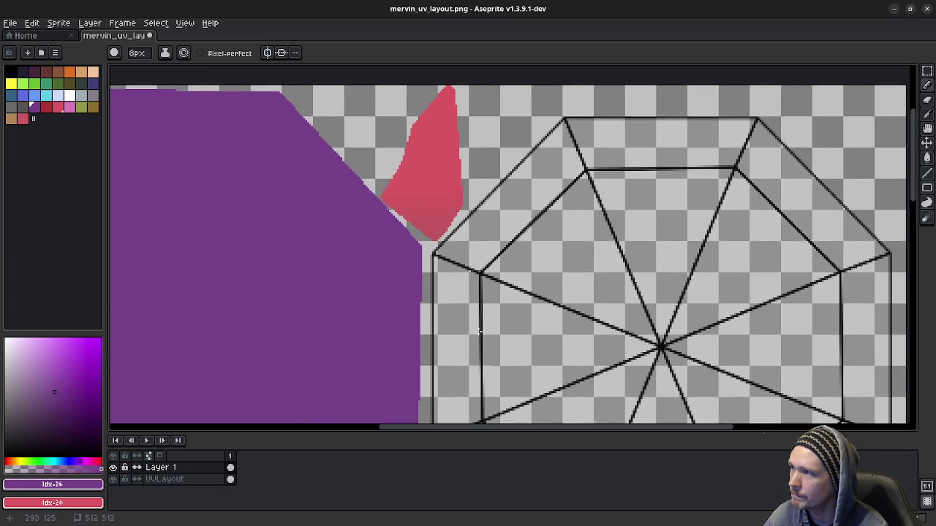
left_click(438, 255, "shift")
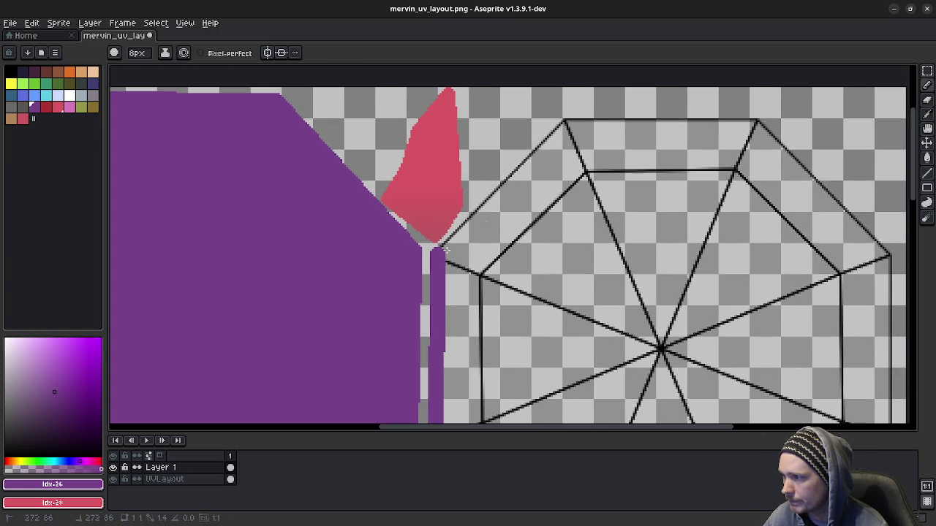
left_click(566, 124, "shift")
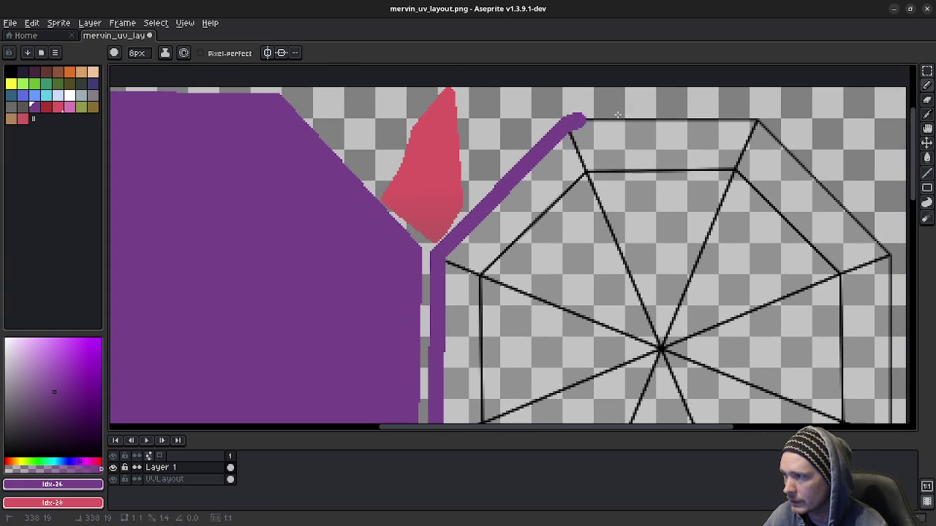
left_click(760, 120, "shift")
middle_click_drag(802, 226, 617, 179)
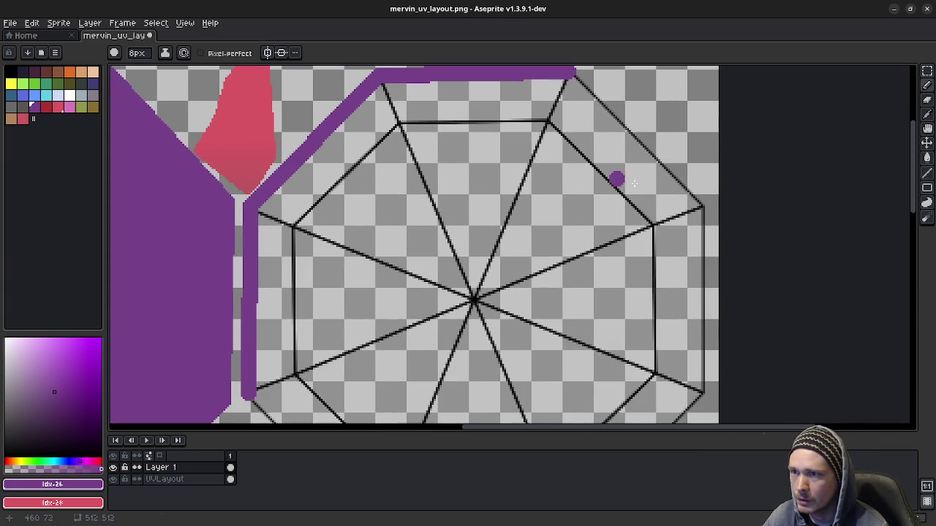
left_click(700, 208, "shift")
- Finish the right octagon's outline along its right and bottom edges and fill it purple
middle_click_drag(671, 325, 664, 198)
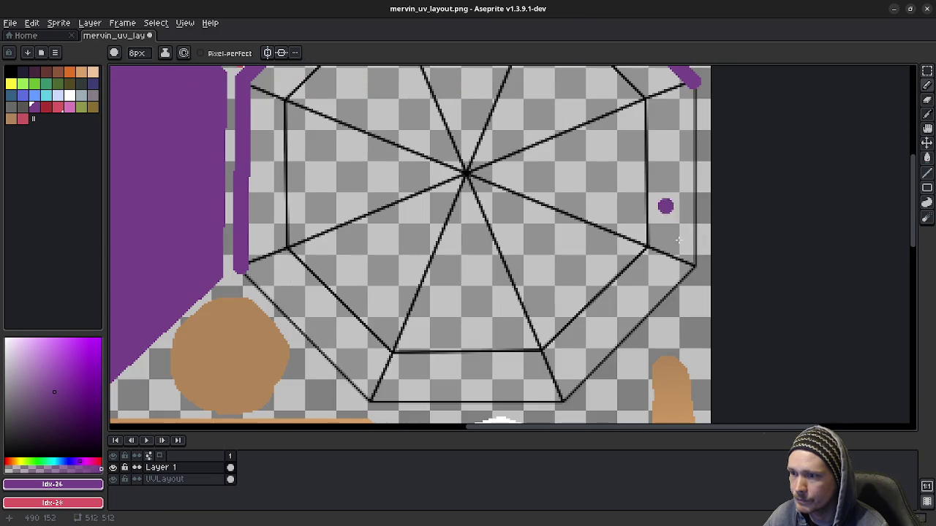
middle_click_drag(663, 311, 707, 231)
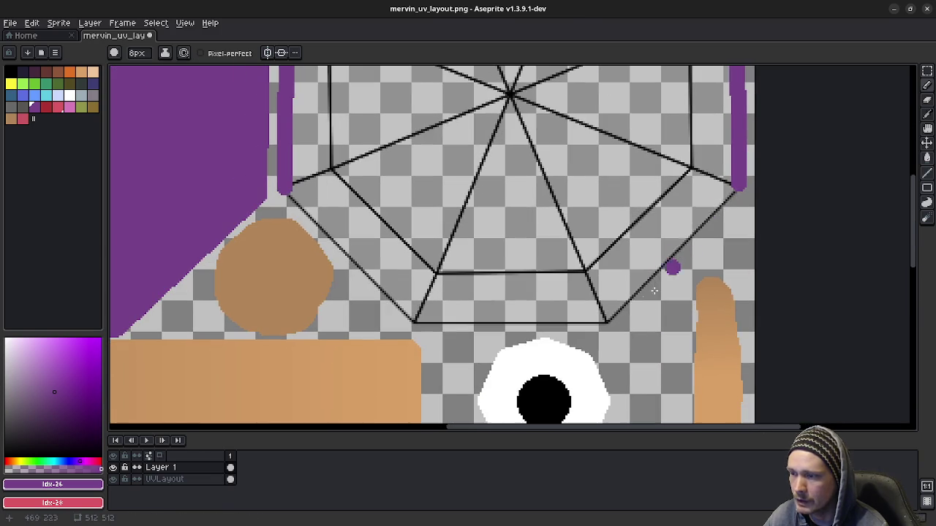
left_click(604, 325, "shift")
left_click(408, 319, "shift")
middle_click_drag(362, 270, 483, 311)
left_click(399, 233, "shift")
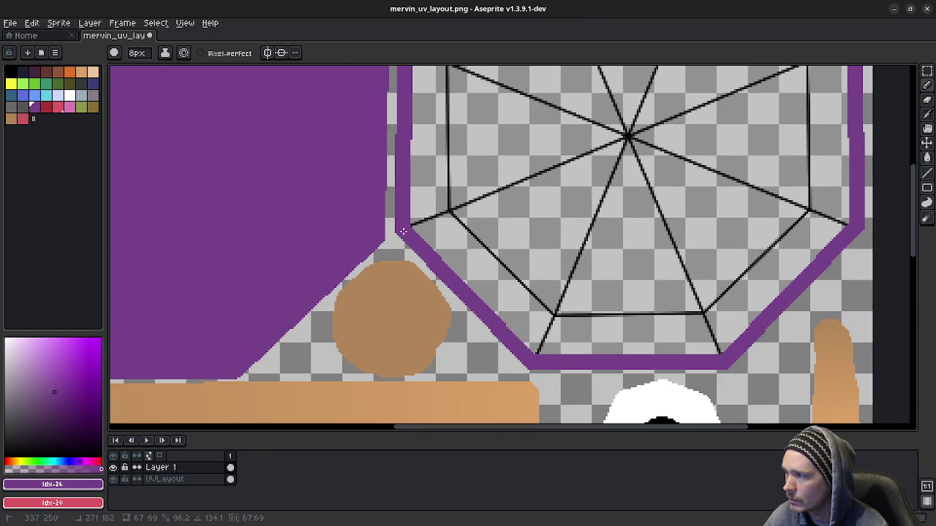
key("g")
left_click(498, 235)
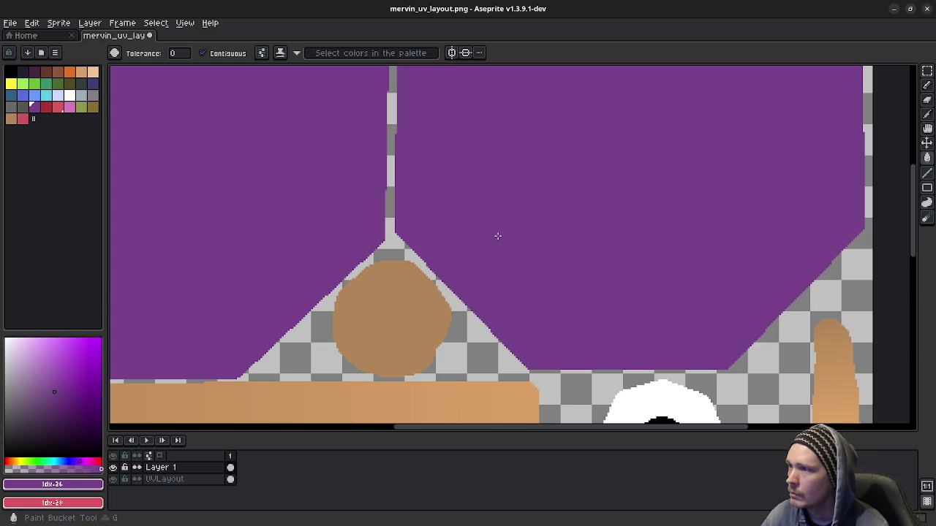
- Move the UVLayout wireframe layer above the painted layer
left_click(181, 479)
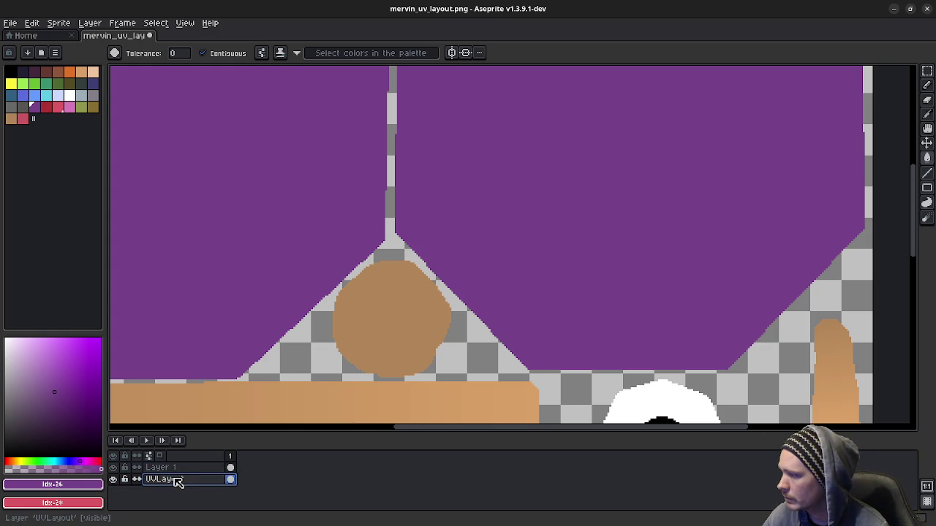
left_click_drag(181, 480, 183, 467)
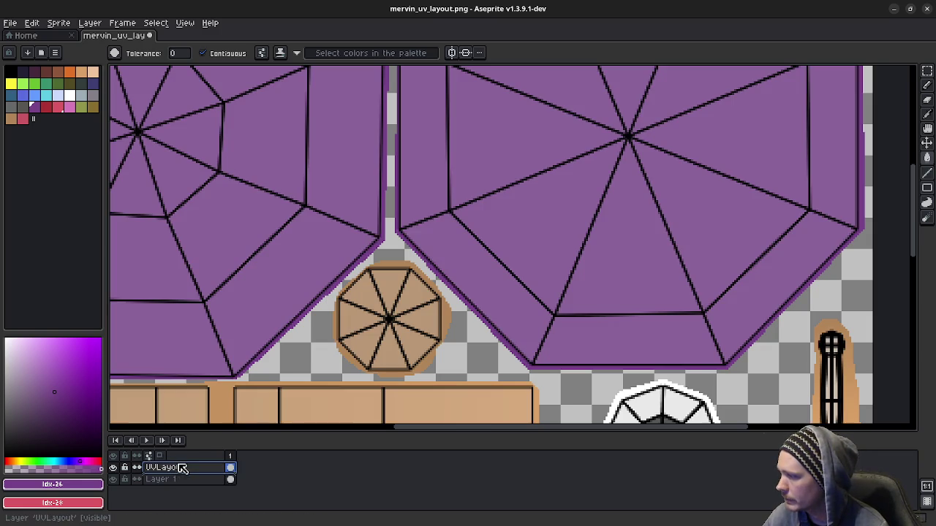
scroll(512, 319, "down", 3)
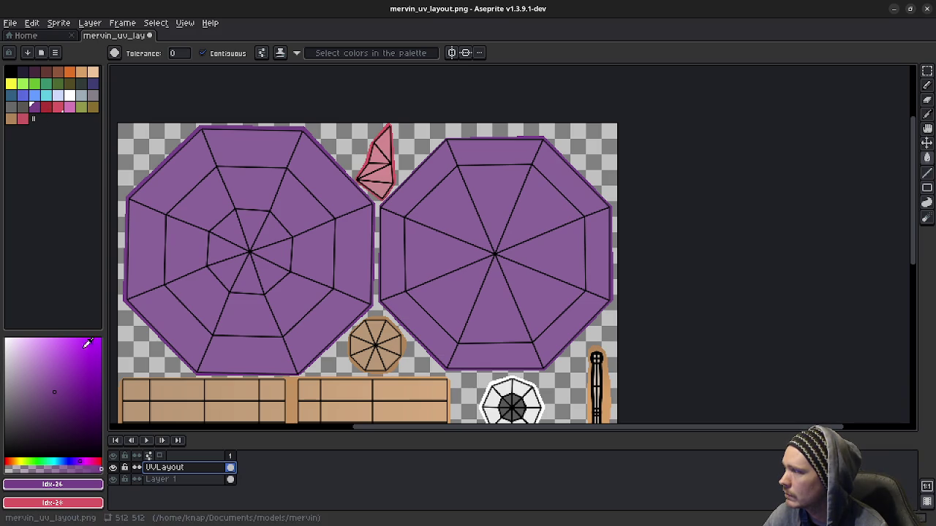
- Choose a muted purple (hue 283°) and add it to the palette
left_click(48, 415)
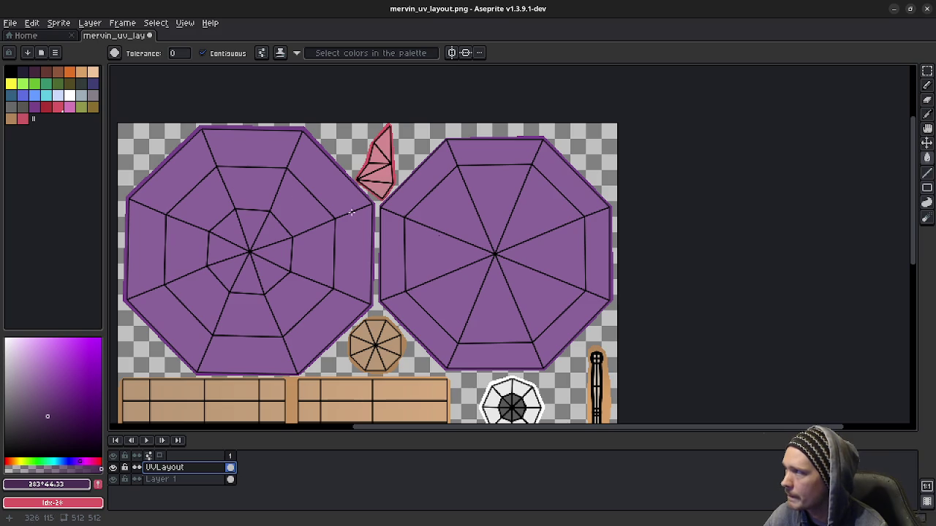
key("shift+g")
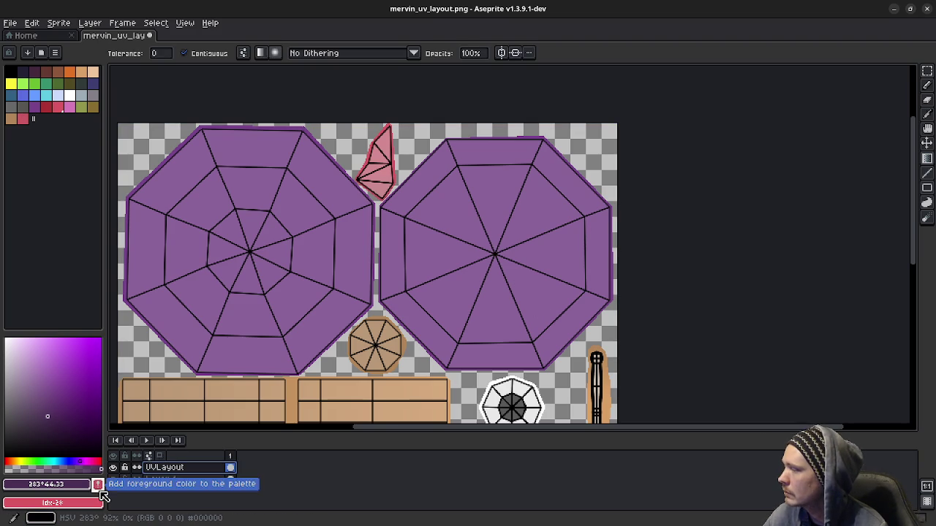
left_click(34, 106)
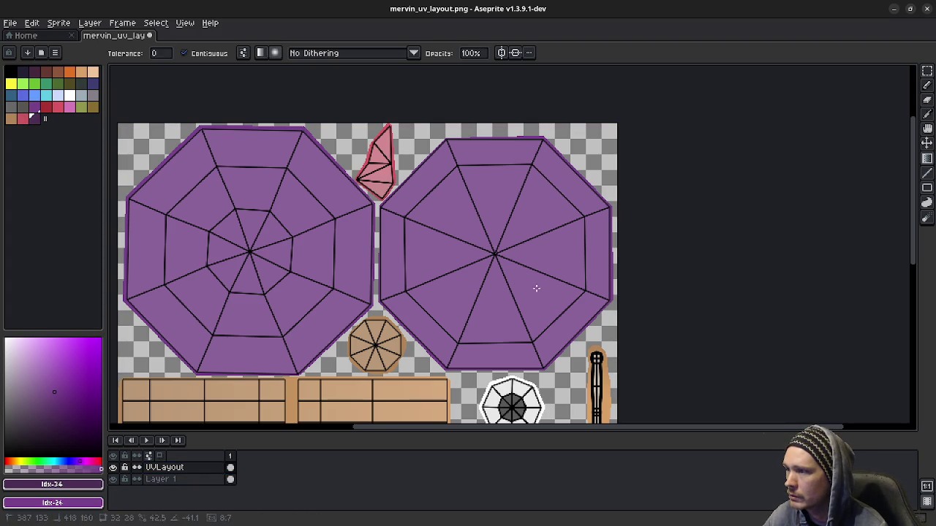
- Select Layer 1 with the Gradient tool, briefly toggling the UV overlay and Layer 1 visibility
key("shift+g")
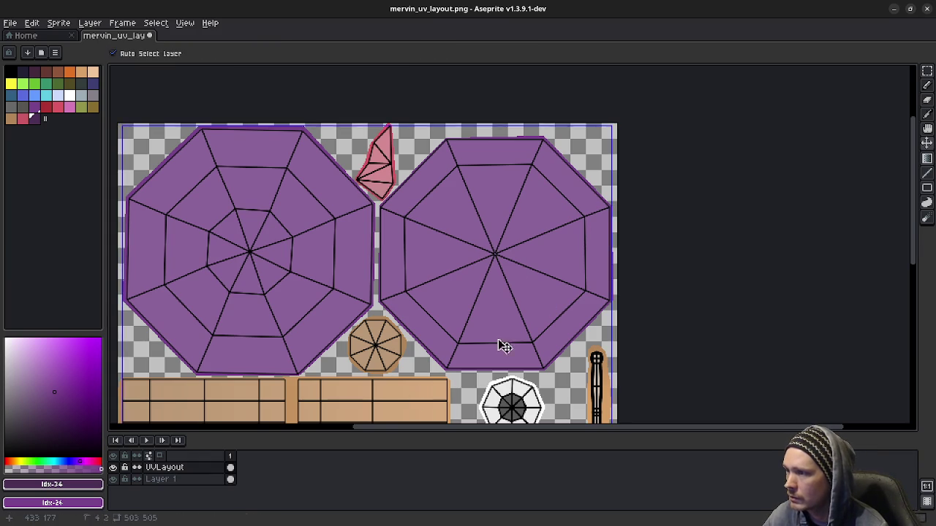
left_click(175, 480)
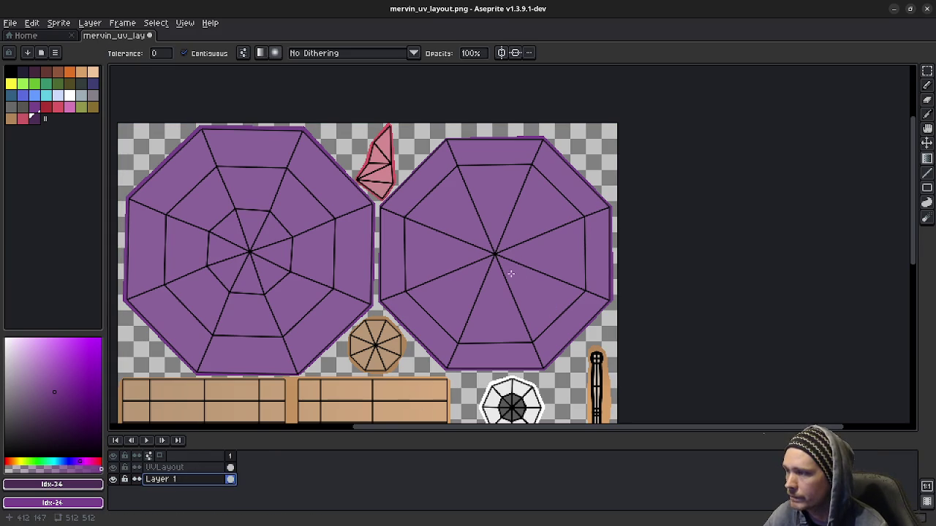
left_click(112, 468)
left_click(112, 467)
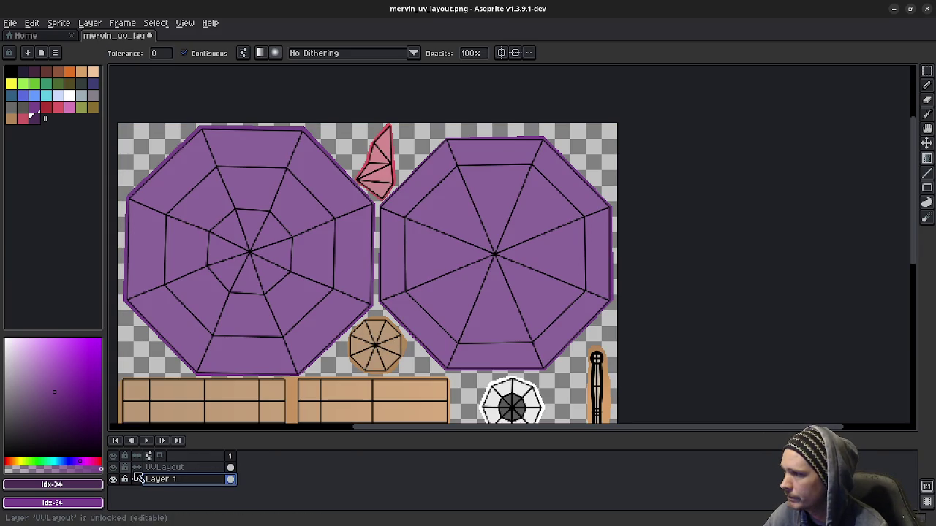
left_click(113, 480)
left_click(113, 480)
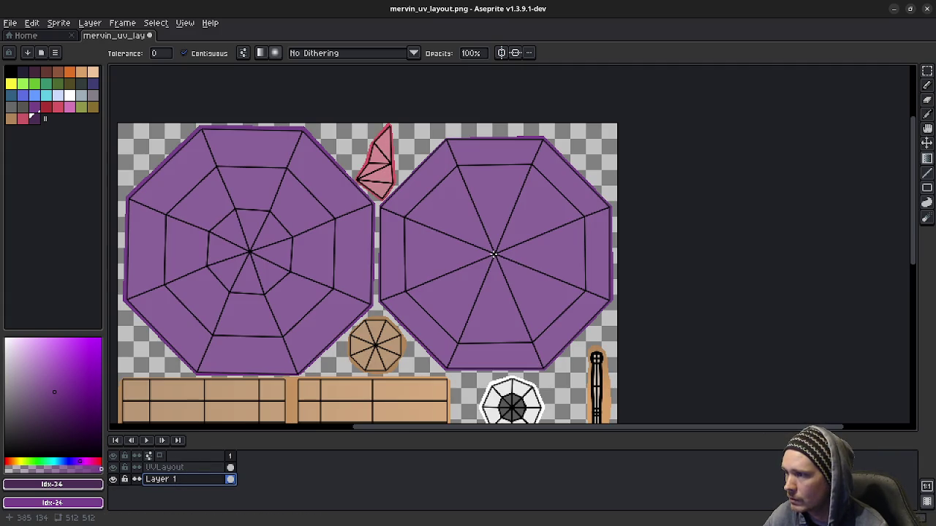
- Try a dark radial gradient on the right octagon, undo it, and open Layer 1's menu
left_click_drag(495, 254, 596, 349)
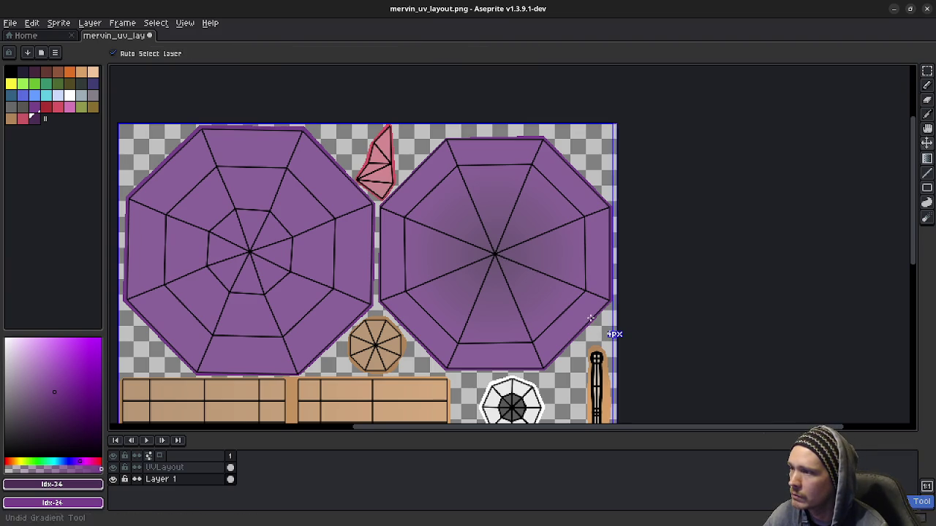
key("ctrl+z")
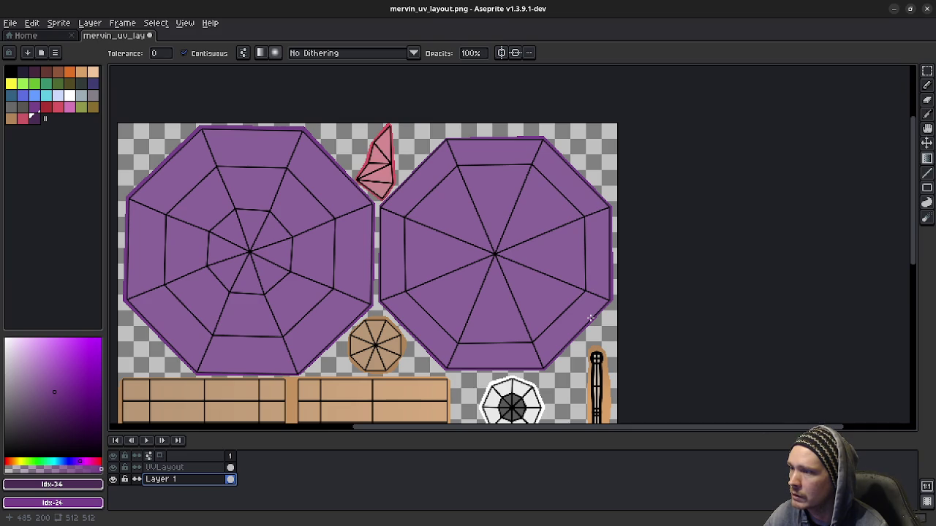
right_click(185, 481)
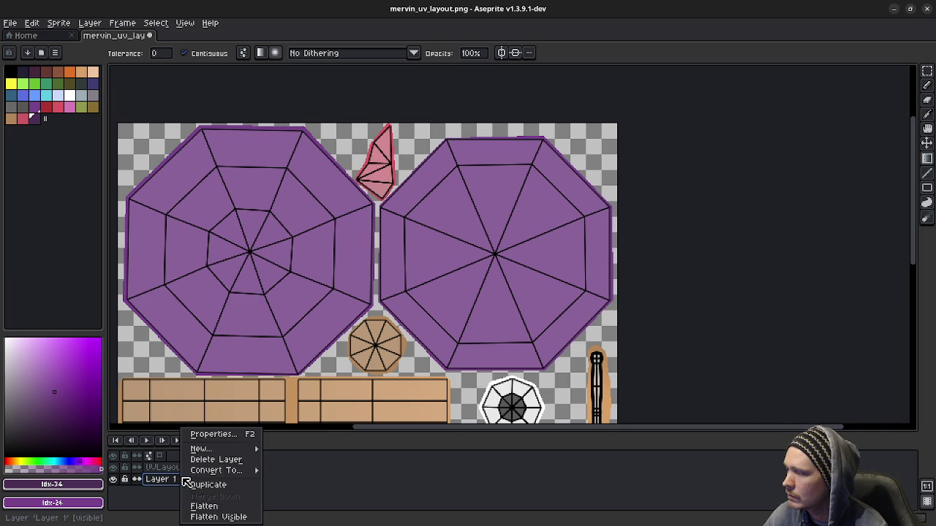
- Create Layer 2 above Layer 1, select it, and test then undo a purple fill
left_click(269, 449)
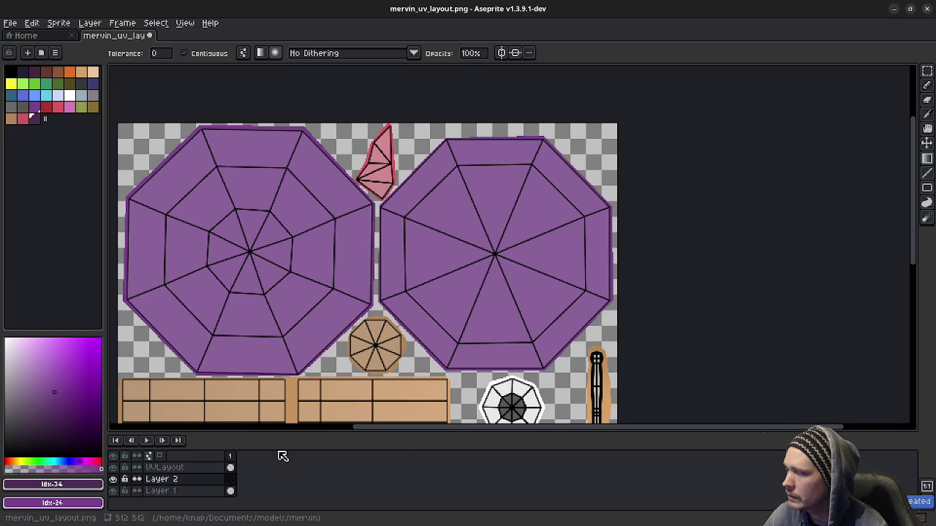
left_click(190, 480)
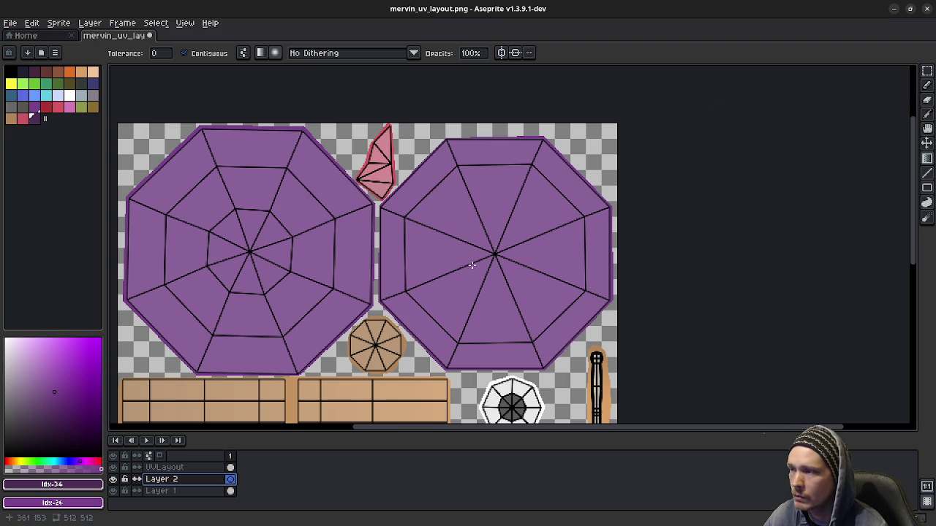
left_click(494, 253)
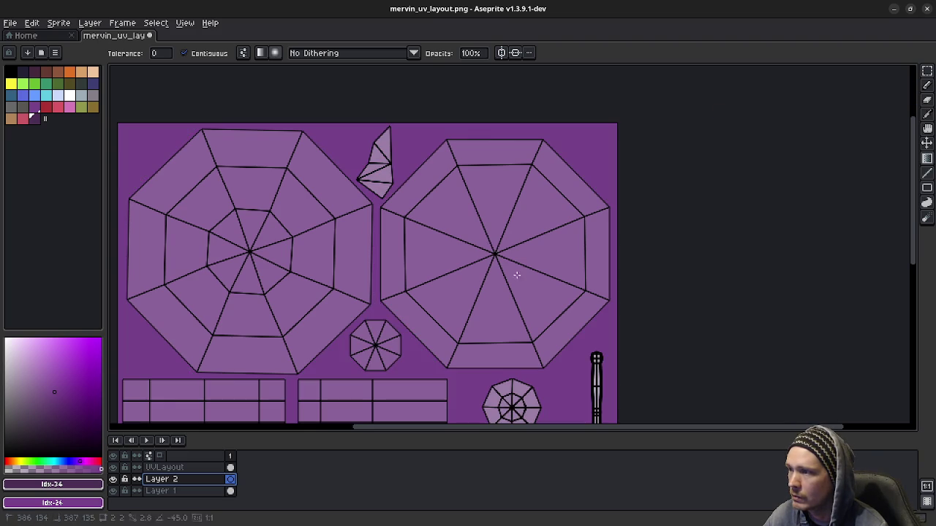
key("ctrl+z")
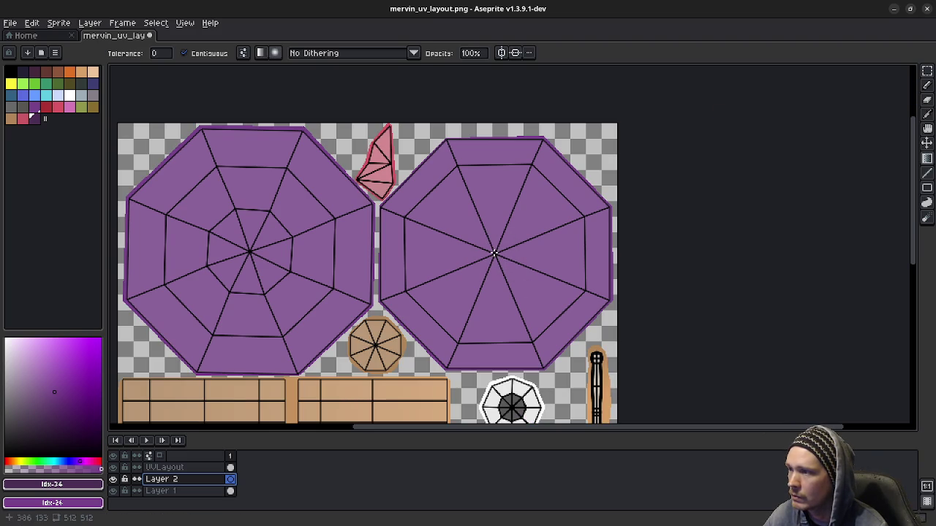
- Undo a test fill, then Magic Wand select the right purple octagon on Layer 1
left_click(503, 260)
key("ctrl+z")
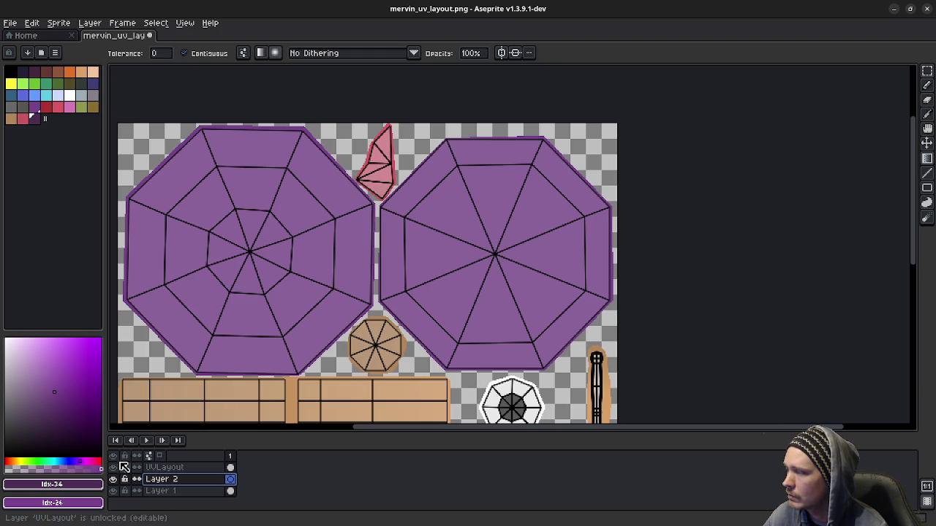
left_click(113, 491)
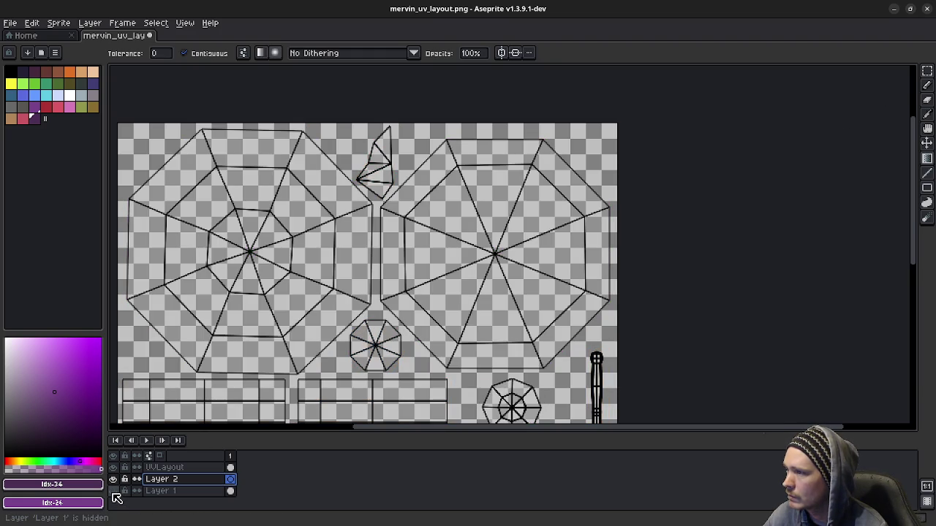
left_click(927, 71)
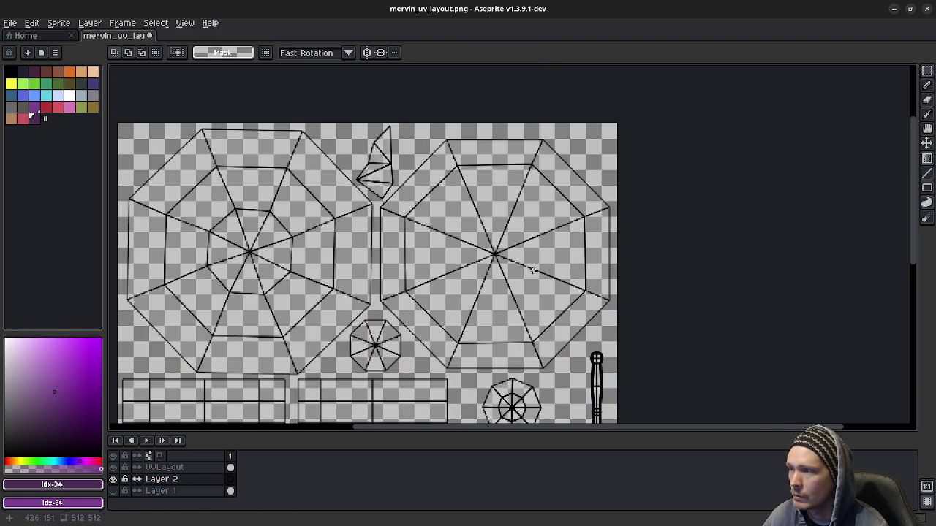
left_click(113, 491)
left_click(158, 492)
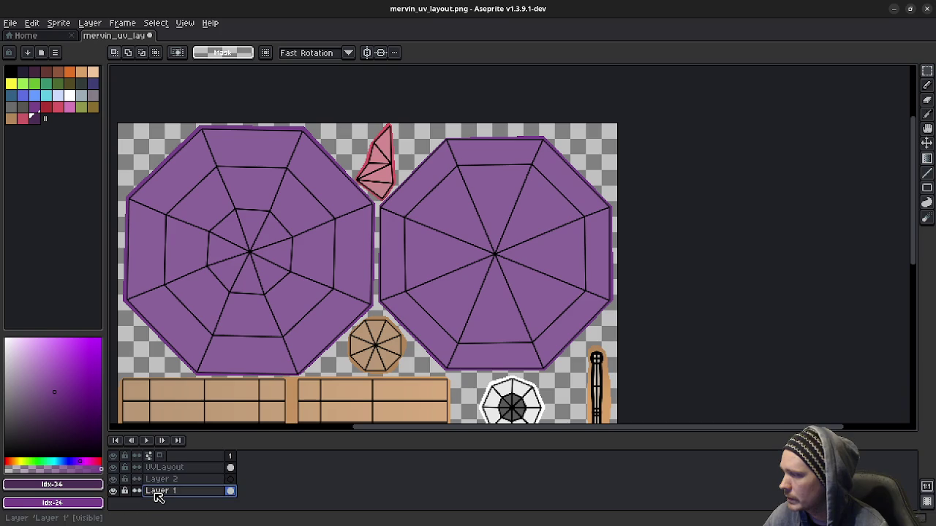
key("w")
left_click(560, 263)
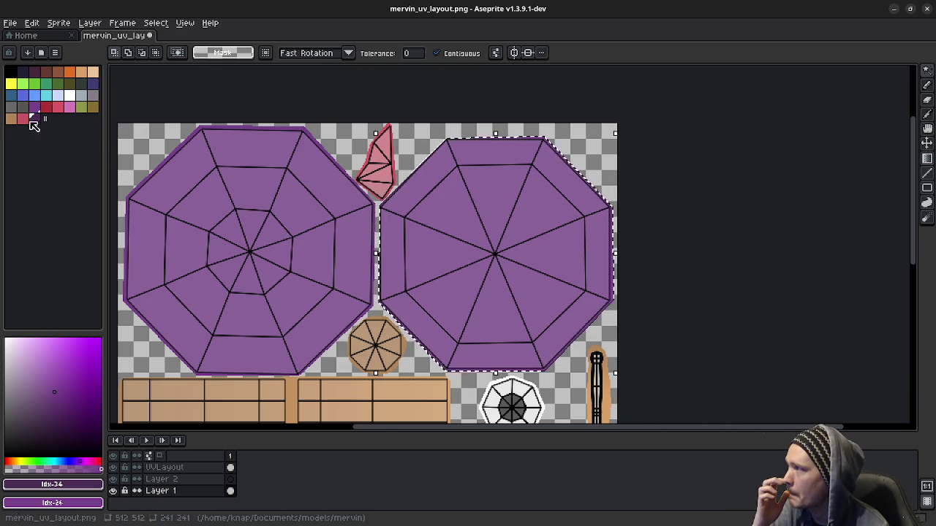
- Use the saved muted purple on Layer 2 with the Gradient tool, hiding Layer 1
left_click(42, 429)
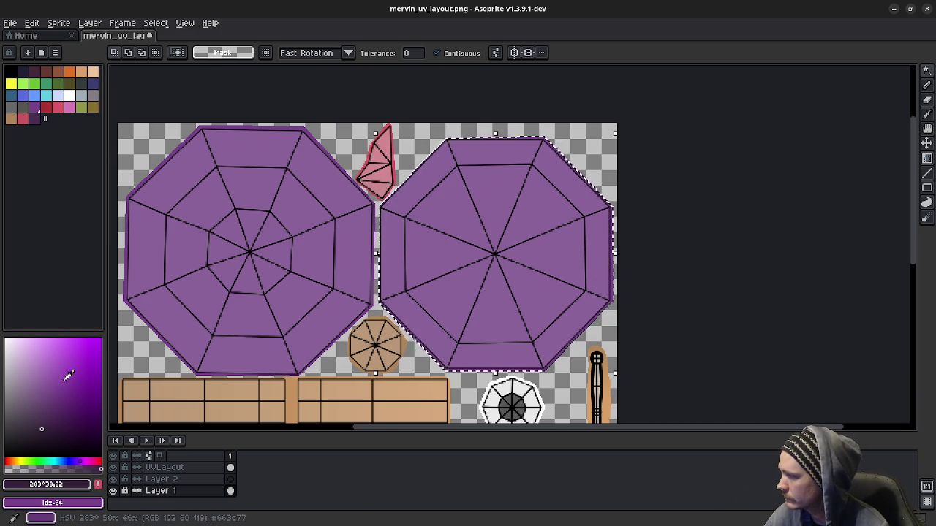
left_click(35, 118)
left_click(35, 109)
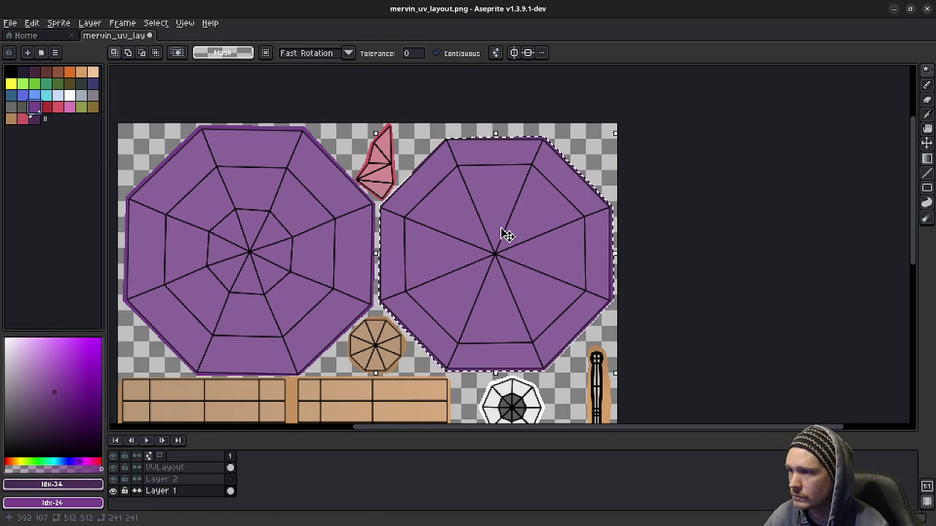
left_click(157, 479)
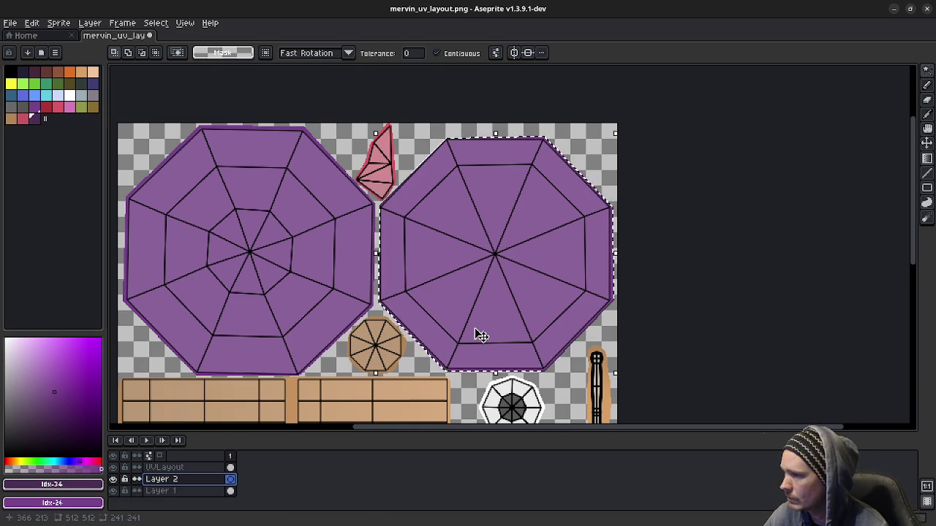
key("g")
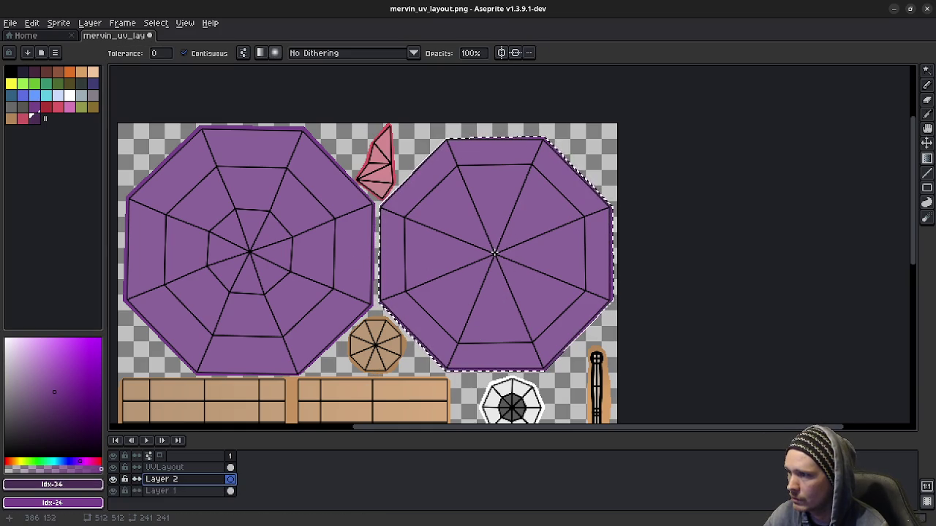
left_click(112, 490)
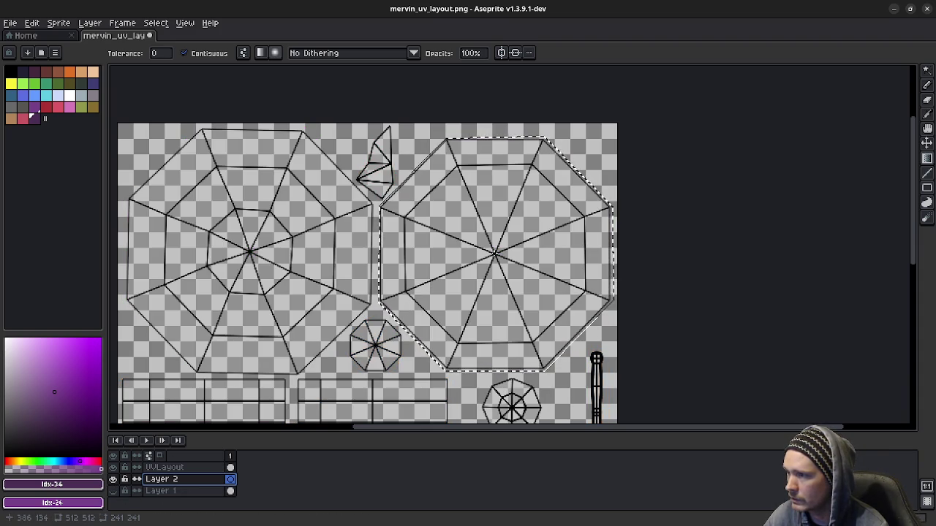
- Try radial purple gradients in the right octagon, then clear and undo them
left_click_drag(494, 255, 578, 348)
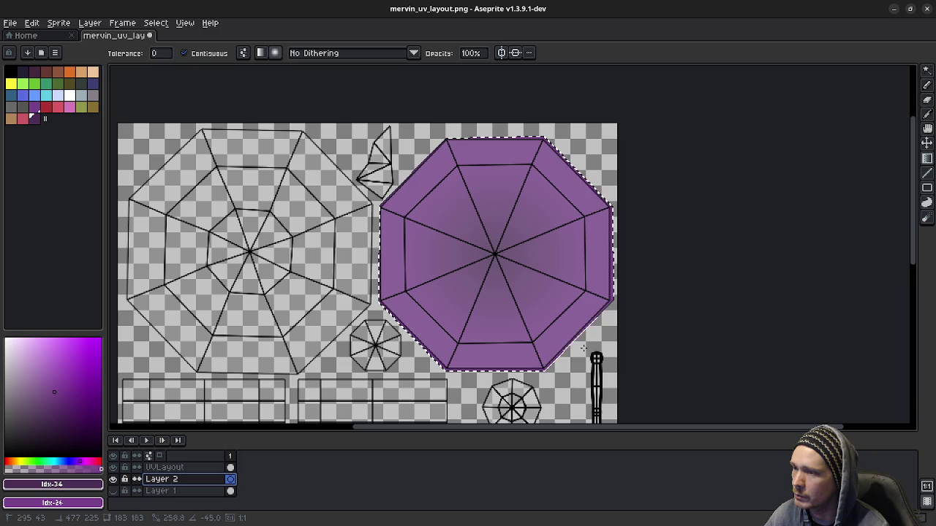
left_click(467, 273)
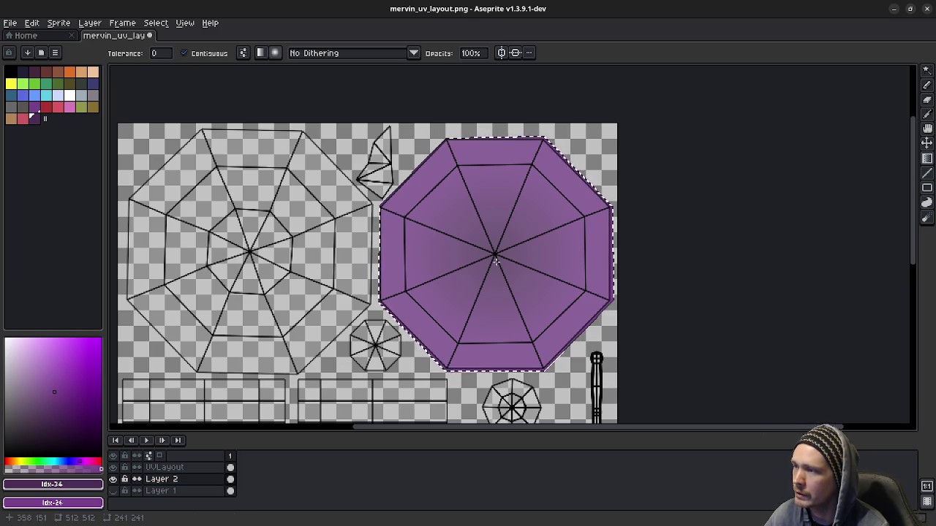
key("Delete")
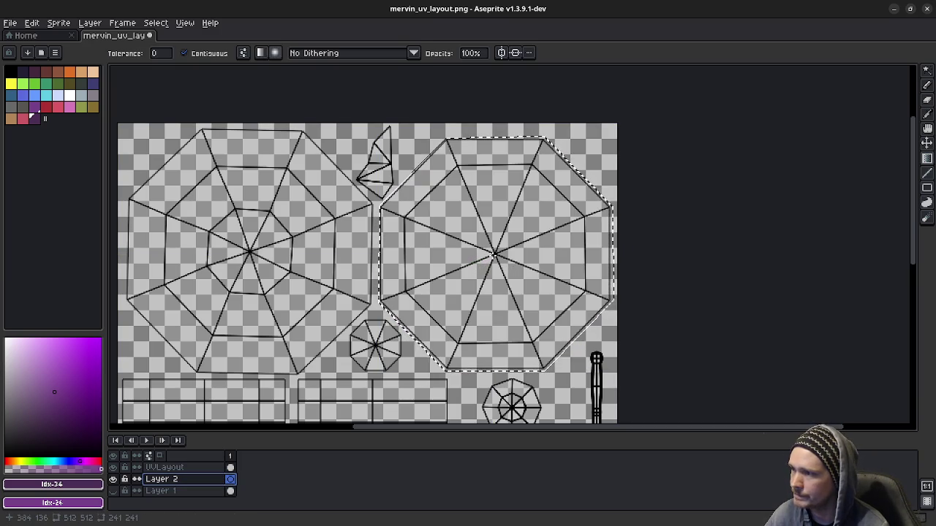
left_click_drag(400, 158, 602, 352)
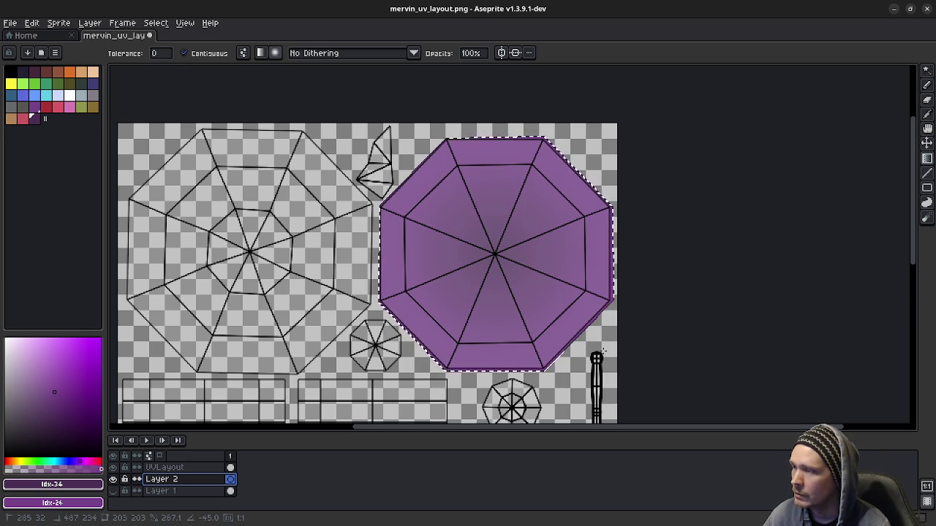
key("ctrl+z")
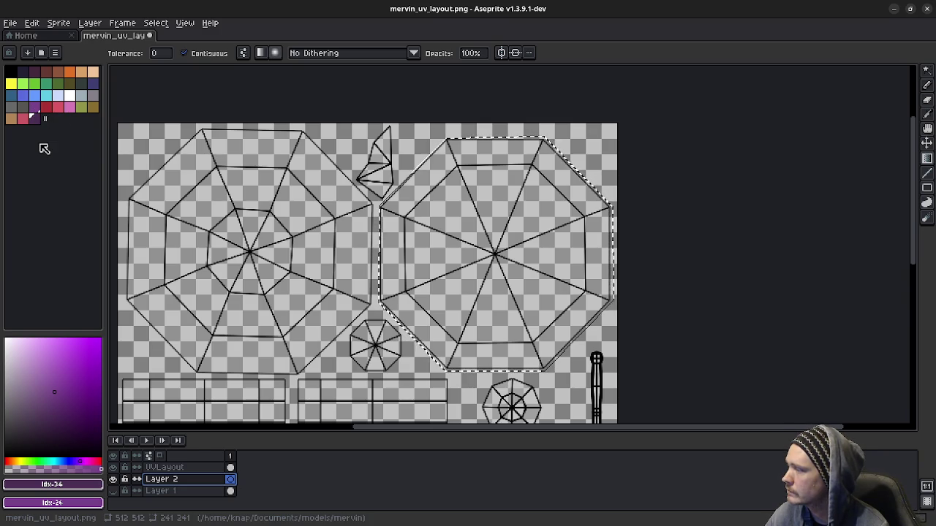
- Save a fully transparent purple as background colour and drag a purple-to-transparent glow from the centre
left_click(6, 465)
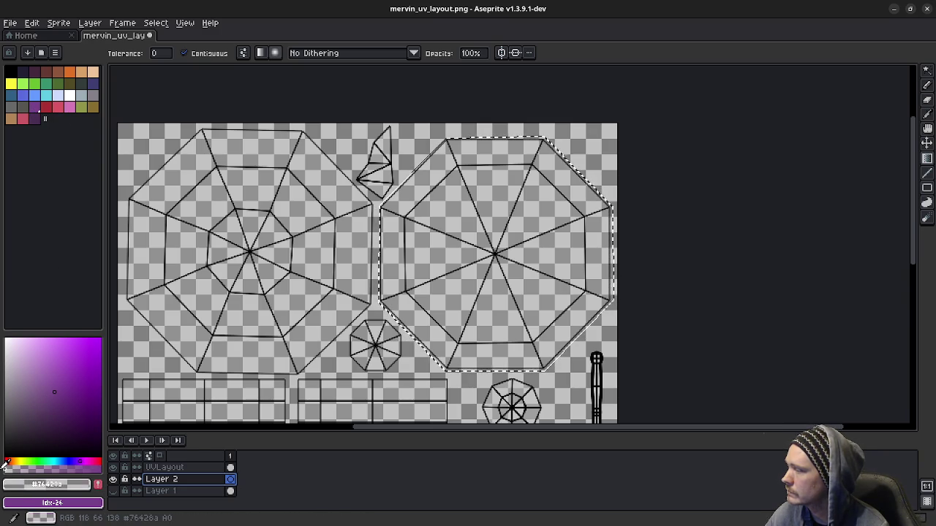
left_click(98, 484)
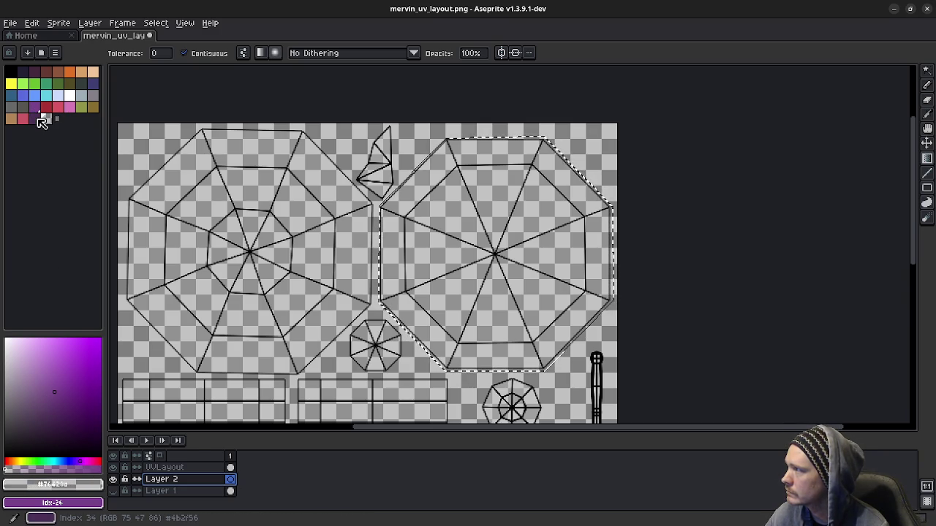
left_click(44, 119)
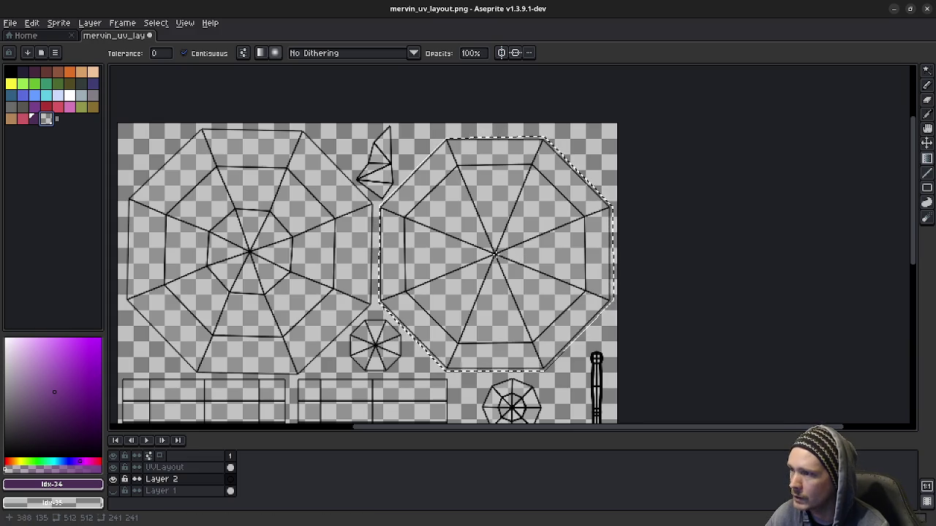
left_click_drag(516, 272, 559, 252)
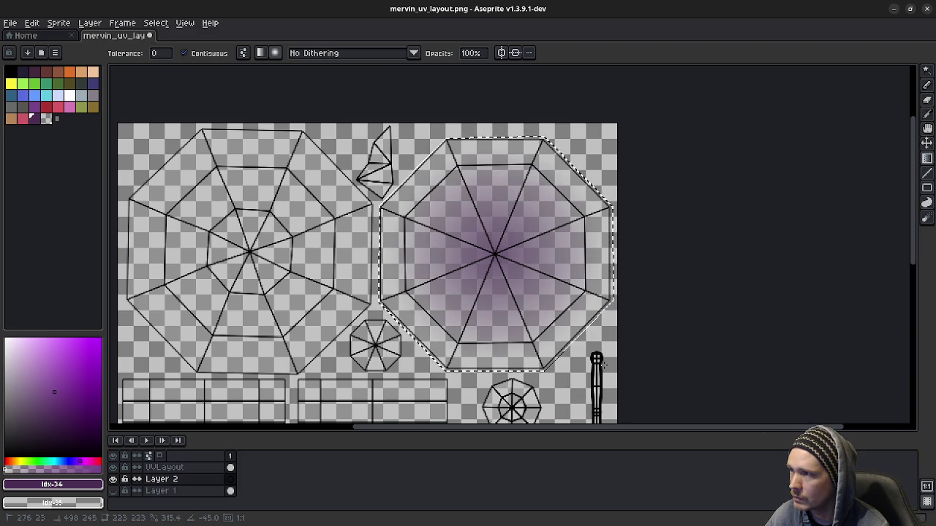
- Duplicate Layer 2 twice and make Layer 1 visible again
right_click(170, 479)
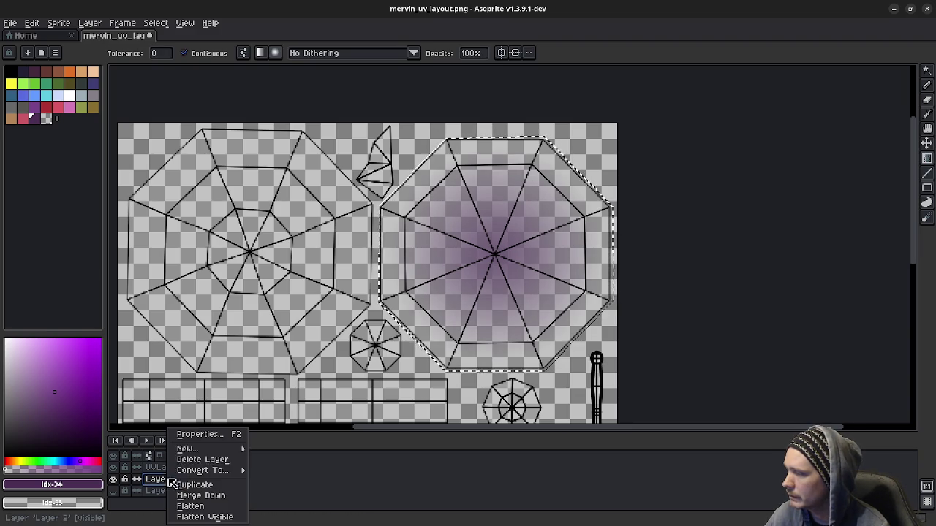
left_click(217, 486)
right_click(174, 481)
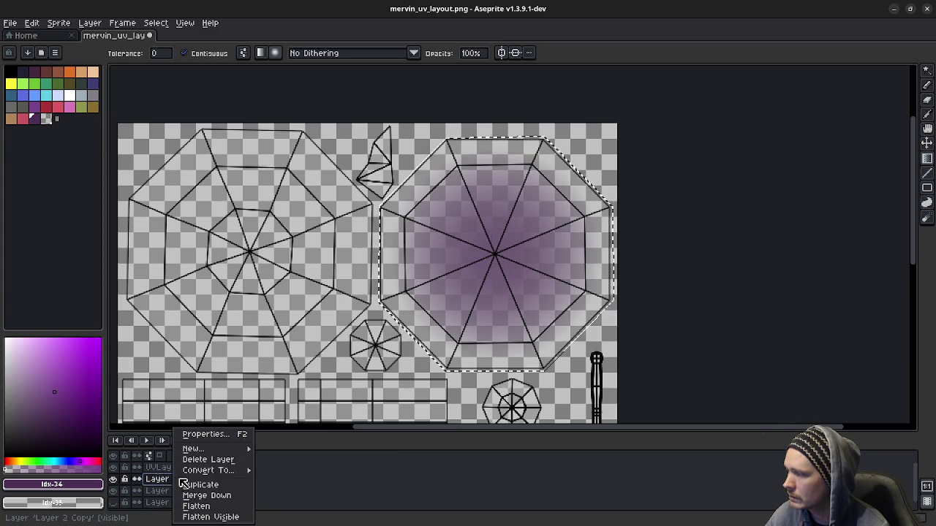
left_click(219, 486)
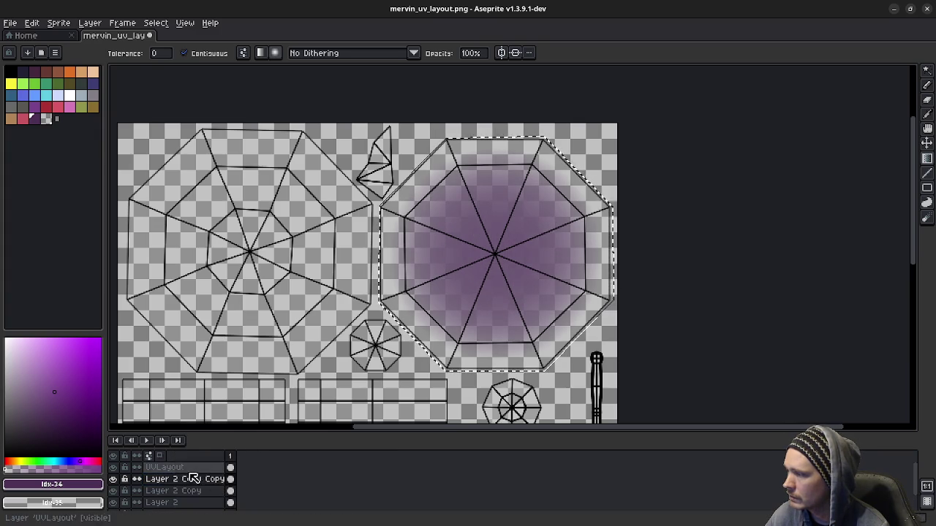
scroll(133, 500, "down", 2)
left_click(114, 493)
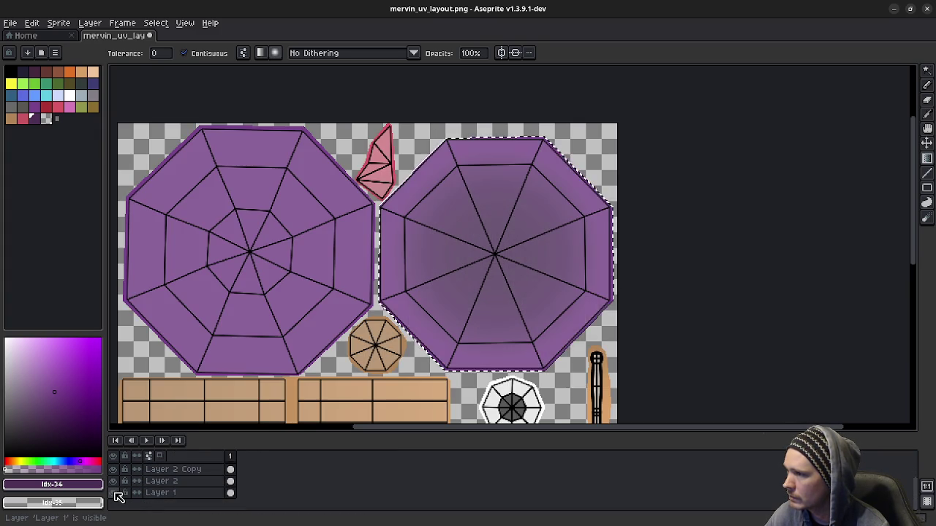
scroll(185, 483, "up", 2)
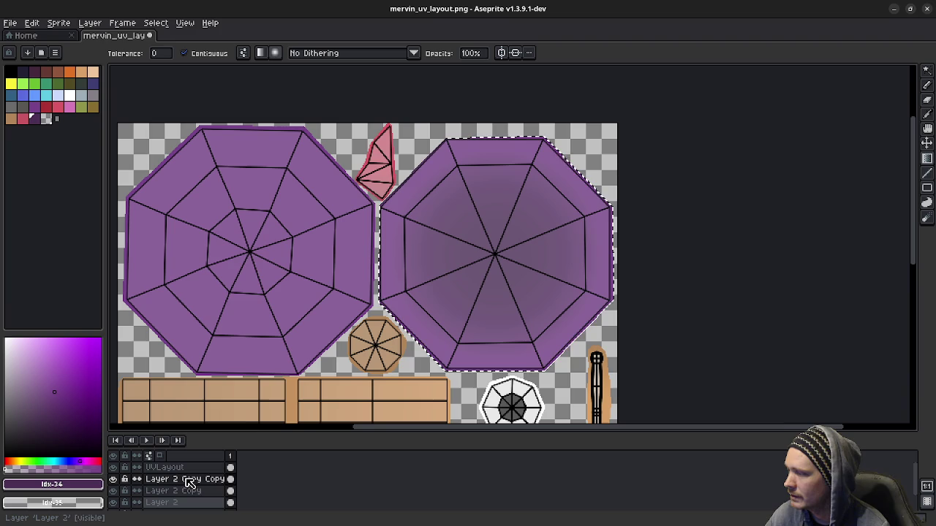
- Duplicate the shading layer once more and save the texture with Ctrl+S
right_click(181, 483)
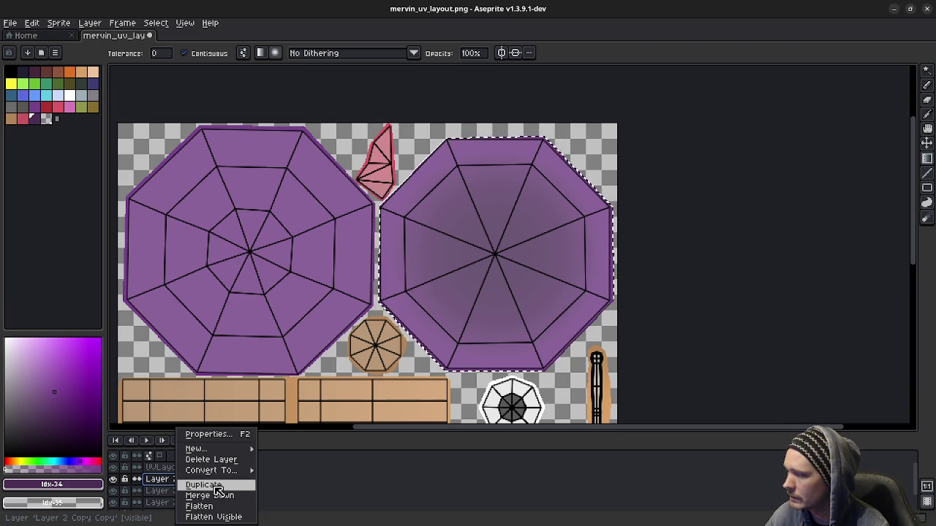
left_click(217, 486)
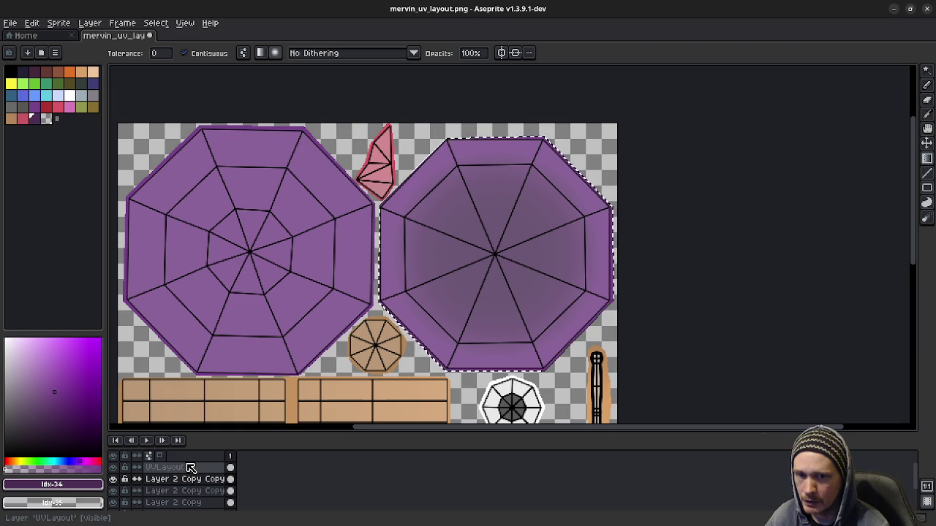
key("ctrl+s")
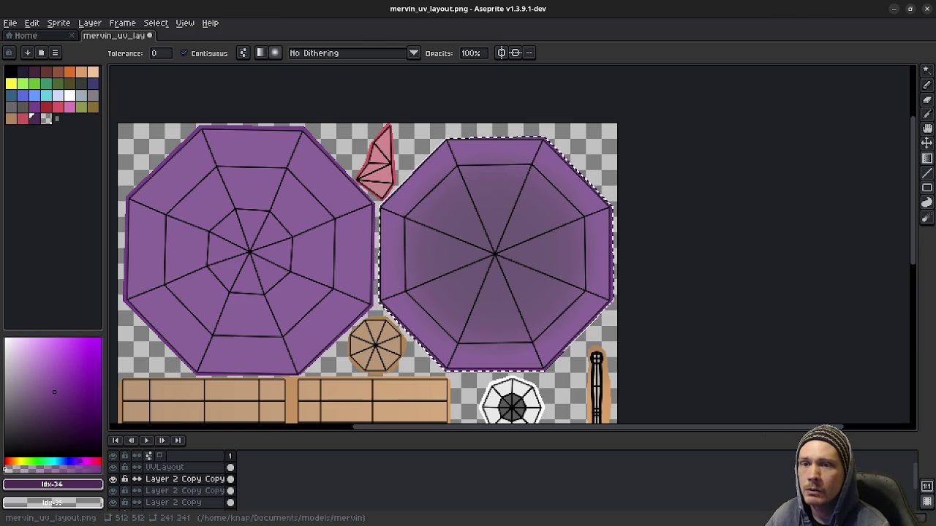
key("alt+Tab")
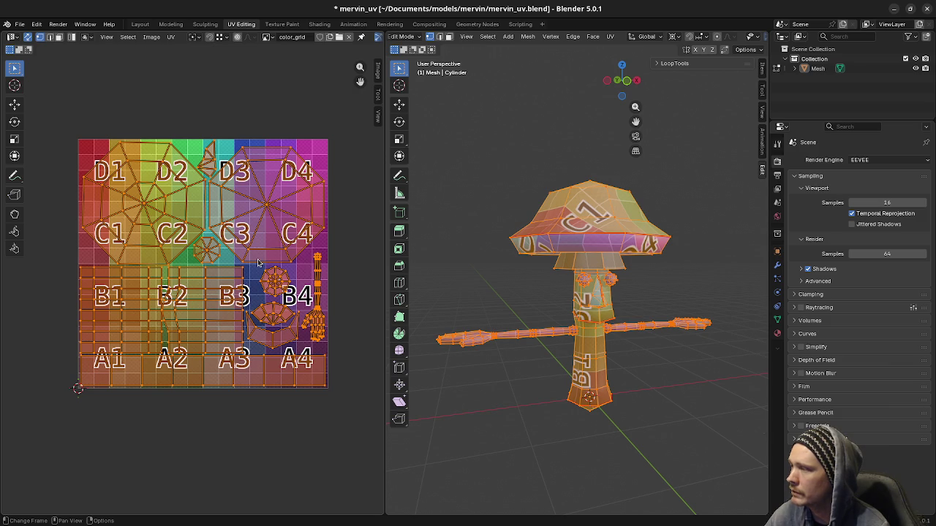
- Choose Export UV Layout from Blender's UV menu
left_click(171, 37)
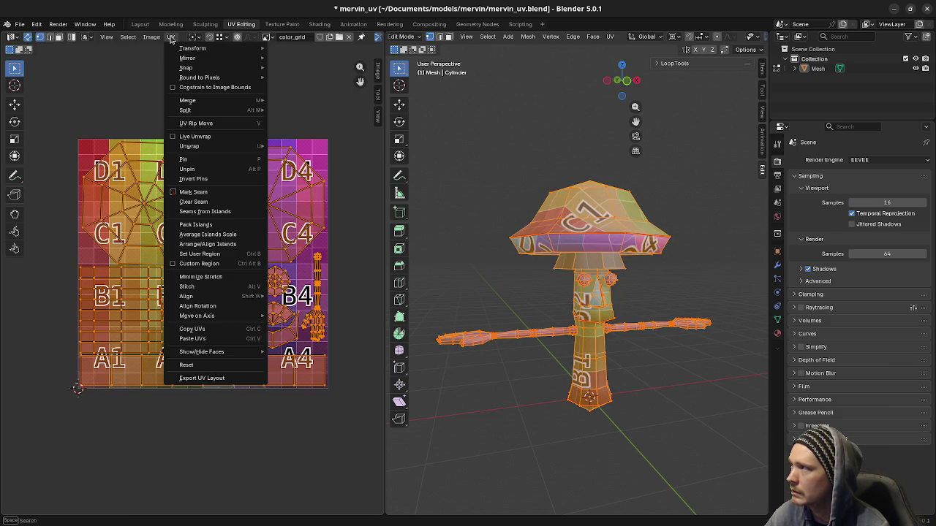
left_click(210, 379)
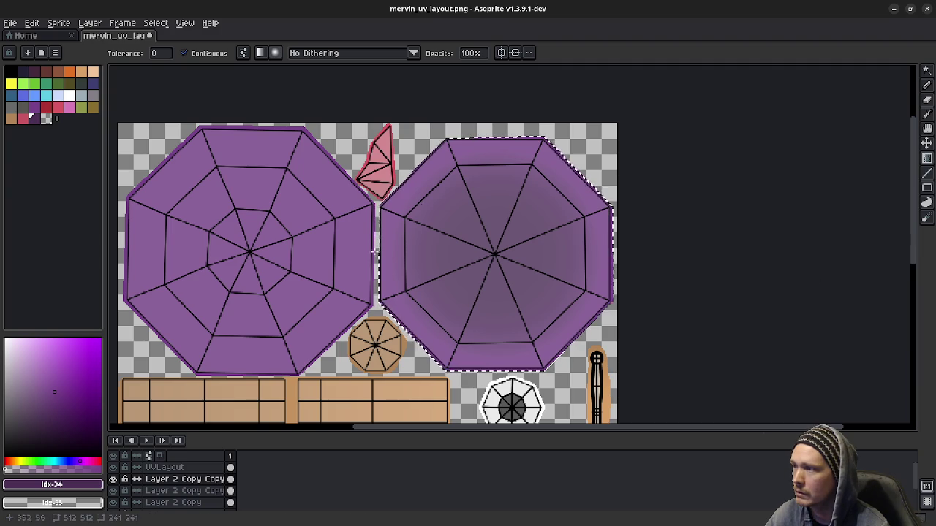
- Zoom out to the whole texture and select Layer 2 Copy Copy, duplicating it once
scroll(421, 325, "down", 2)
middle_click_drag(395, 293, 398, 248)
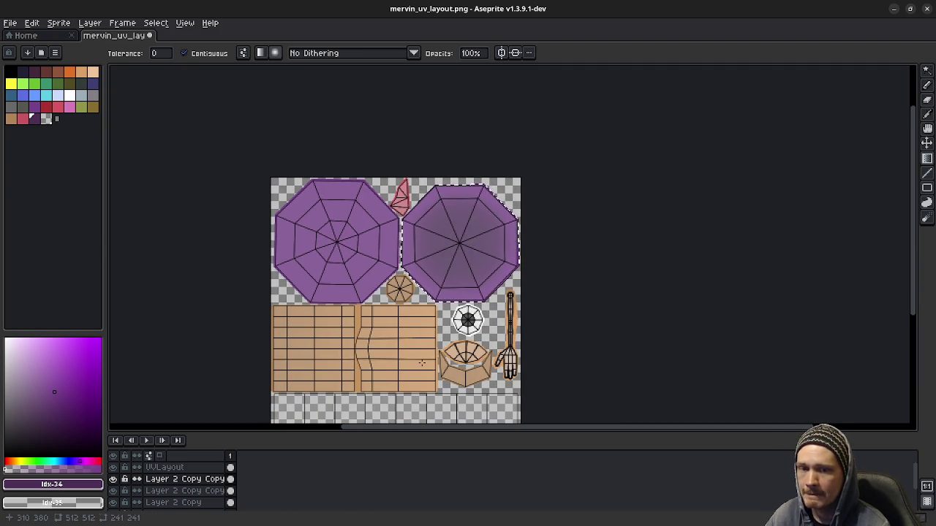
left_click(172, 480)
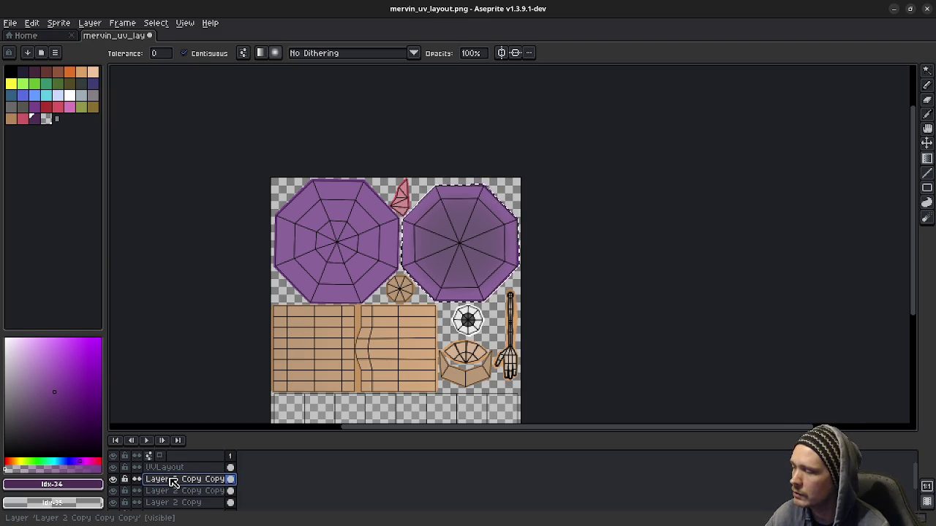
right_click(173, 482)
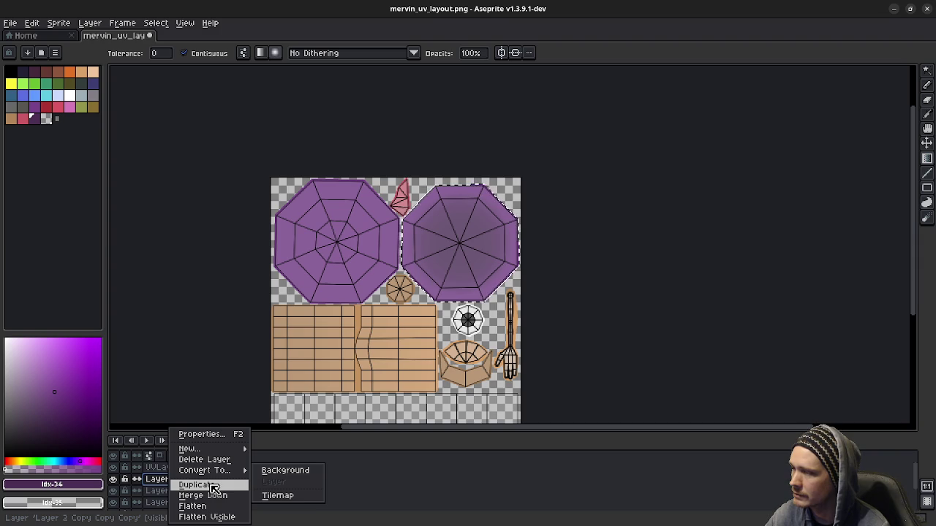
left_click(201, 485)
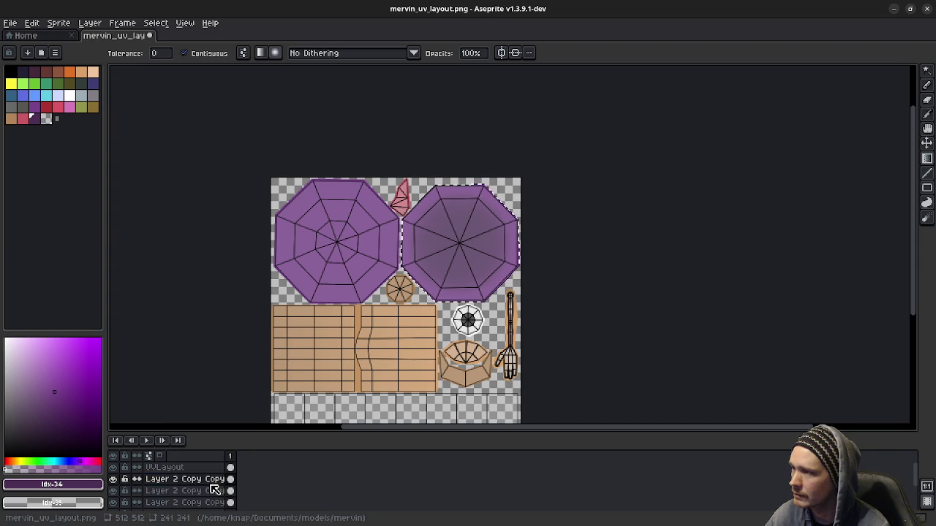
- Delete all four Layer 2 copies and then Layer 2 itself
right_click(162, 480)
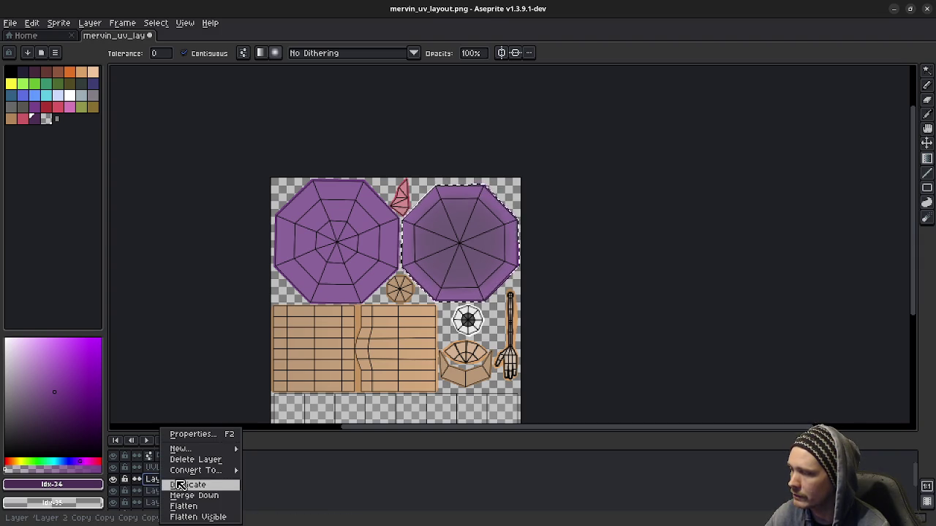
left_click(192, 460)
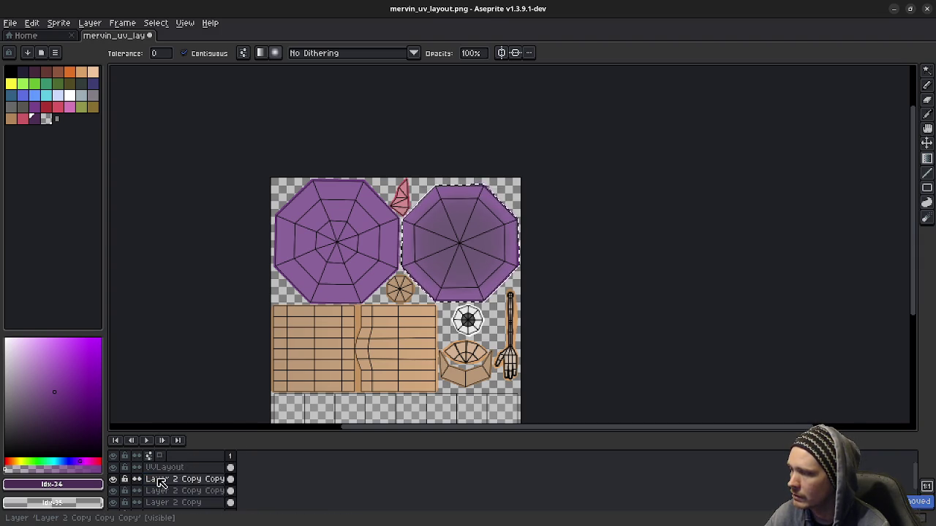
right_click(162, 480)
left_click(198, 461)
right_click(168, 480)
left_click(199, 460)
right_click(167, 480)
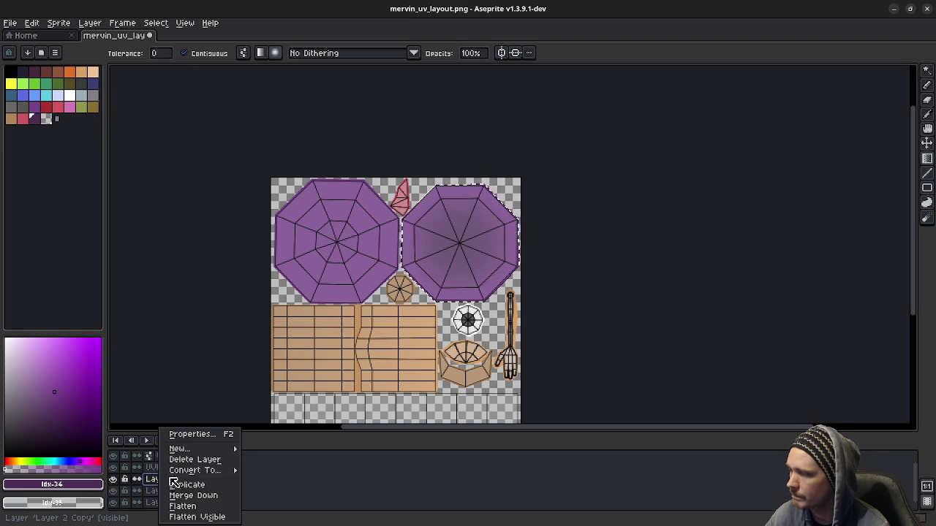
left_click(198, 460)
double_click(162, 480)
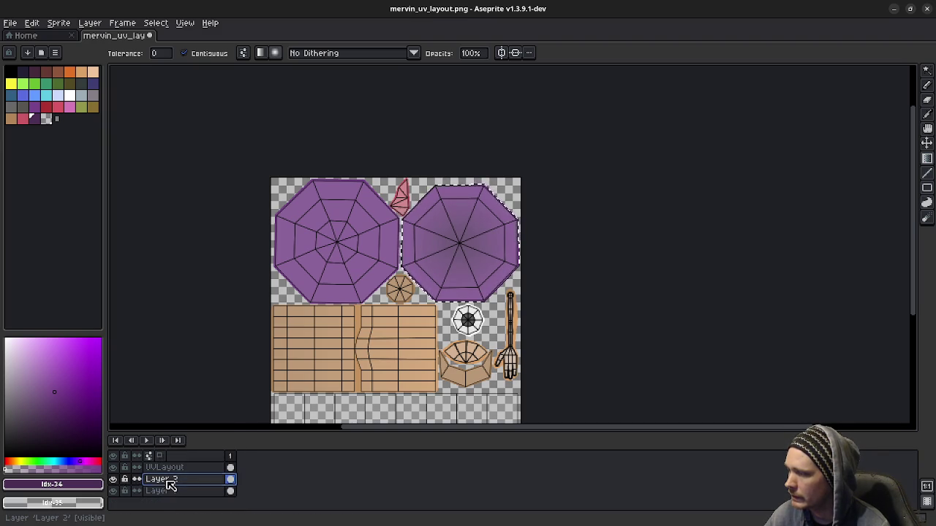
right_click(166, 479)
left_click(198, 460)
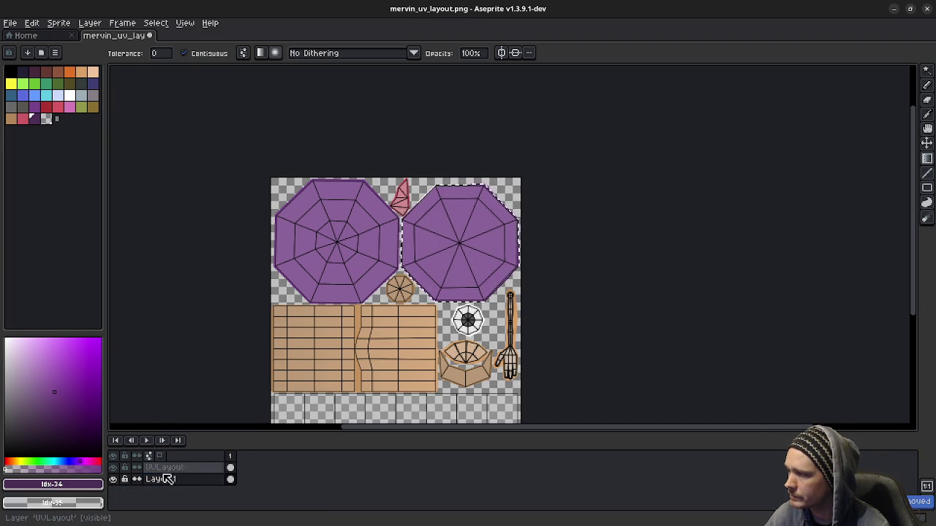
left_click(165, 479)
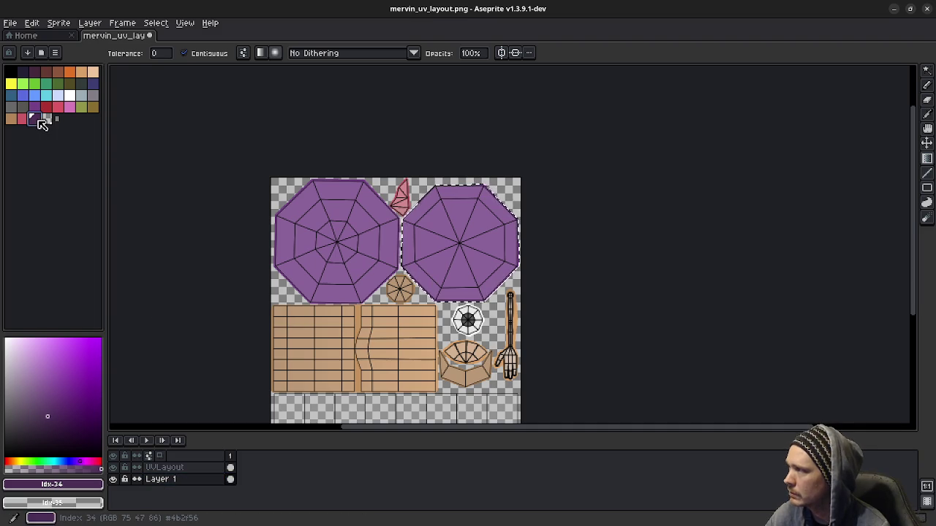
key("b")
scroll(399, 215, "up", 3)
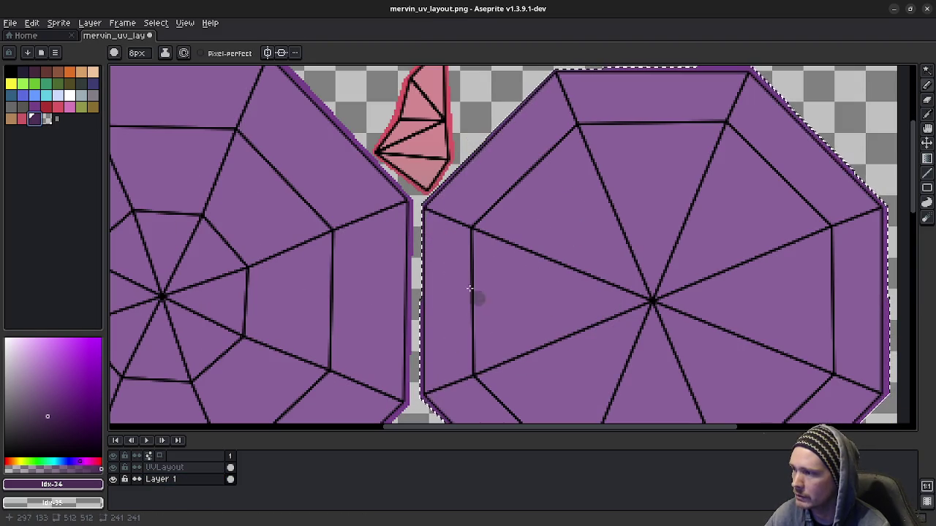
middle_click_drag(531, 268, 398, 198)
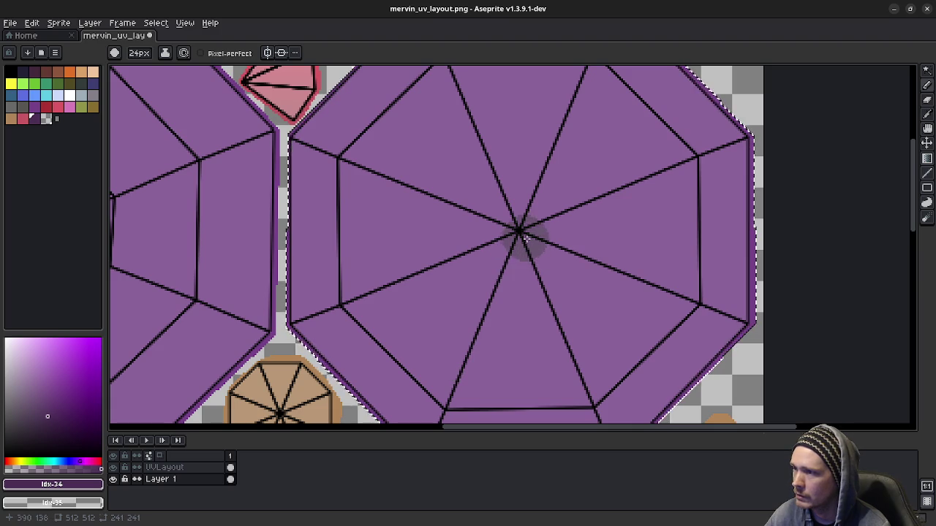
scroll(521, 232, "up", 11, "ctrl+alt")
scroll(519, 231, "up", 11, "ctrl+alt")
scroll(519, 229, "up", 16, "ctrl+alt")
scroll(520, 231, "up", 11, "ctrl+alt")
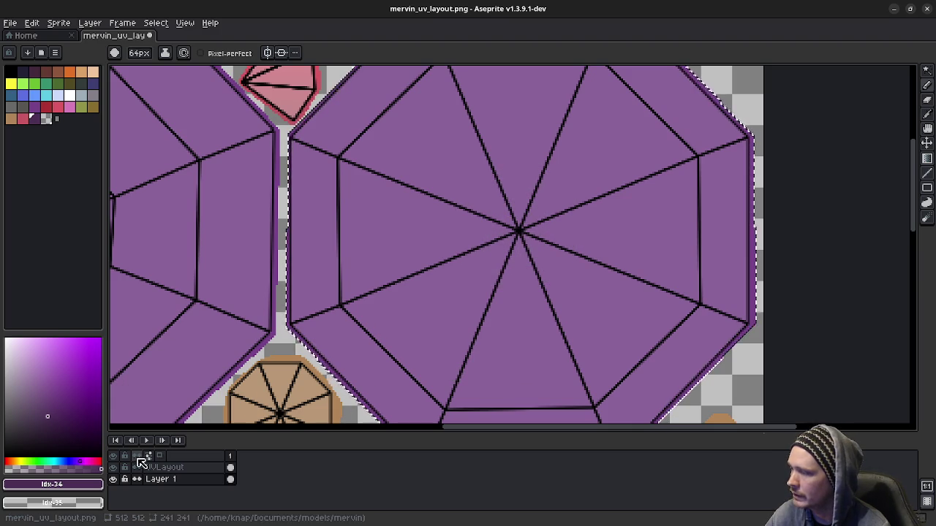
left_click(112, 467)
scroll(556, 247, "up", 2)
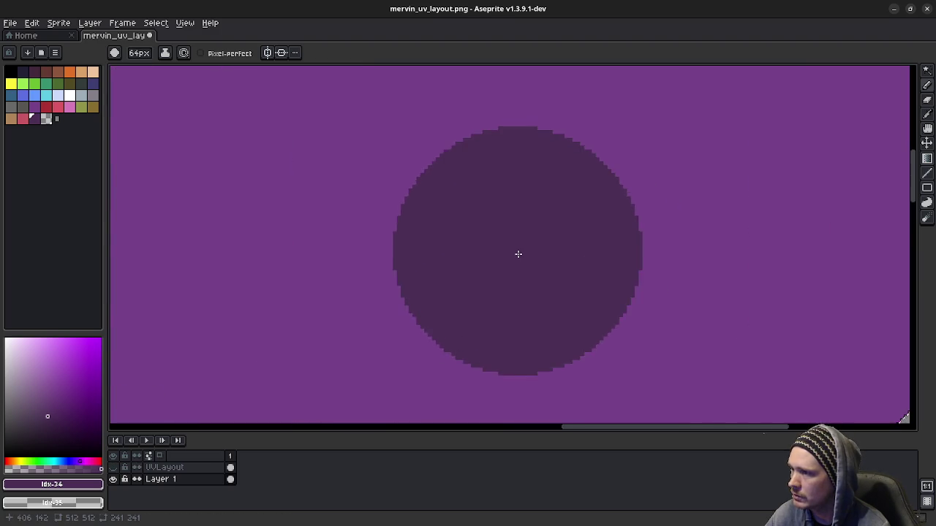
scroll(519, 253, "down", 1)
scroll(519, 253, "down", 2)
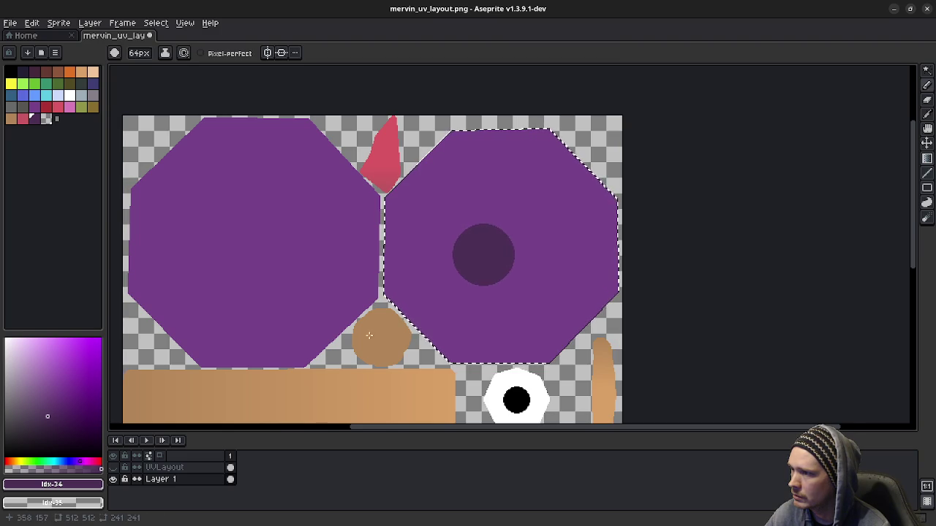
left_click(113, 467)
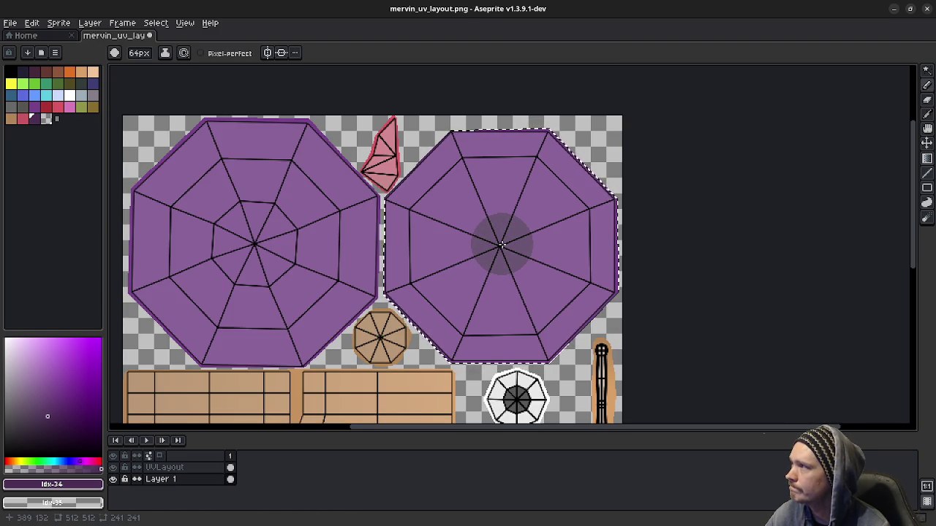
left_click(139, 54)
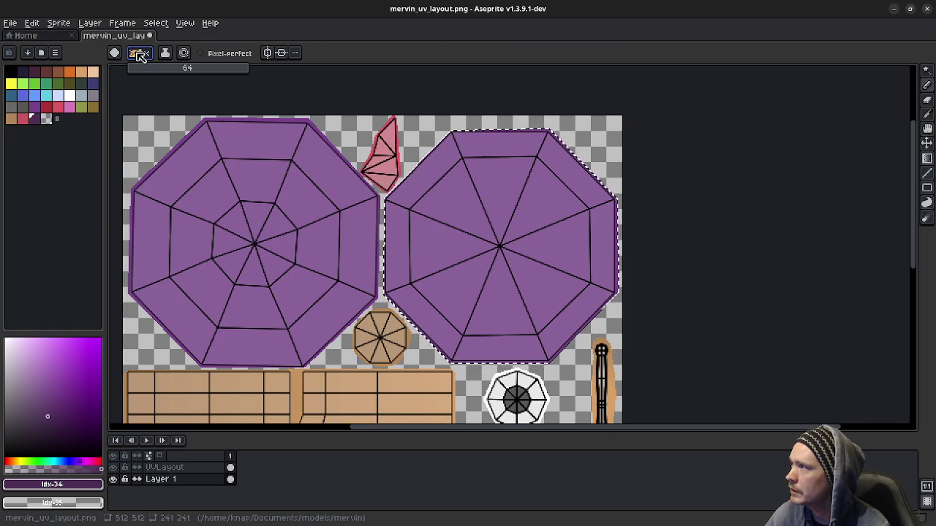
type("12")
key("Return")
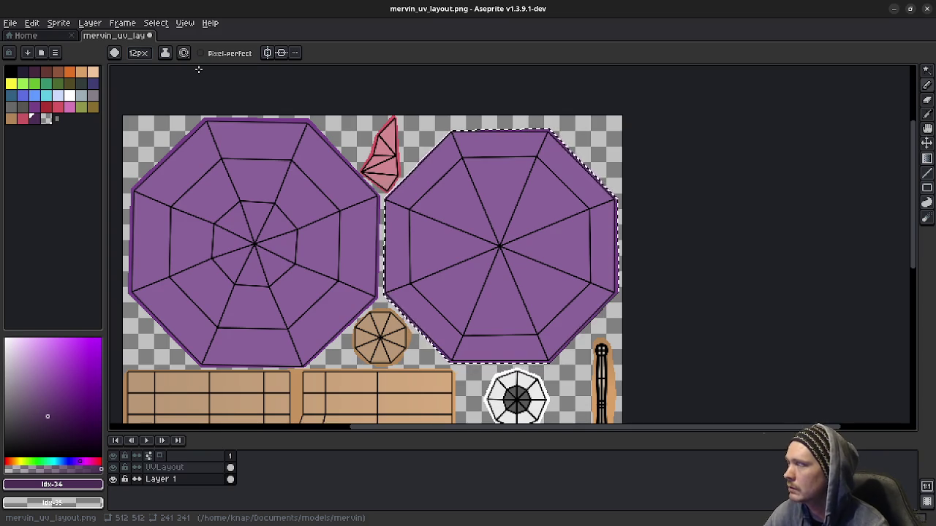
left_click(148, 55)
left_click_drag(172, 69, 292, 73)
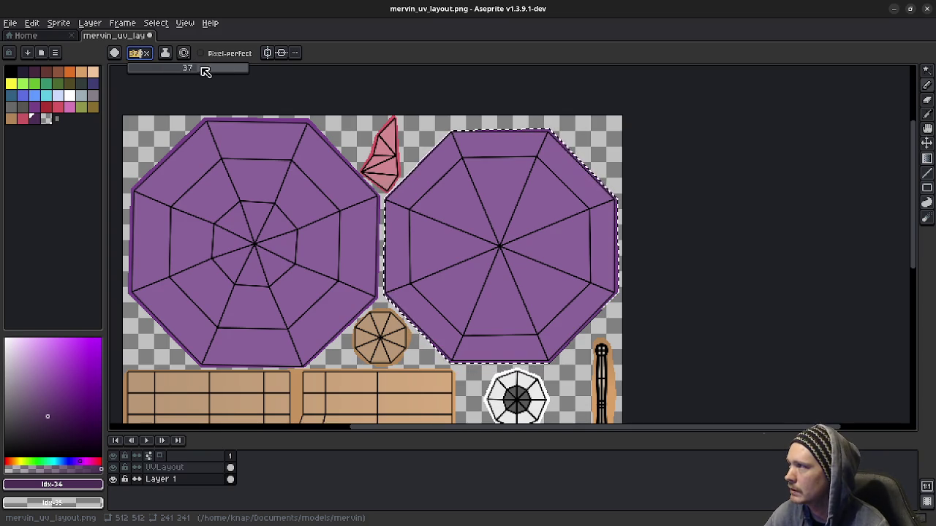
left_click(115, 53)
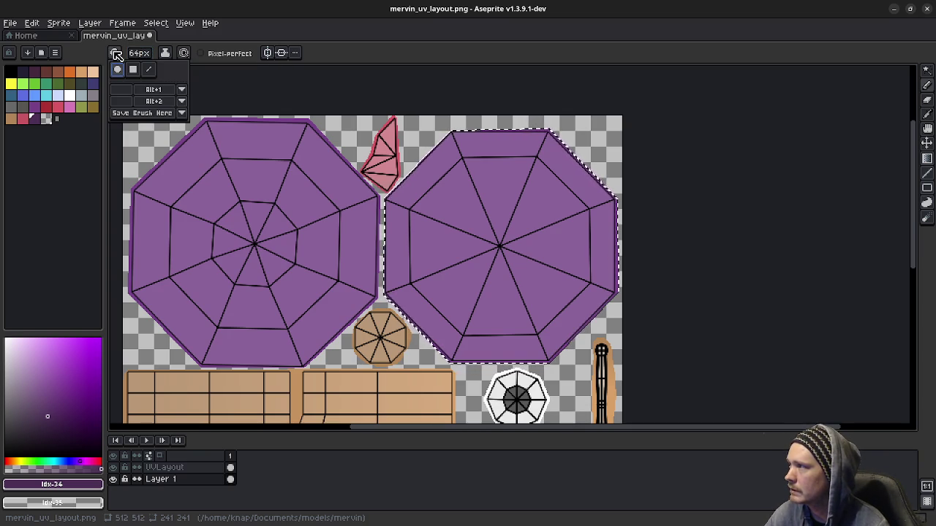
scroll(497, 245, "up", 1)
scroll(501, 249, "up", 1)
scroll(501, 249, "down", 1)
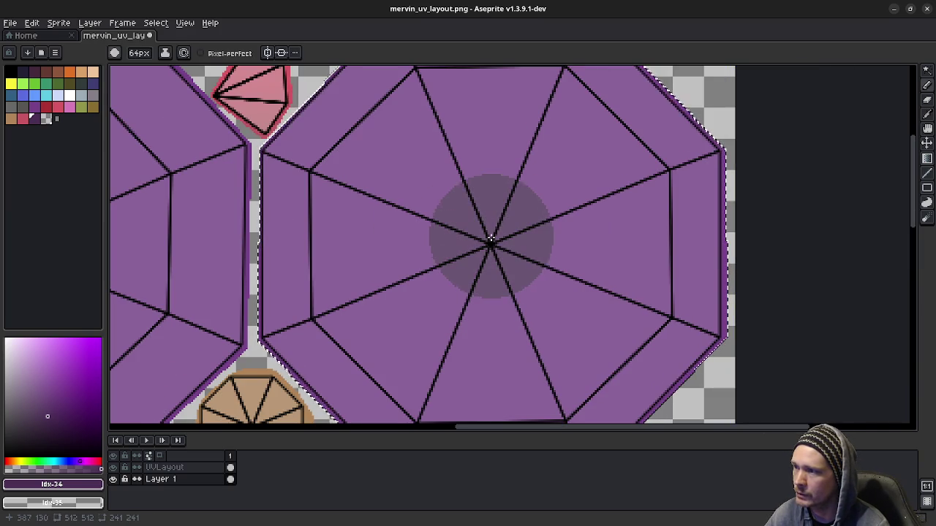
scroll(461, 260, "down", 1)
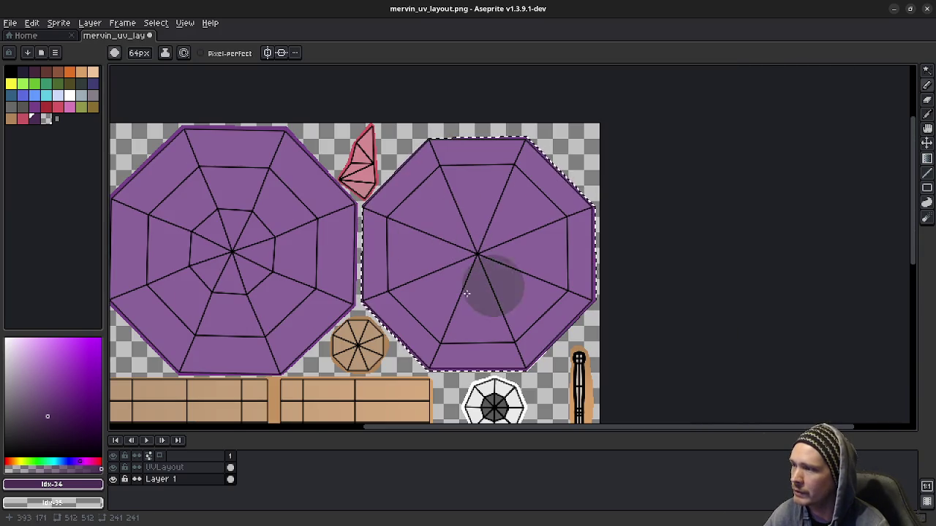
mouse_move(363, 309)
middle_mouse_down()
mouse_move(429, 183)
mouse_move(413, 261)
middle_mouse_up()
scroll(439, 191, "down", 1)
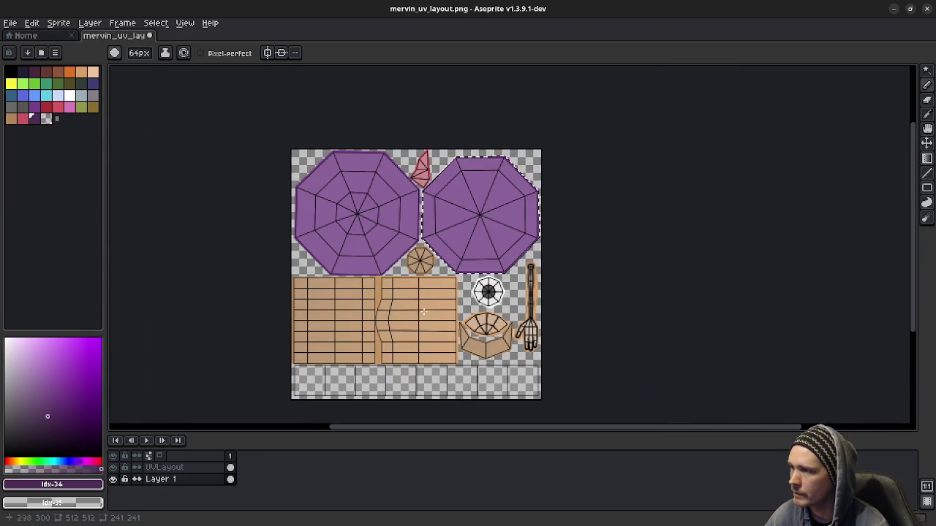
middle_click_drag(427, 295, 419, 268)
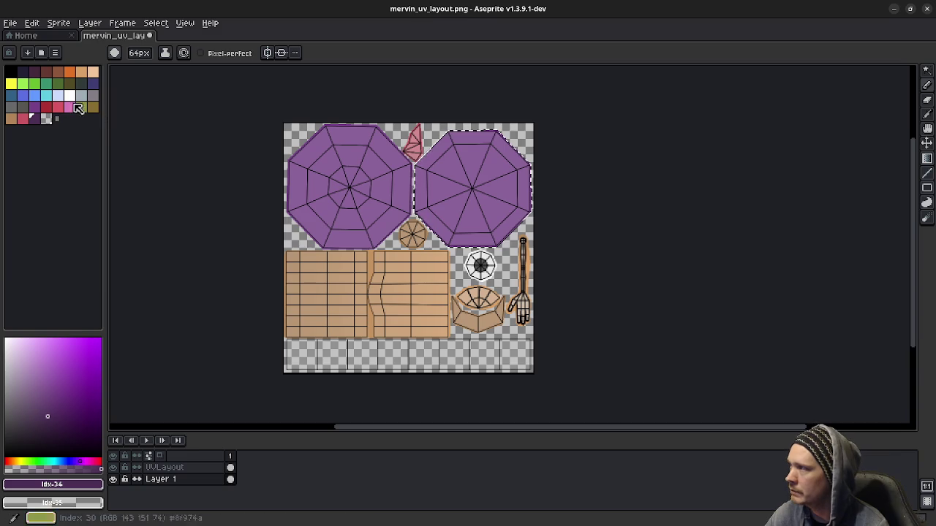
- Pick the blue palette swatch as the drawing colour
left_click(41, 96)
left_click(23, 95)
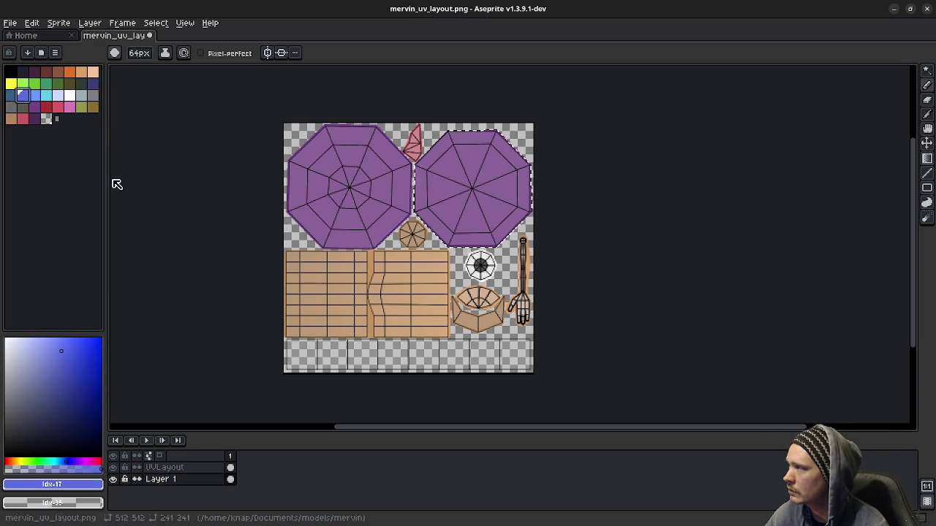
scroll(348, 367, "up", 2)
scroll(391, 338, "down", 1)
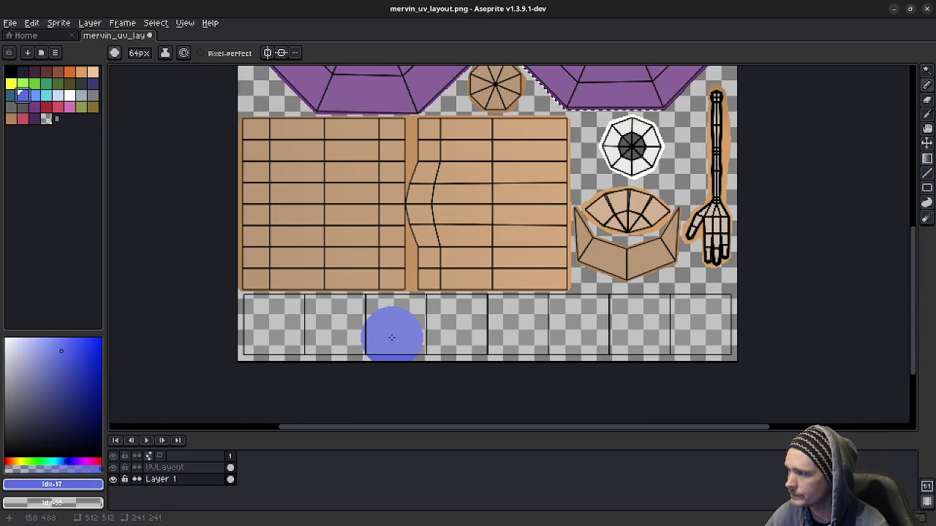
scroll(391, 337, "down", 4, "ctrl")
scroll(392, 337, "down", 4, "ctrl")
scroll(391, 337, "down", 3, "ctrl")
scroll(391, 337, "down", 3, "ctrl")
scroll(390, 334, "up", 2)
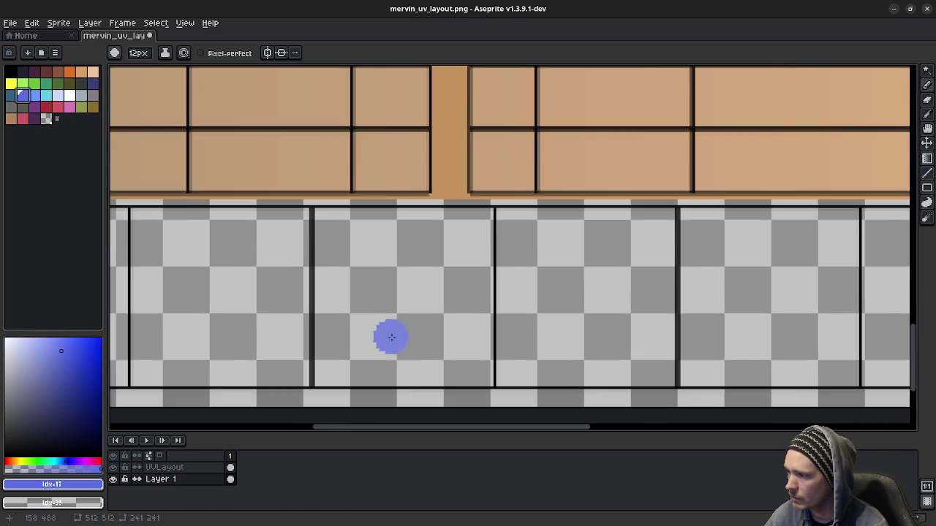
scroll(474, 334, "down", 1)
scroll(468, 318, "down", 2)
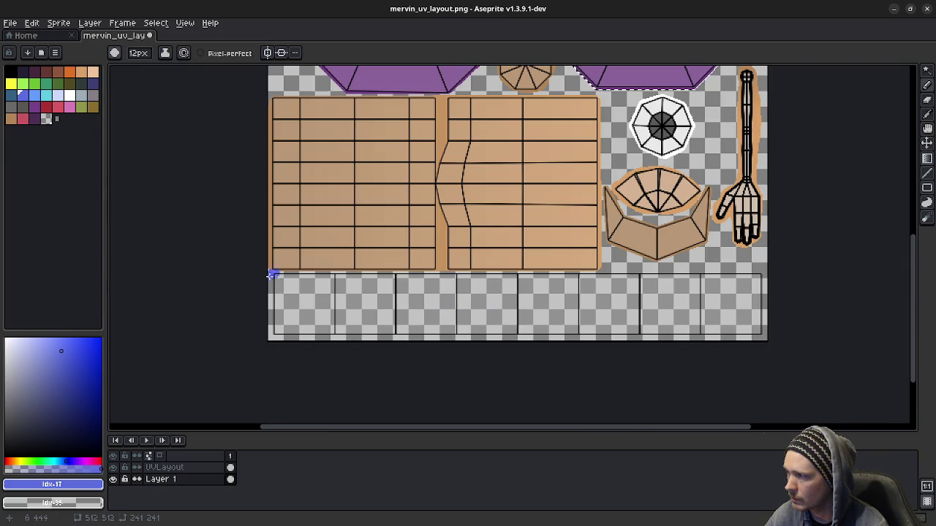
scroll(275, 276, "up", 2)
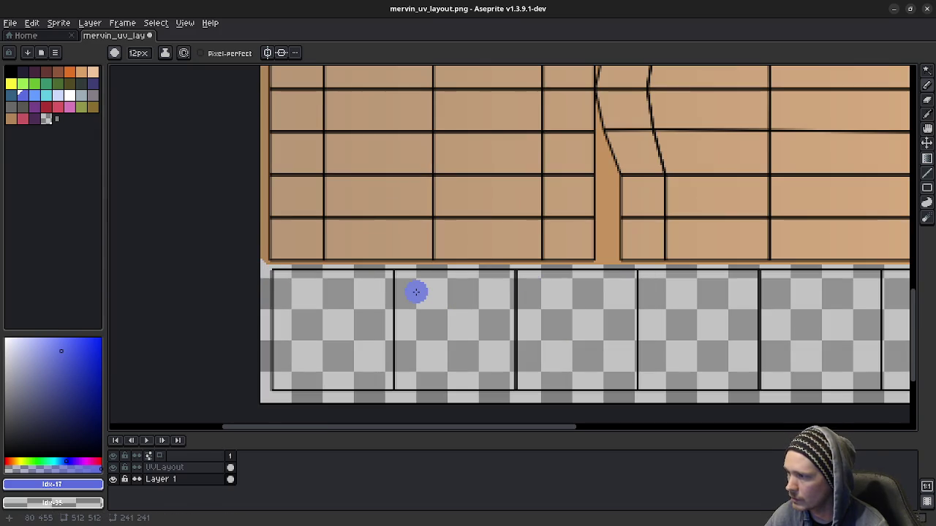
key("v")
key("b")
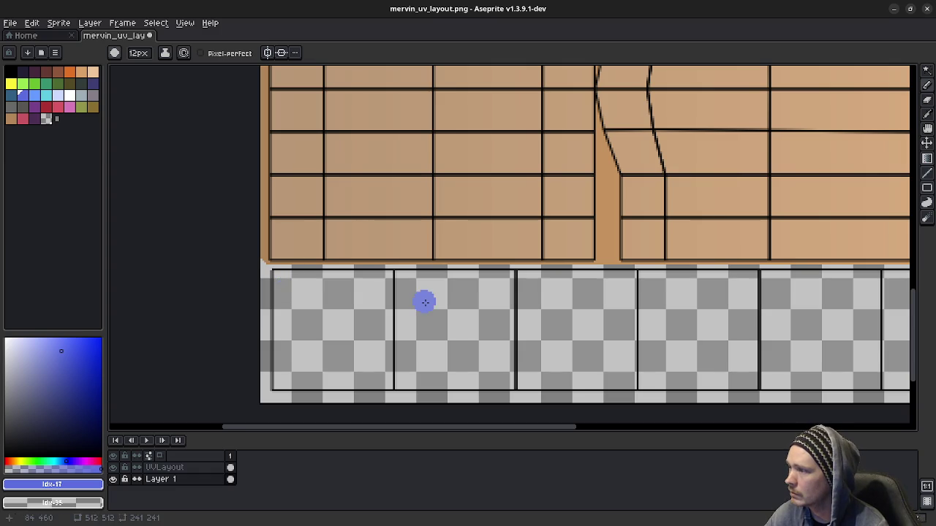
- Select Layer 1 with the Pencil and bring the sprite's bottom edge into view
left_click(178, 480)
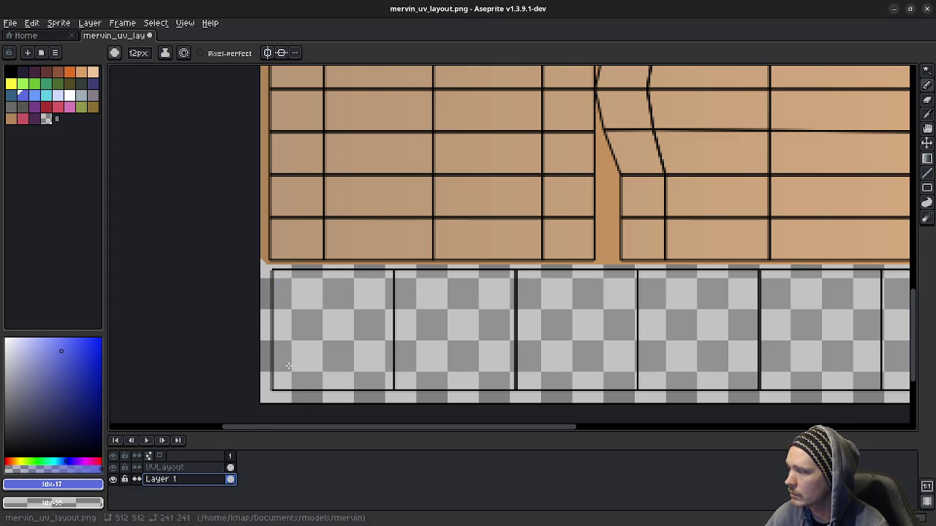
key("Escape")
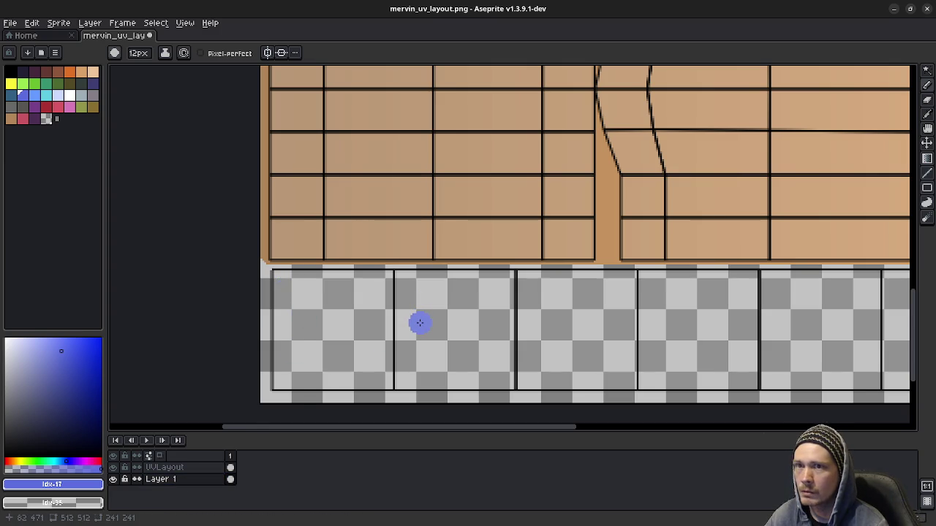
key("b")
scroll(419, 323, "down", 5)
scroll(507, 265, "up", 1)
key("m")
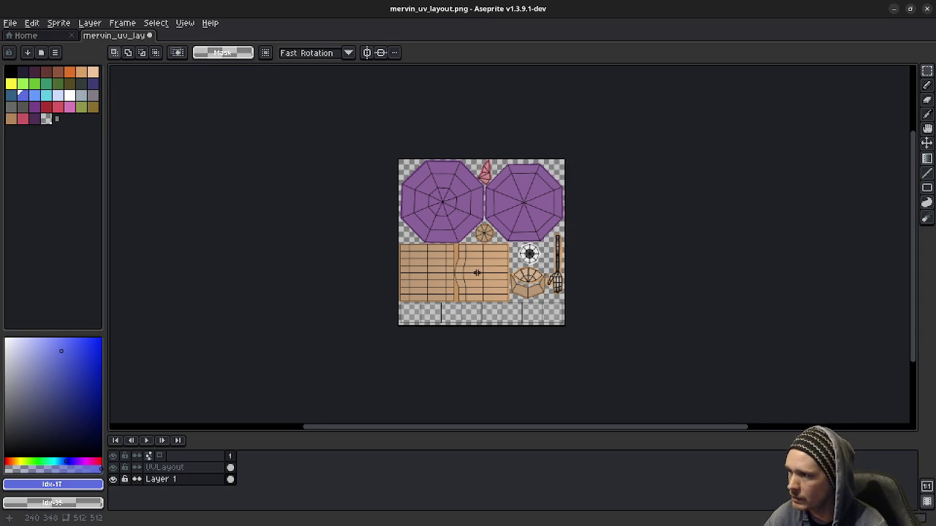
scroll(477, 277, "up", 1)
scroll(429, 324, "up", 2)
key("b")
middle_click_drag(406, 371, 380, 299)
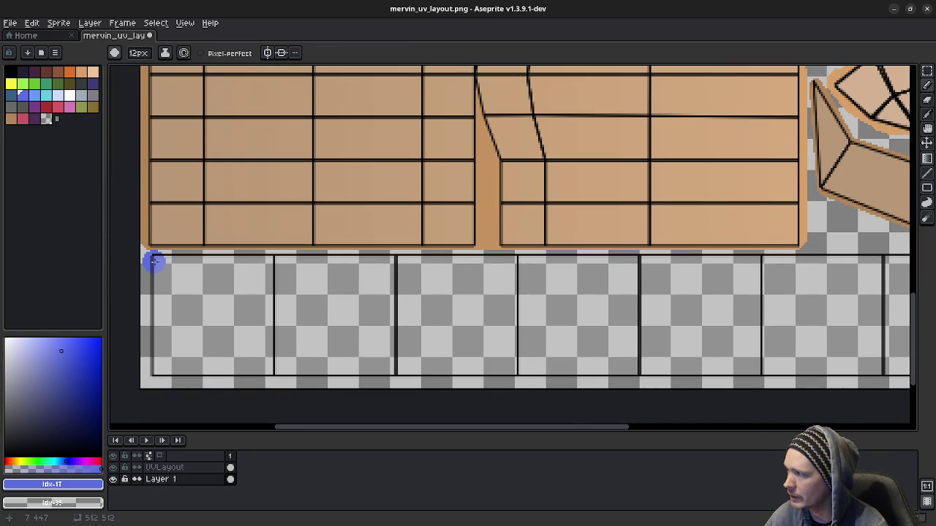
- Trace the bottom strip's border with straight blue lines and bucket-fill it solid blue
left_click_drag(153, 261, 763, 261)
middle_click_drag(836, 286, 469, 273)
mouse_move(468, 273)
left_mouse_down()
mouse_move(757, 259)
mouse_move(758, 248)
mouse_move(755, 362)
left_mouse_up()
left_click(754, 364, "shift")
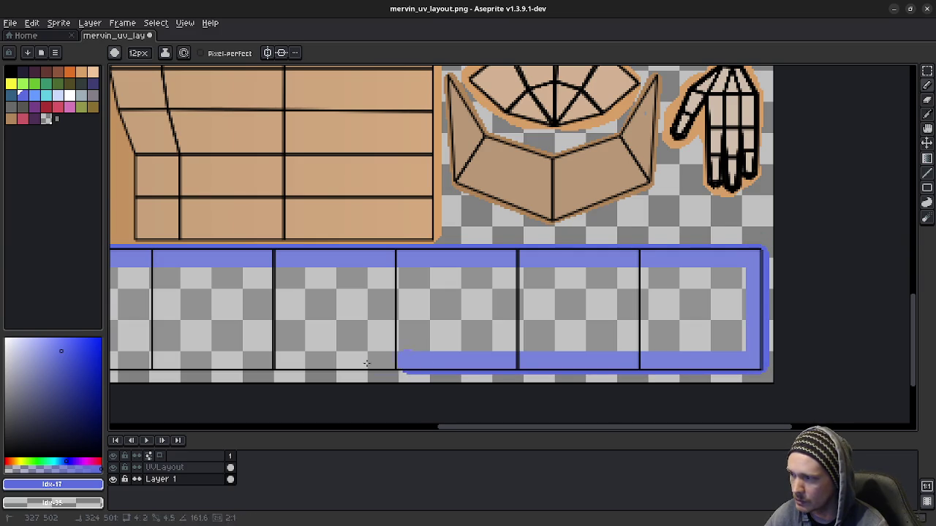
middle_click_drag(426, 361, 621, 351)
middle_click_drag(240, 354, 410, 354)
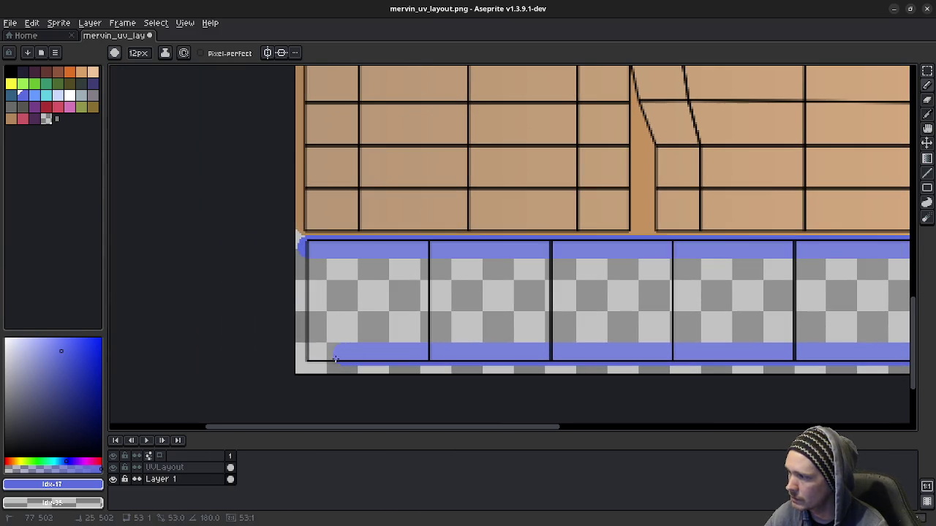
left_click(313, 353, "shift")
left_click(311, 252, "shift")
key("g")
left_click(523, 306)
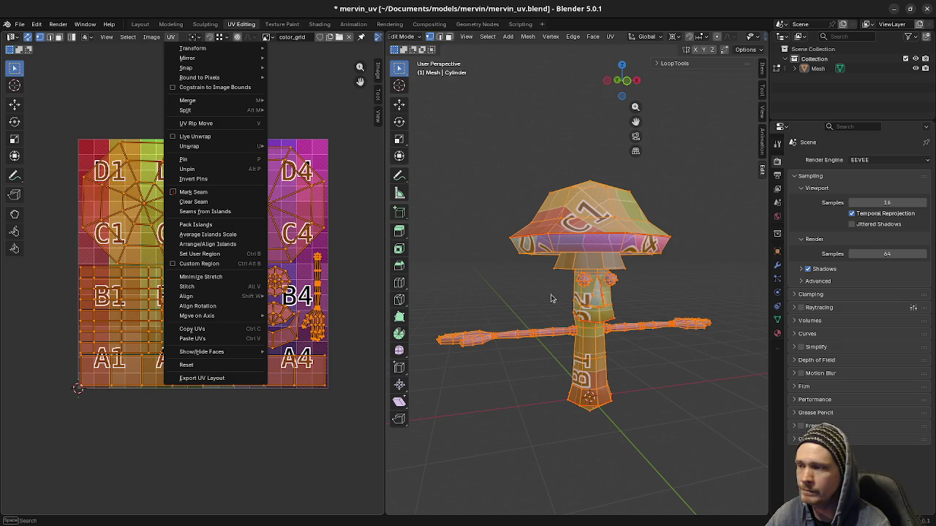
- Dismiss the UV menu and orbit the 3D view to look up under the mushroom cap
key("Up")
key("Up")
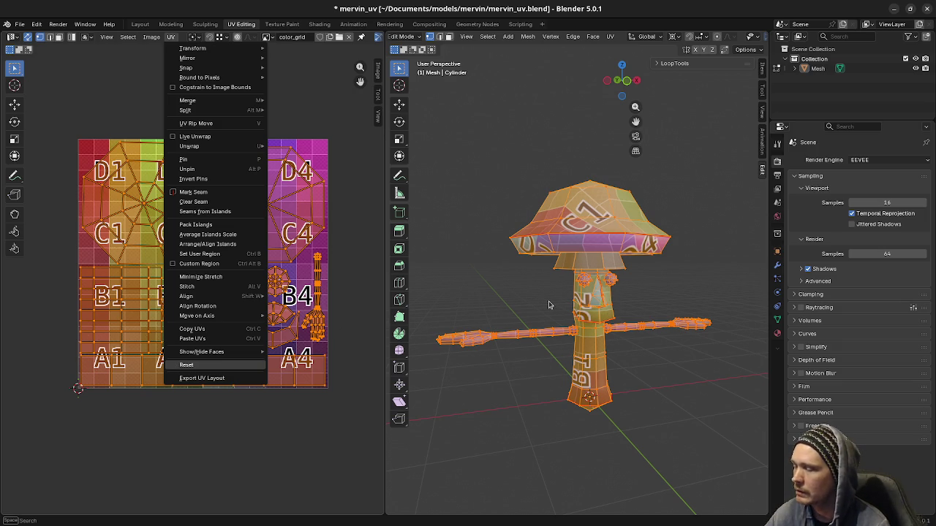
key("Return")
middle_click_drag(566, 304, 607, 339)
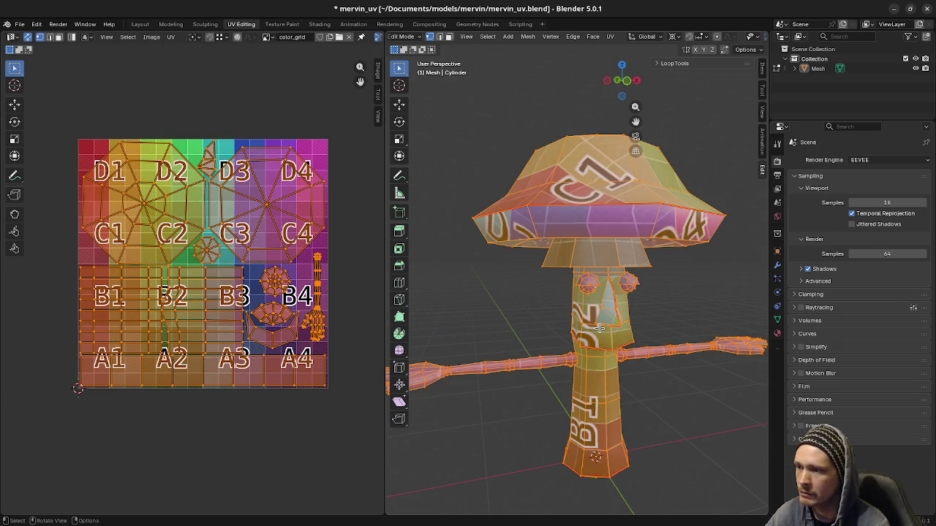
scroll(606, 340, "up", 2)
middle_click_drag(560, 405, 451, 315)
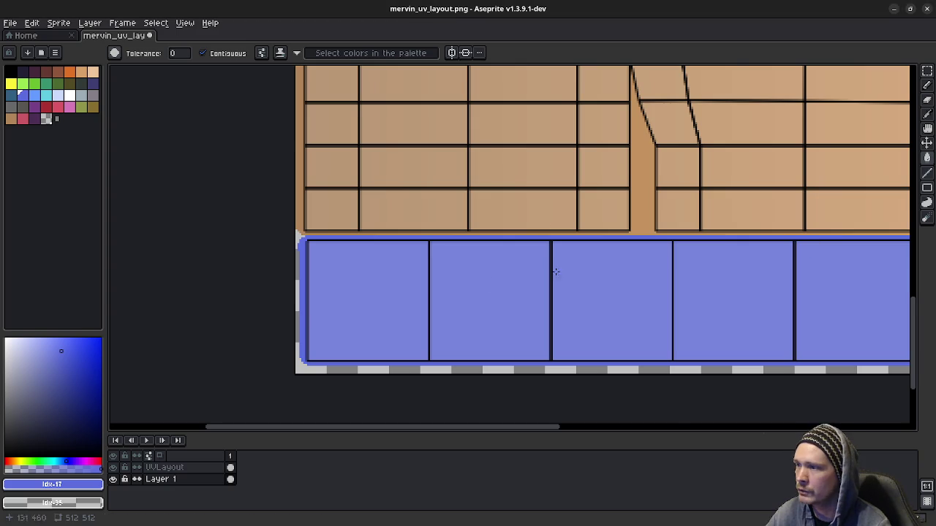
- Zoom and pan until the whole UV texture, blue bottom strip included, is centred
scroll(810, 242, "down", 3)
mouse_move(633, 234)
middle_mouse_down()
mouse_move(516, 310)
mouse_move(503, 243)
middle_mouse_up()
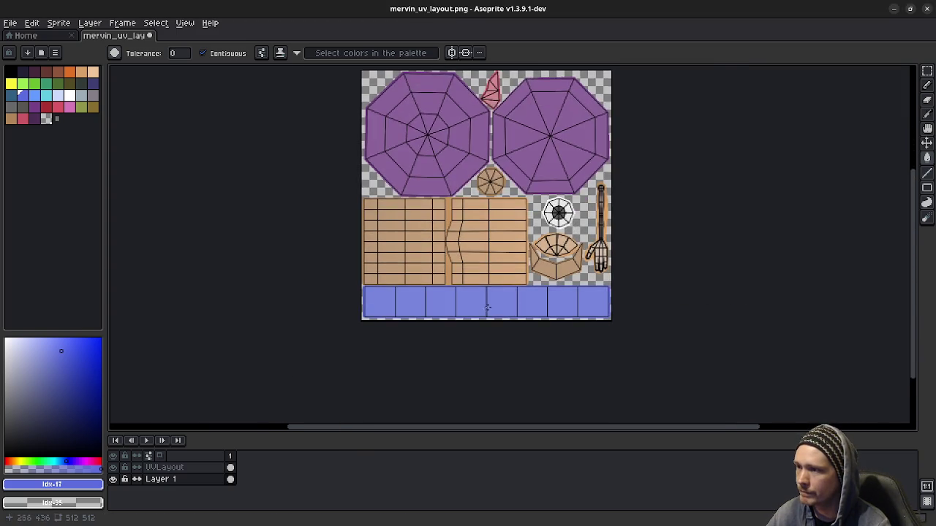
scroll(486, 313, "up", 2)
scroll(484, 310, "up", 1)
mouse_move(393, 330)
middle_mouse_down()
mouse_move(429, 334)
mouse_move(446, 317)
middle_mouse_up()
scroll(429, 334, "down", 1)
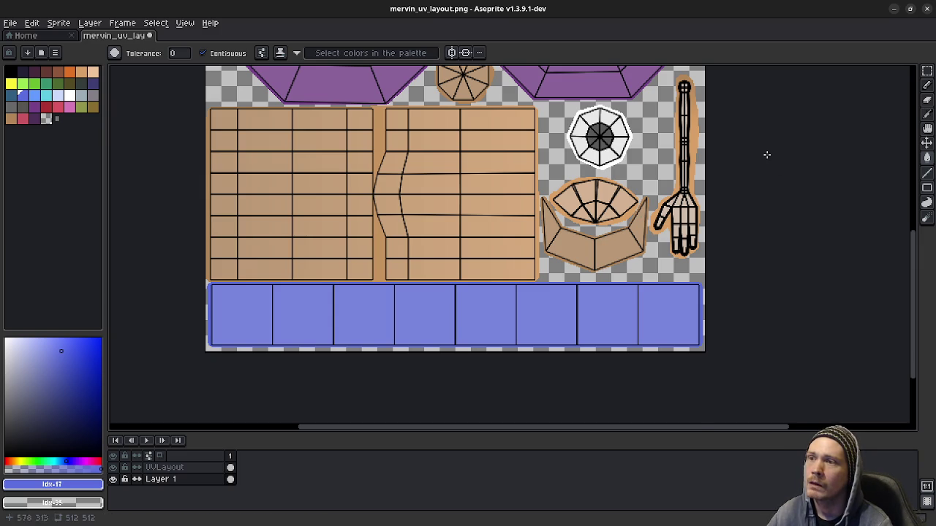
- On Layer 1, sample the tan skin and orange hand-rim colours while toggling the UV wireframe layer
scroll(705, 235, "up", 3)
scroll(695, 231, "up", 1)
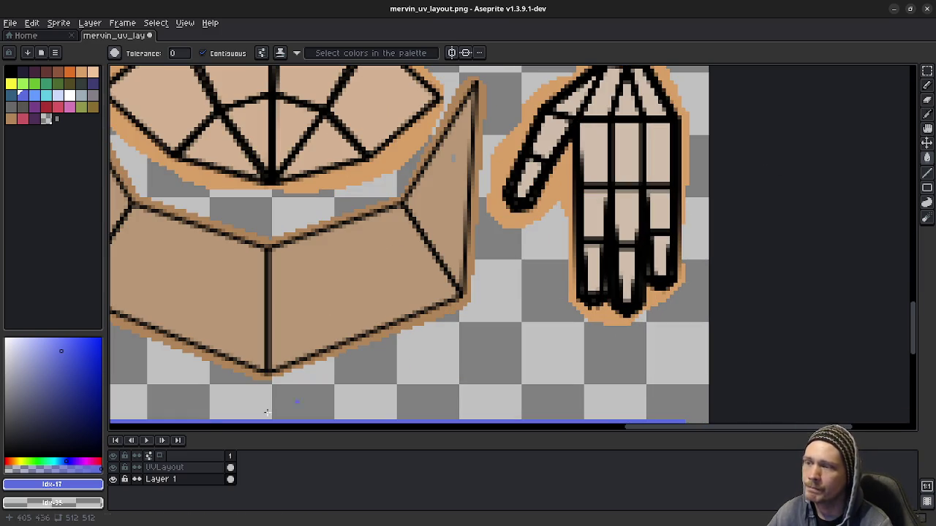
left_click(165, 479)
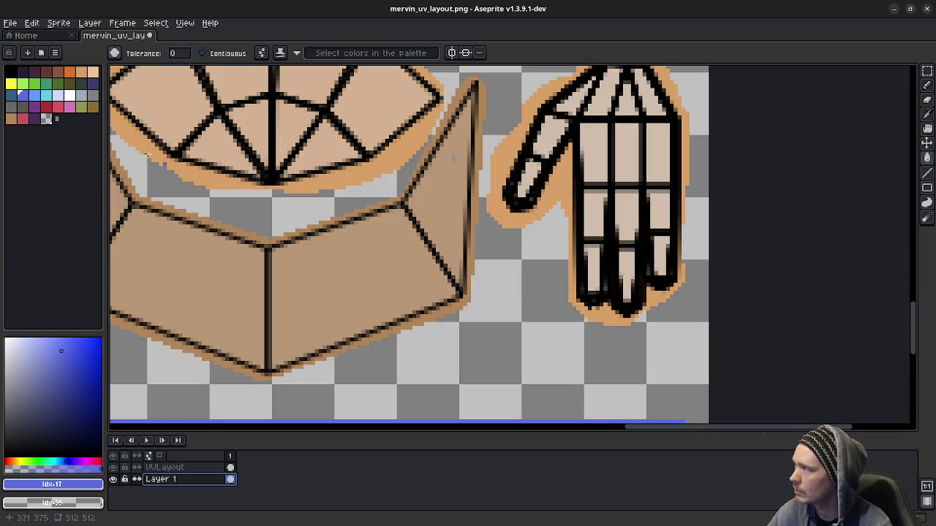
key("b")
left_click(416, 273, "alt")
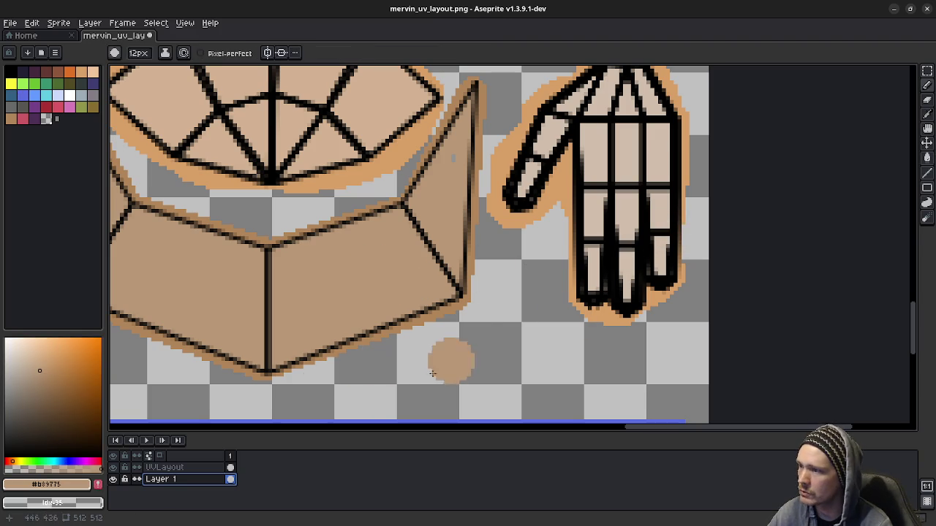
left_click(112, 468)
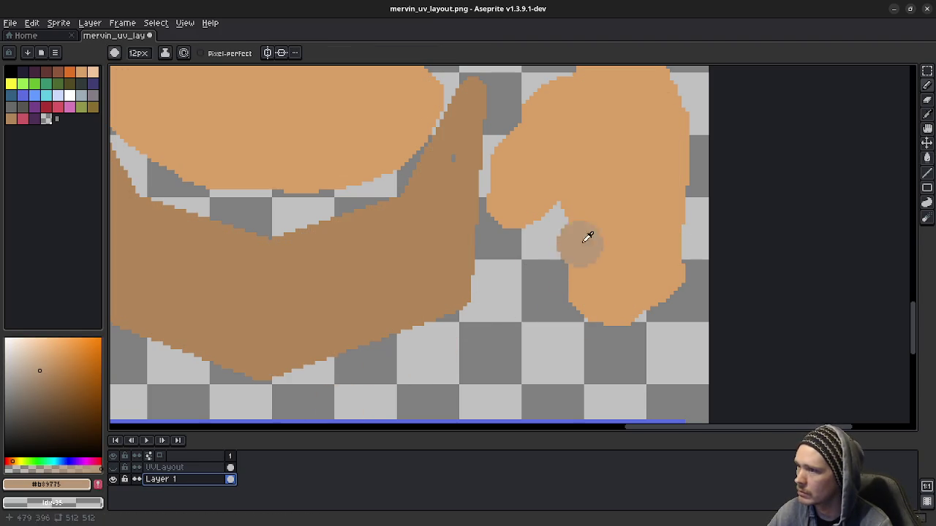
left_click(579, 246, "alt")
left_click(113, 467)
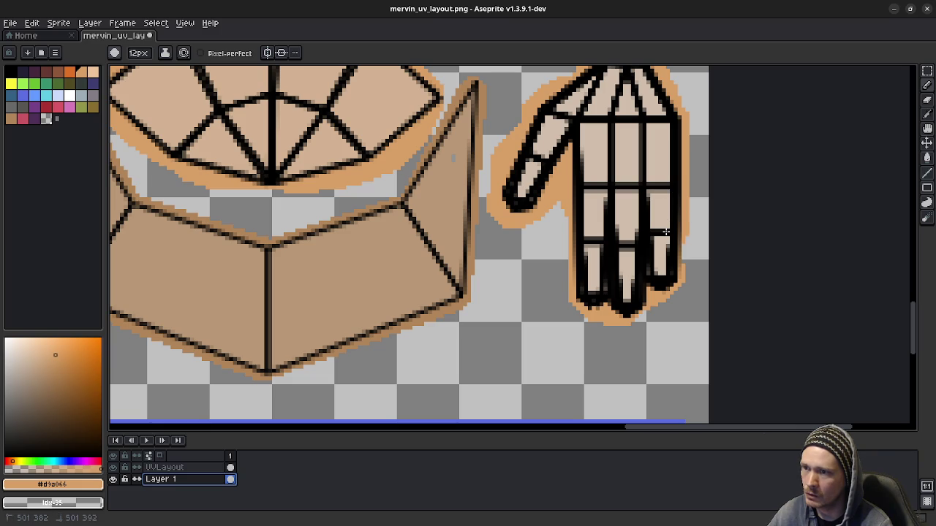
key("Escape")
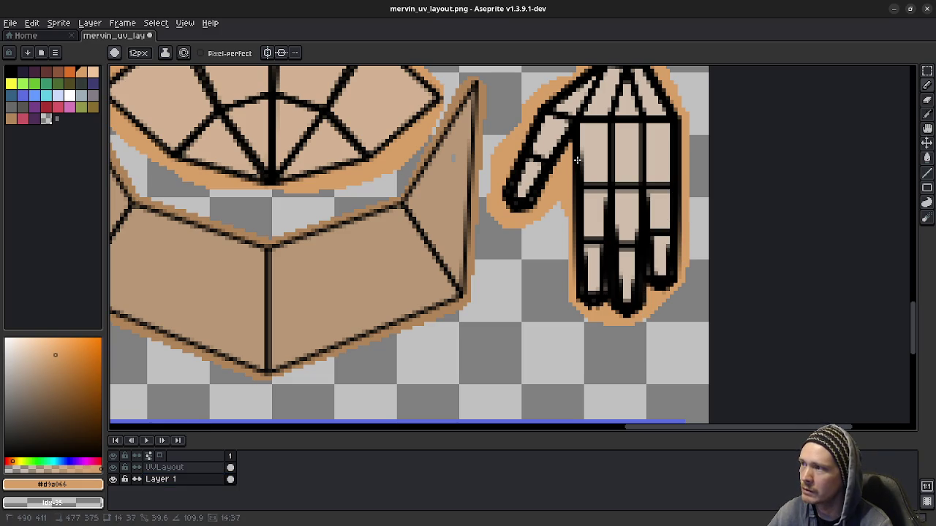
- With the UVLayout layer hidden, sample the body's darker tan, then show the layout again
scroll(590, 204, "down", 1)
scroll(594, 351, "up", 1)
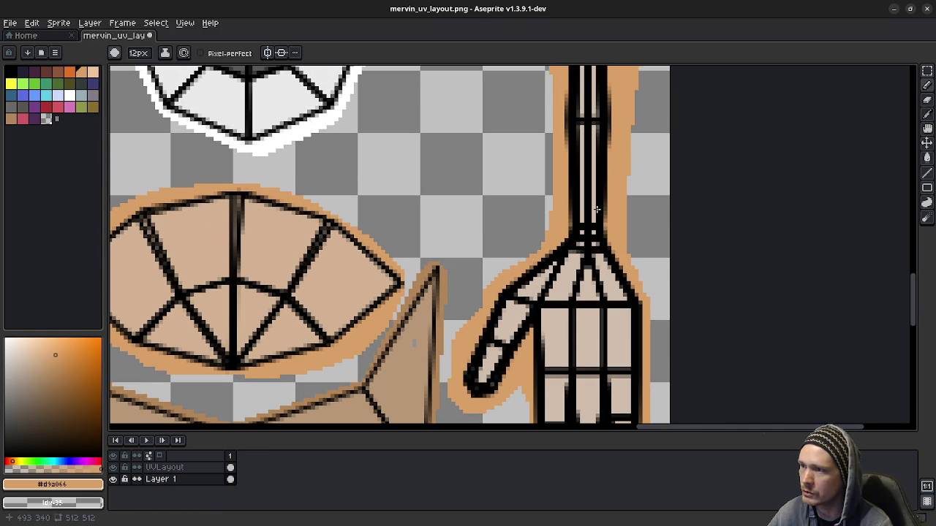
scroll(556, 329, "up", 5)
scroll(543, 334, "up", 3)
scroll(560, 344, "up", 1)
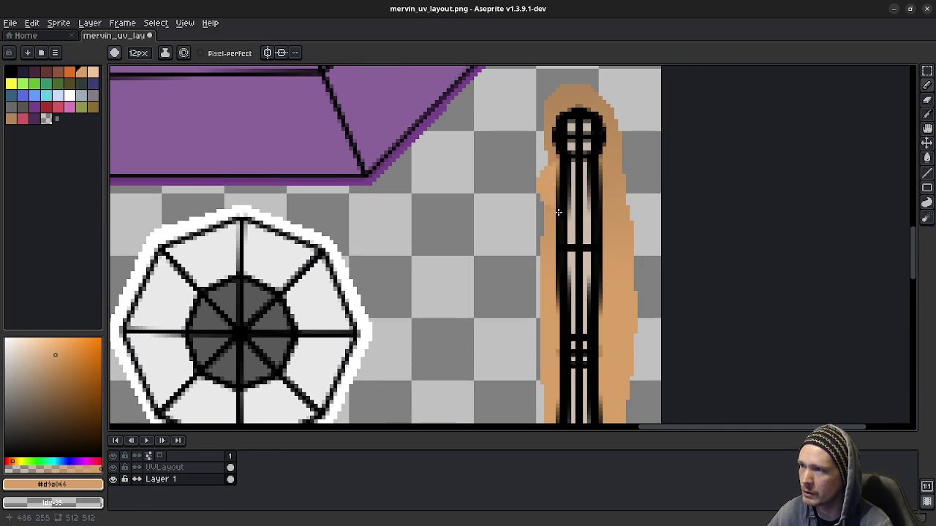
scroll(570, 261, "down", 2)
scroll(578, 215, "down", 7)
scroll(578, 215, "left", 4)
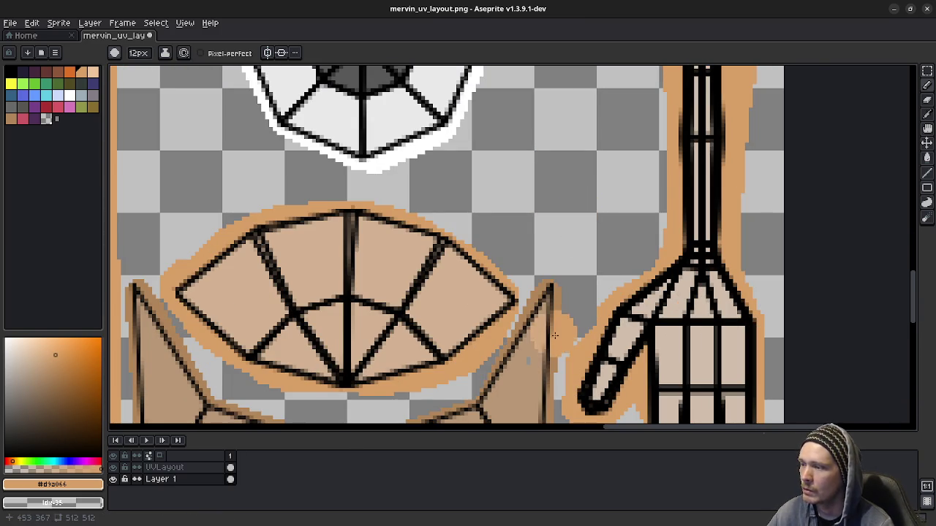
scroll(580, 219, "down", 3)
scroll(580, 219, "left", 2)
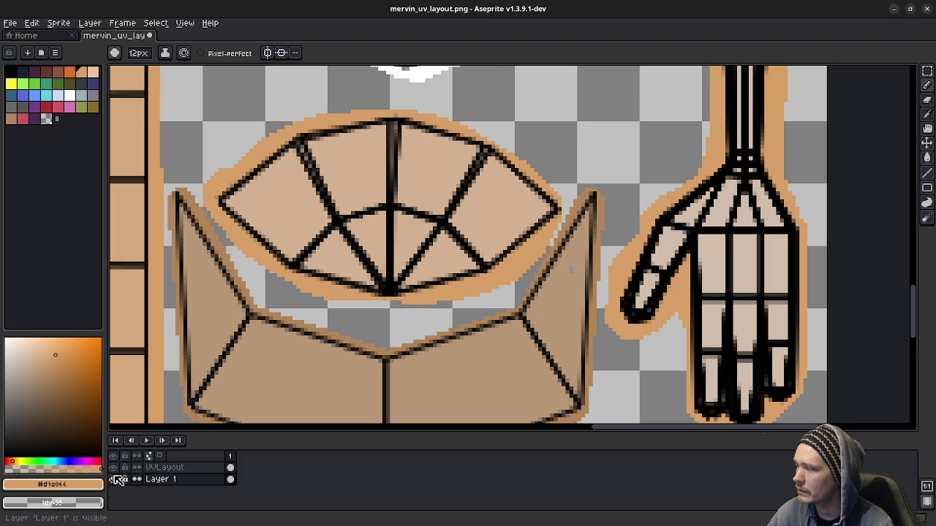
left_click(113, 467)
key("alt")
left_click(568, 298, "alt")
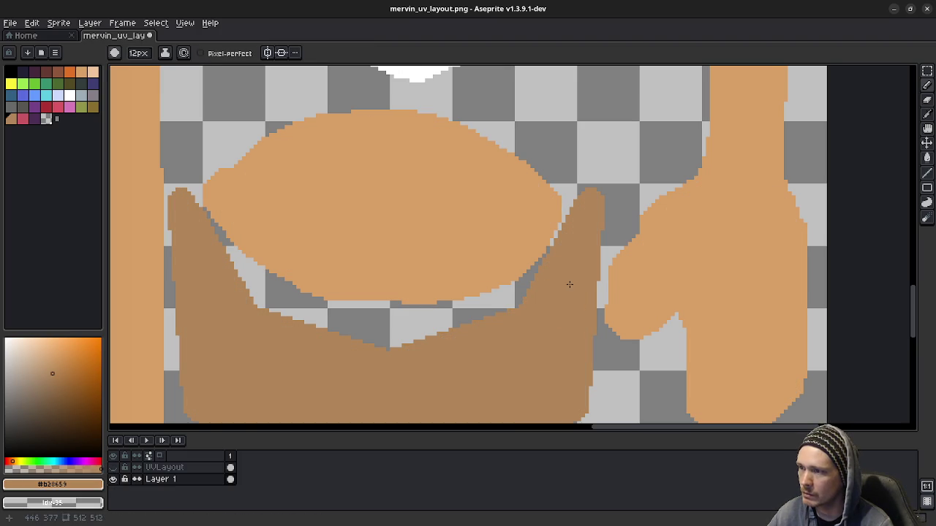
scroll(510, 355, "down", 1)
middle_click_drag(507, 355, 576, 315)
scroll(576, 315, "down", 1)
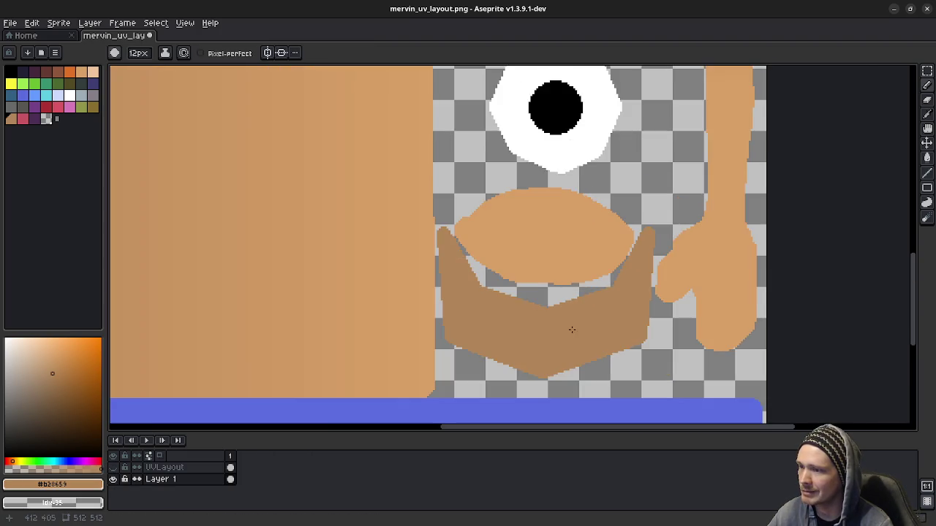
scroll(576, 314, "down", 2)
scroll(521, 307, "down", 1)
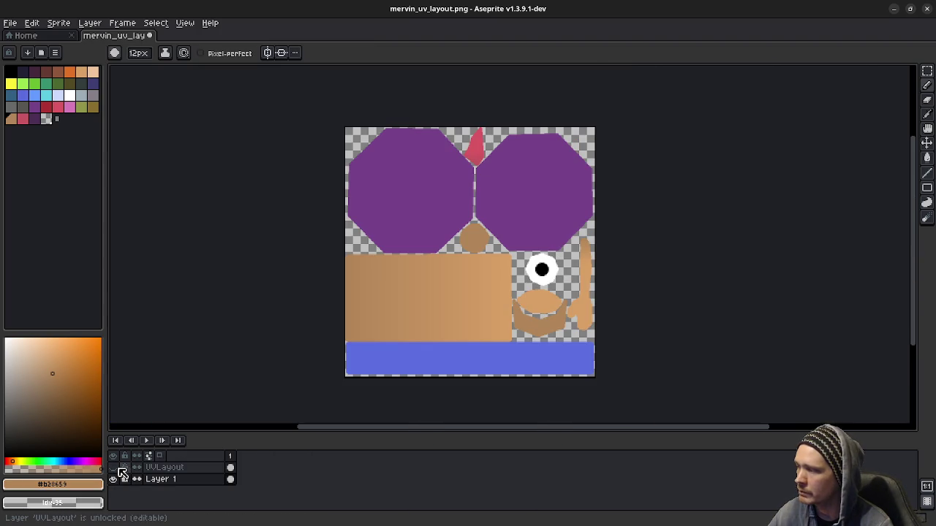
left_click(112, 467)
- Pan across the texture to inspect the purple cap shapes, tan body pieces and blue strip
scroll(497, 316, "up", 2)
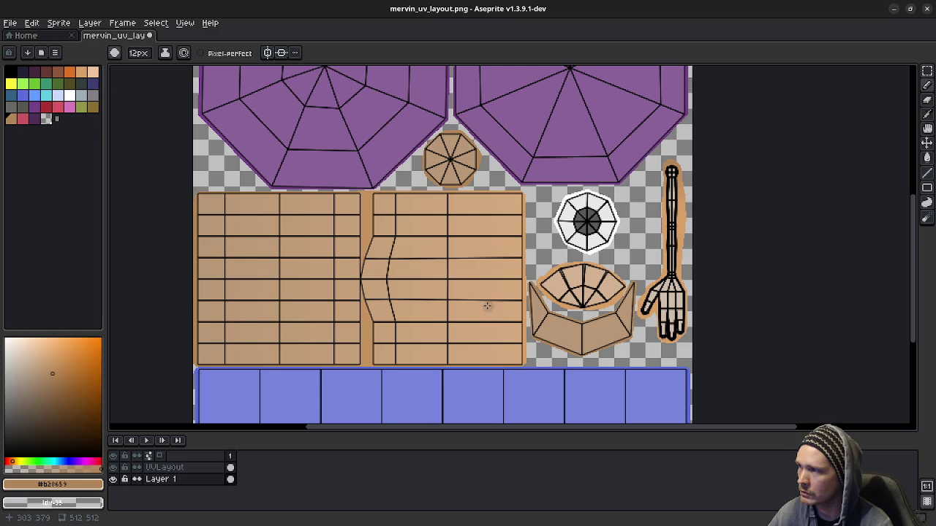
middle_click_drag(345, 271, 526, 256)
scroll(448, 286, "up", 2)
middle_click_drag(448, 285, 452, 372)
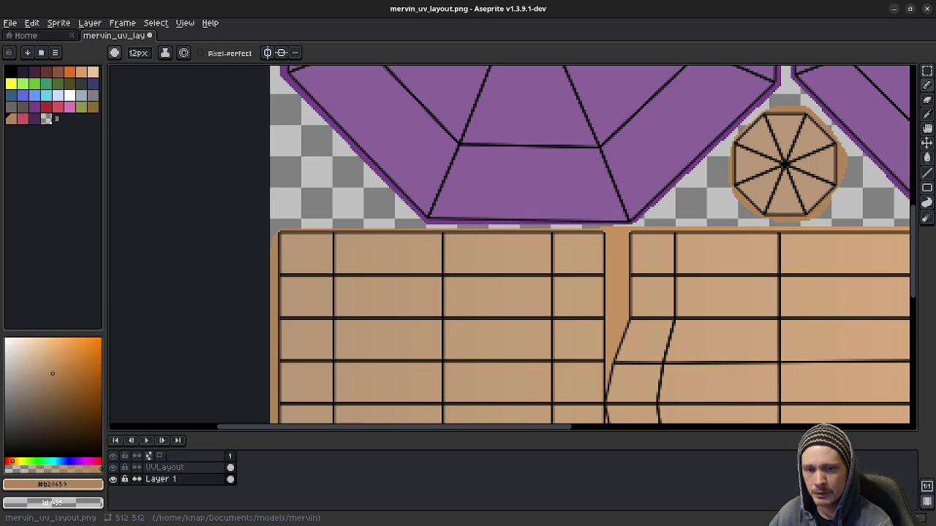
scroll(783, 327, "down", 2)
middle_click_drag(778, 275, 584, 270)
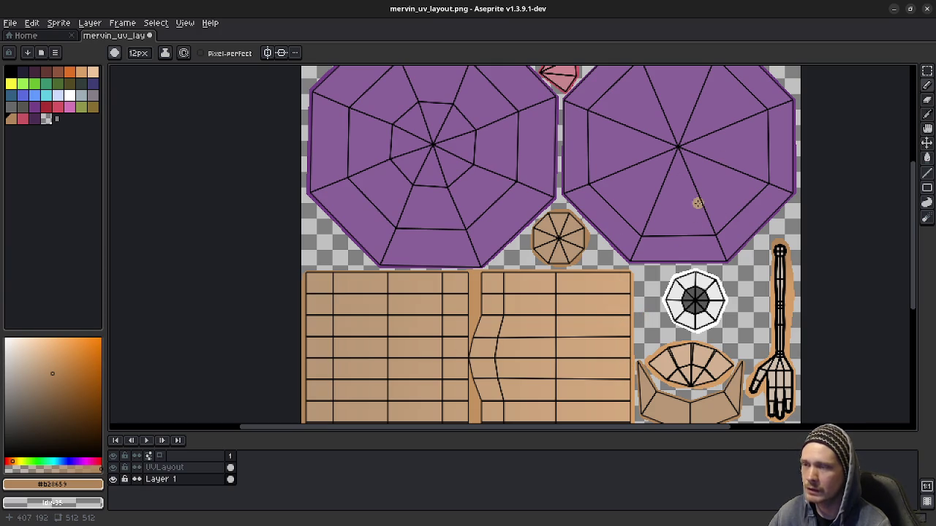
mouse_move(630, 328)
middle_mouse_down()
mouse_move(605, 301)
mouse_move(612, 307)
mouse_move(606, 255)
mouse_move(614, 291)
mouse_move(606, 356)
middle_mouse_up()
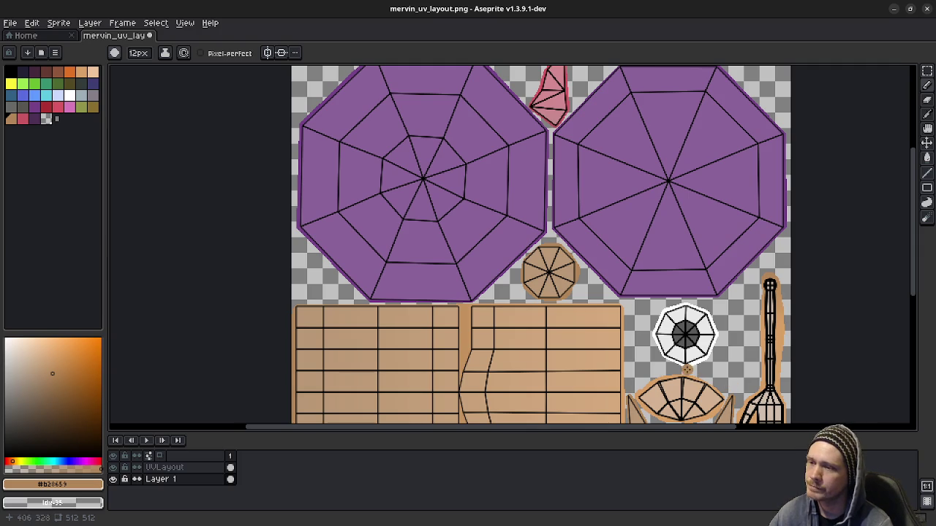
scroll(596, 361, "down", 2)
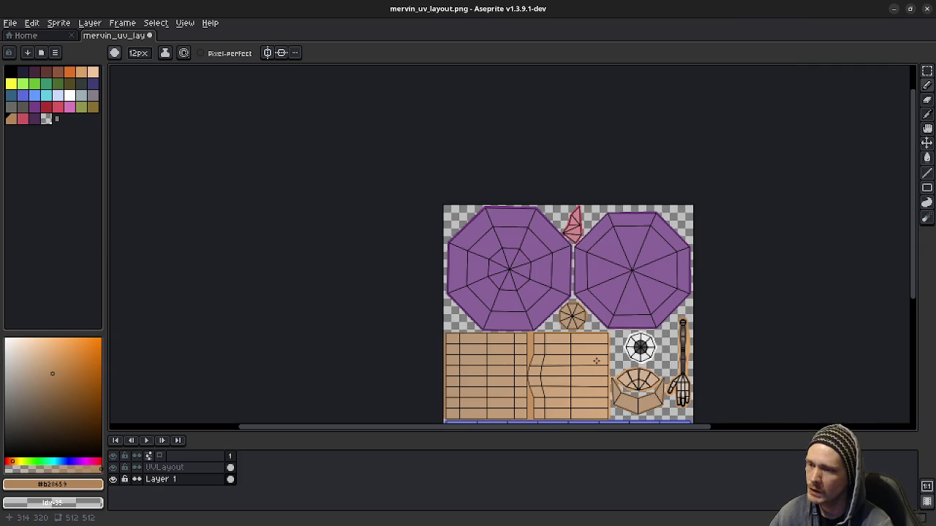
middle_click_drag(597, 362, 564, 266)
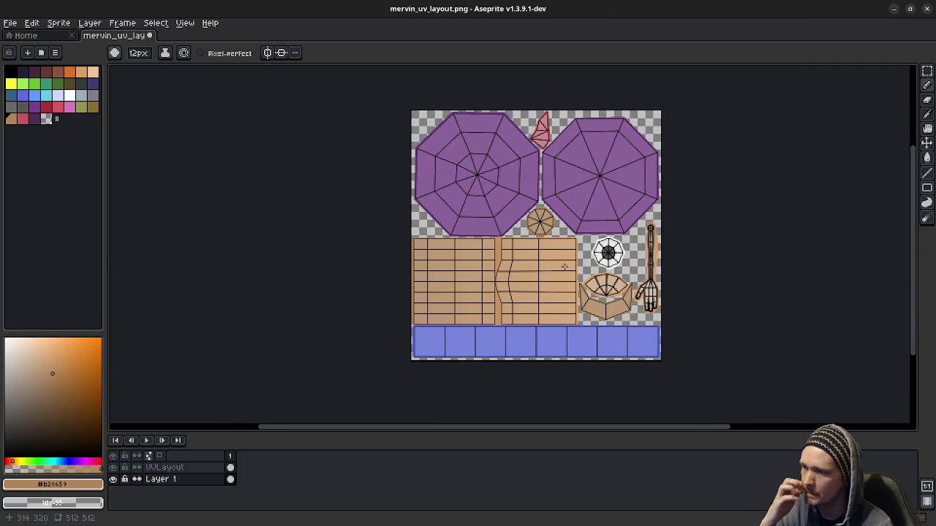
scroll(524, 311, "up", 3)
scroll(527, 307, "down", 1)
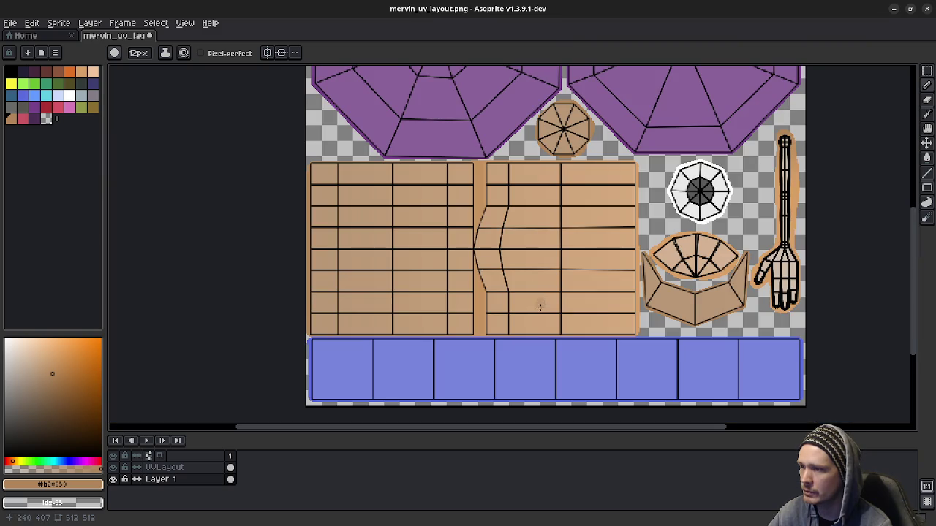
middle_click_drag(596, 279, 571, 256)
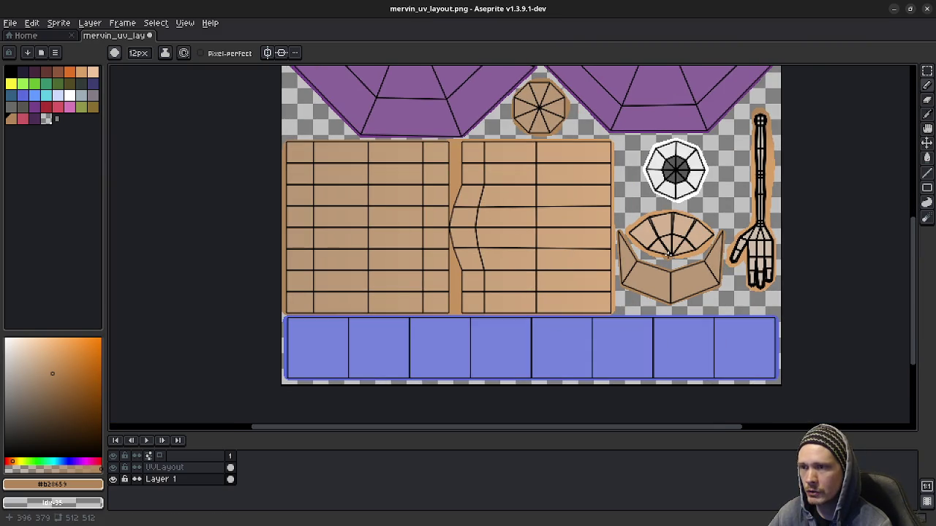
- Switch to hard-edged pixel drawing with a 4px brush, then select the Eraser
left_click(927, 85)
key("minus")
key("minus")
key("minus")
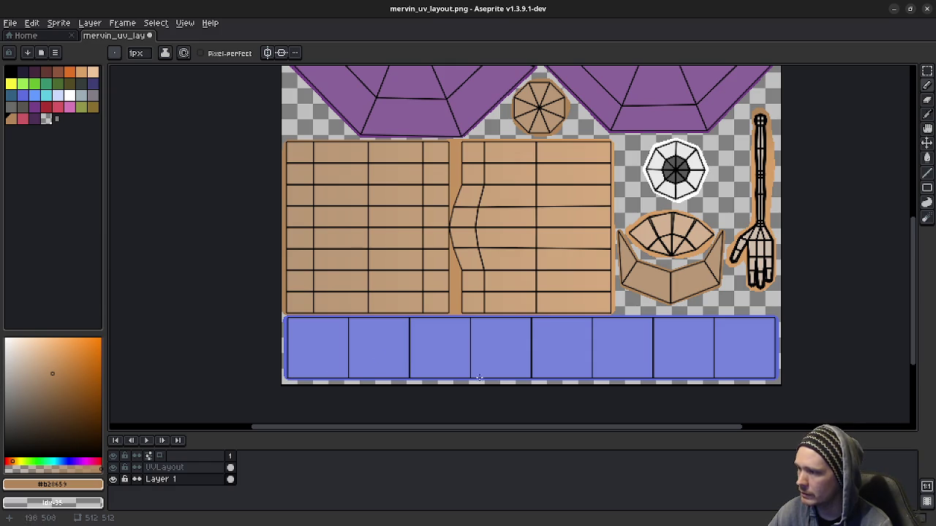
key("alt+Tab")
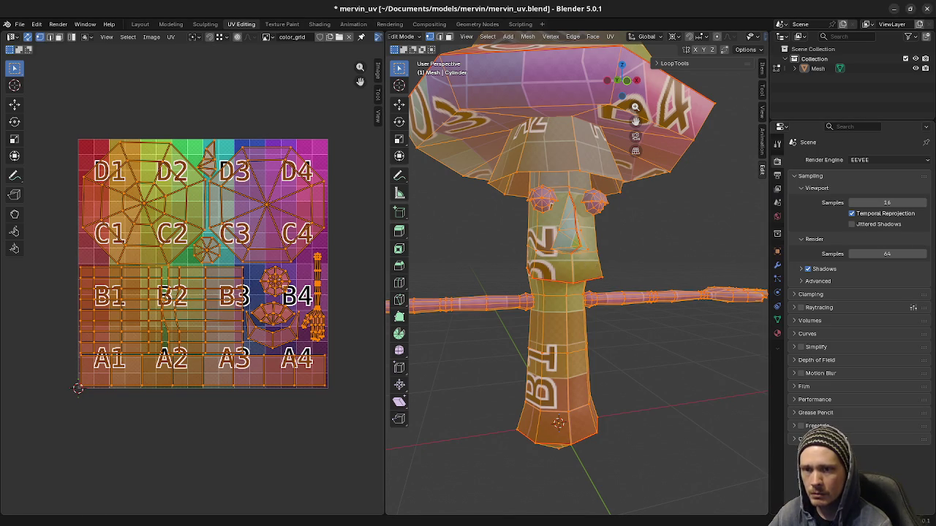
key("alt+Tab")
key("e")
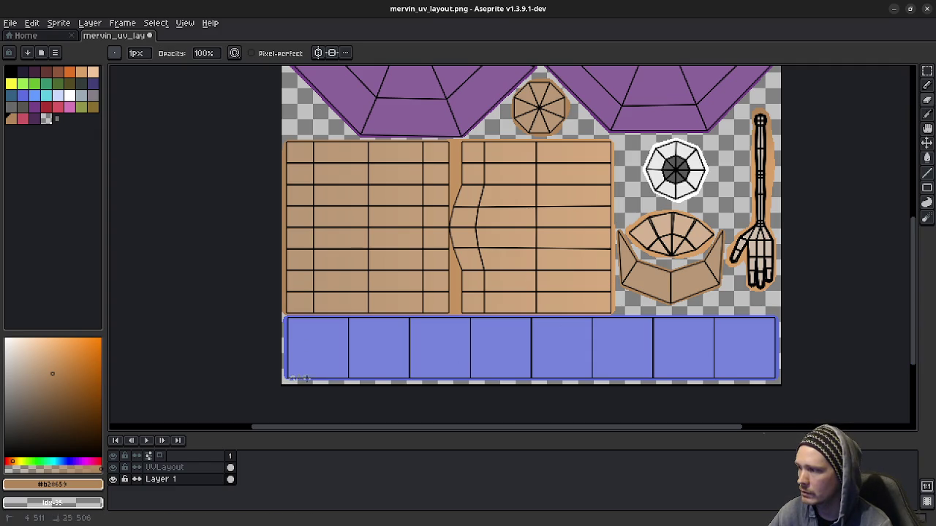
- Enlarge the eraser to 4px and try erasing along the strip's lower-left edge, undoing the strokes
scroll(334, 373, "up", 2)
key("plus")
key("plus")
key("plus")
mouse_move(245, 364)
left_mouse_down()
mouse_move(238, 395)
mouse_move(278, 387)
left_mouse_up()
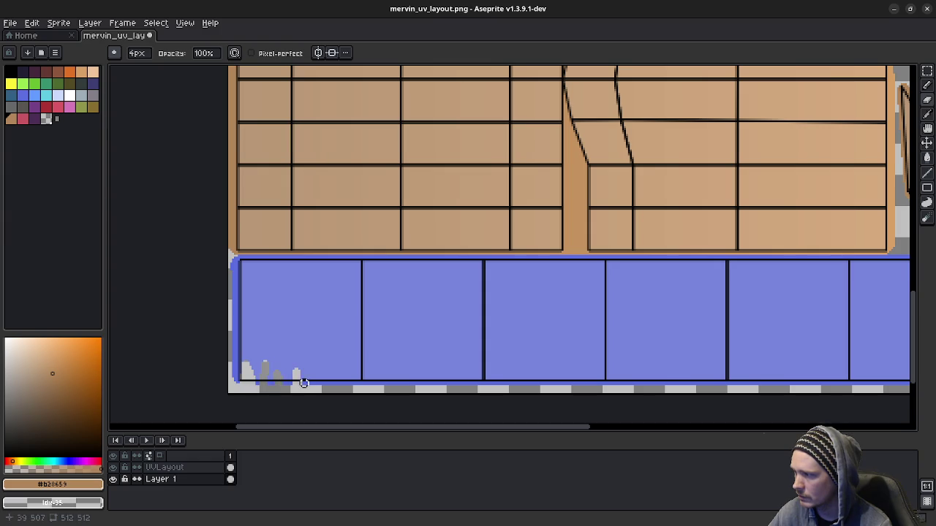
key("ctrl+z")
key("ctrl+z")
key("ctrl+z")
key("ctrl+z")
mouse_move(233, 385)
left_mouse_down()
mouse_move(307, 374)
mouse_move(319, 383)
mouse_move(378, 374)
mouse_move(409, 383)
mouse_move(446, 373)
mouse_move(655, 381)
left_mouse_up()
key("ctrl+z")
left_click(253, 376)
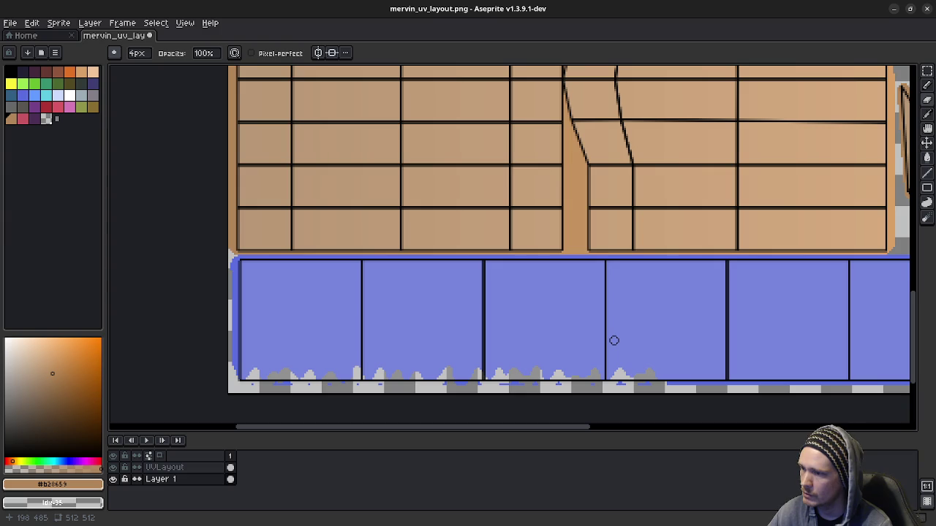
key("ctrl+z")
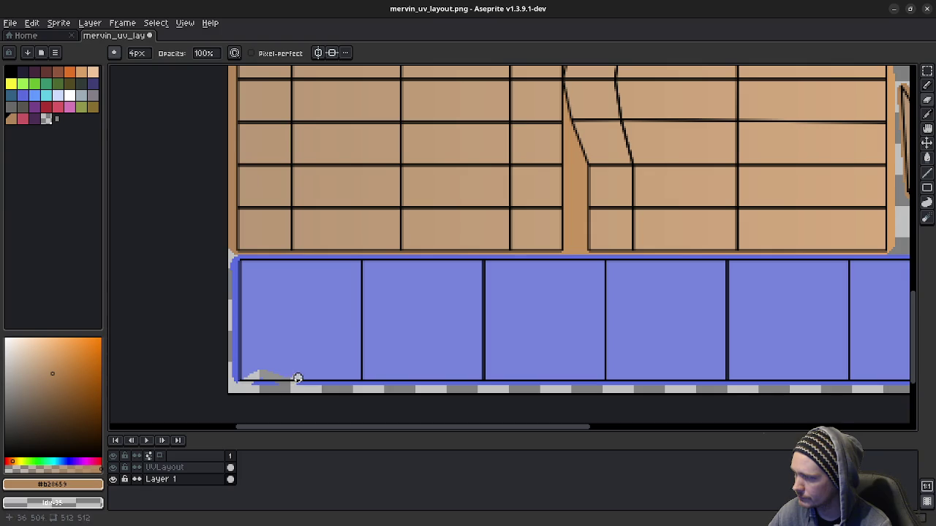
key("ctrl+z")
- Try several wavy erase strokes at the bottom-left corner, undoing each to restore plain blue
mouse_move(232, 381)
left_mouse_down()
mouse_move(231, 372)
mouse_move(261, 366)
mouse_move(290, 374)
mouse_move(323, 364)
mouse_move(351, 375)
mouse_move(373, 365)
mouse_move(408, 376)
mouse_move(449, 362)
mouse_move(493, 374)
left_mouse_up()
key("ctrl+z")
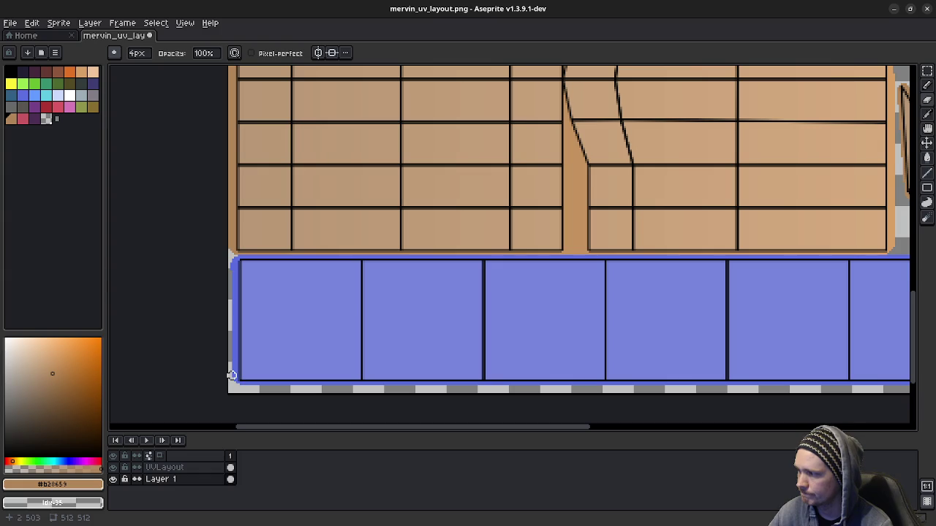
mouse_move(231, 360)
left_mouse_down()
mouse_move(272, 381)
mouse_move(239, 383)
mouse_move(250, 366)
mouse_move(315, 381)
left_mouse_up()
key("ctrl+z")
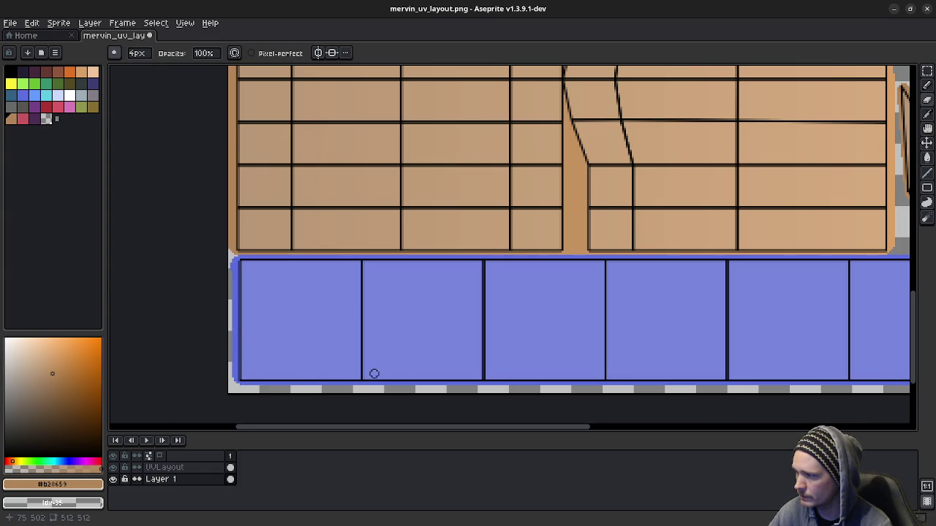
mouse_move(250, 374)
left_mouse_down()
mouse_move(267, 368)
mouse_move(268, 387)
left_mouse_up()
key("ctrl+z")
key("ctrl+z")
mouse_move(243, 374)
left_mouse_down()
mouse_move(514, 378)
mouse_move(556, 364)
mouse_move(580, 378)
left_mouse_up()
key("ctrl+z")
- Erase a wavy, bumpy edge along the blue strip's bottom, carrying it past each cell divider
middle_click_drag(620, 359, 426, 315)
scroll(398, 334, "up", 1)
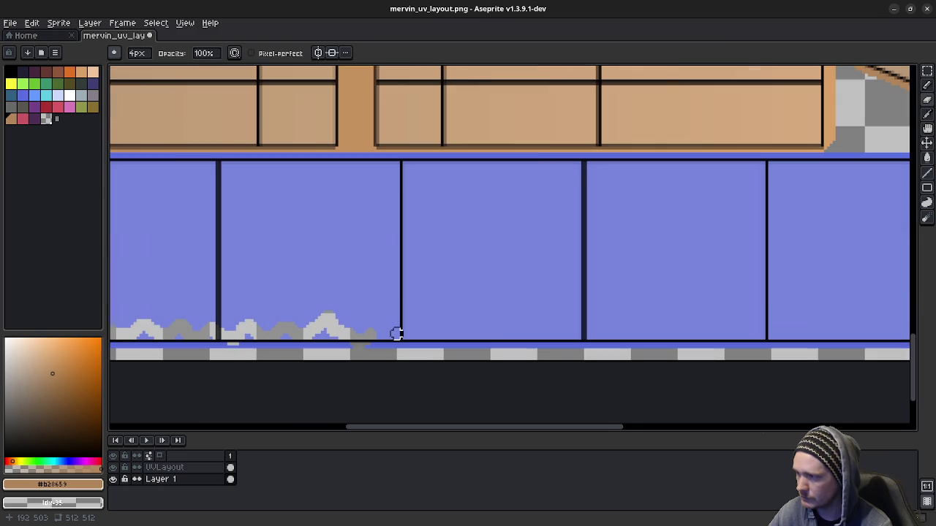
scroll(398, 333, "up", 1)
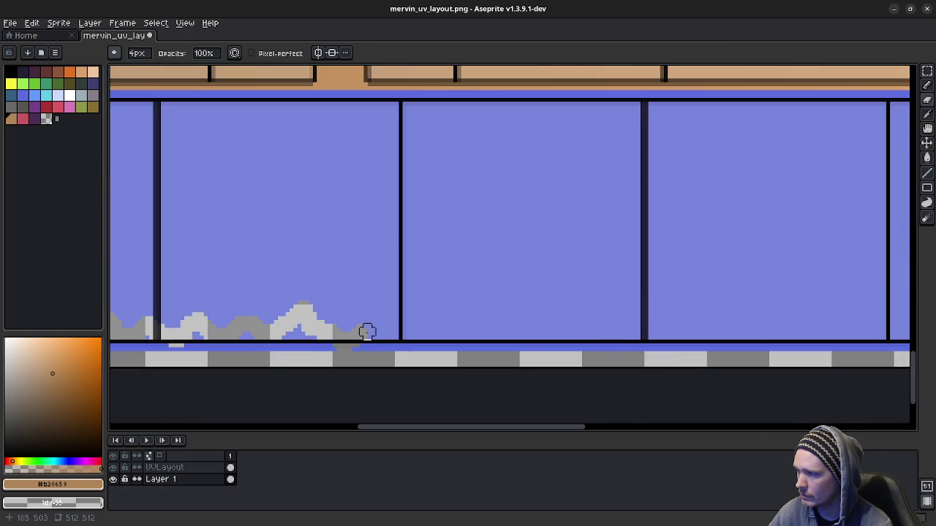
mouse_move(379, 324)
left_mouse_down()
mouse_move(447, 338)
mouse_move(516, 319)
mouse_move(550, 341)
mouse_move(661, 317)
mouse_move(692, 334)
mouse_move(764, 339)
left_mouse_up()
middle_click_drag(815, 340, 561, 341)
mouse_move(543, 347)
left_mouse_down()
mouse_move(522, 319)
mouse_move(627, 338)
mouse_move(802, 324)
mouse_move(834, 332)
left_mouse_up()
middle_click_drag(833, 331, 588, 336)
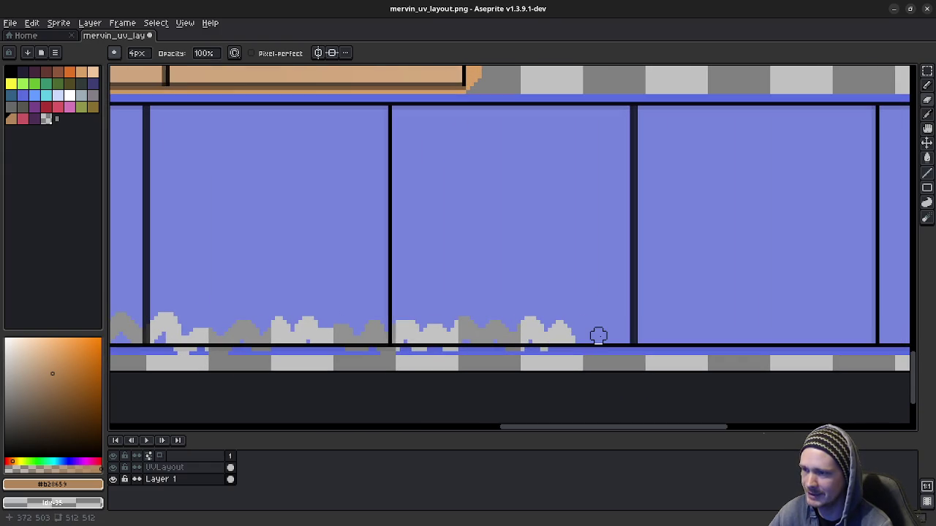
mouse_move(585, 339)
left_mouse_down()
mouse_move(612, 344)
mouse_move(648, 330)
mouse_move(733, 324)
mouse_move(774, 335)
mouse_move(814, 324)
mouse_move(831, 338)
left_mouse_up()
middle_click_drag(831, 338, 577, 339)
mouse_move(581, 343)
left_mouse_down()
mouse_move(639, 334)
mouse_move(729, 341)
mouse_move(692, 328)
left_mouse_up()
mouse_move(698, 340)
left_mouse_down()
mouse_move(863, 341)
mouse_move(687, 348)
mouse_move(707, 339)
mouse_move(622, 356)
mouse_move(553, 344)
mouse_move(449, 353)
mouse_move(473, 343)
mouse_move(334, 353)
left_mouse_up()
- Clear the leftover blue pixels beneath the strip's bottom black line, ending at its left end
middle_click_drag(335, 353, 522, 362)
left_click_drag(543, 357, 351, 358)
middle_click_drag(347, 354, 558, 353)
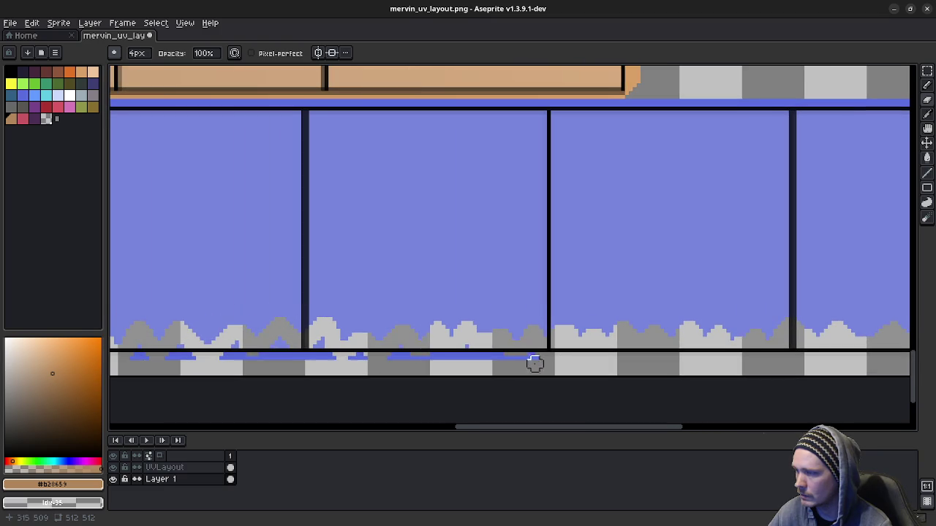
mouse_move(320, 344)
left_mouse_down()
mouse_move(522, 361)
mouse_move(518, 348)
left_mouse_up()
middle_click_drag(323, 334, 562, 328)
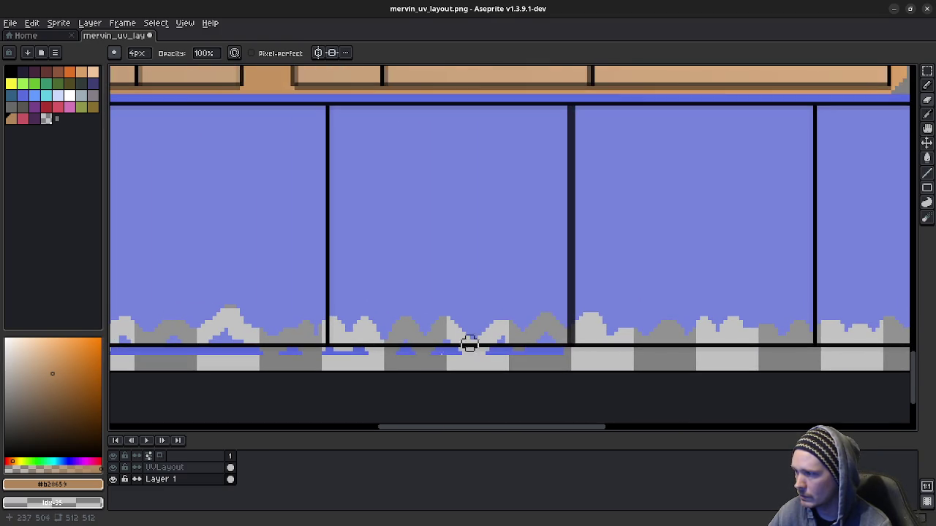
left_click_drag(442, 347, 548, 343)
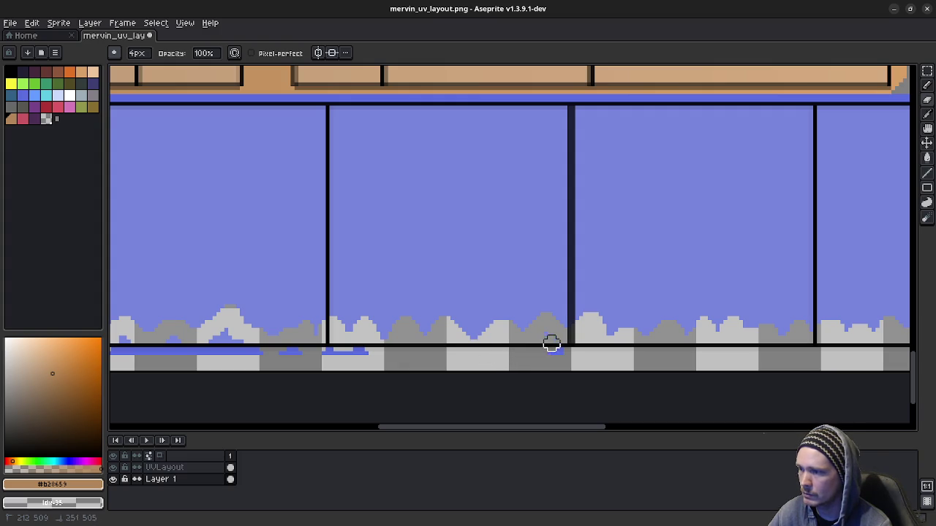
middle_click_drag(507, 355, 593, 334)
mouse_move(593, 334)
left_mouse_down()
mouse_move(406, 336)
mouse_move(384, 317)
mouse_move(363, 330)
mouse_move(344, 317)
mouse_move(288, 334)
mouse_move(278, 324)
left_mouse_up()
middle_click_drag(278, 324, 505, 330)
mouse_move(505, 330)
left_mouse_down()
mouse_move(370, 330)
mouse_move(412, 334)
mouse_move(347, 340)
mouse_move(347, 333)
left_mouse_up()
middle_click_drag(347, 332, 562, 331)
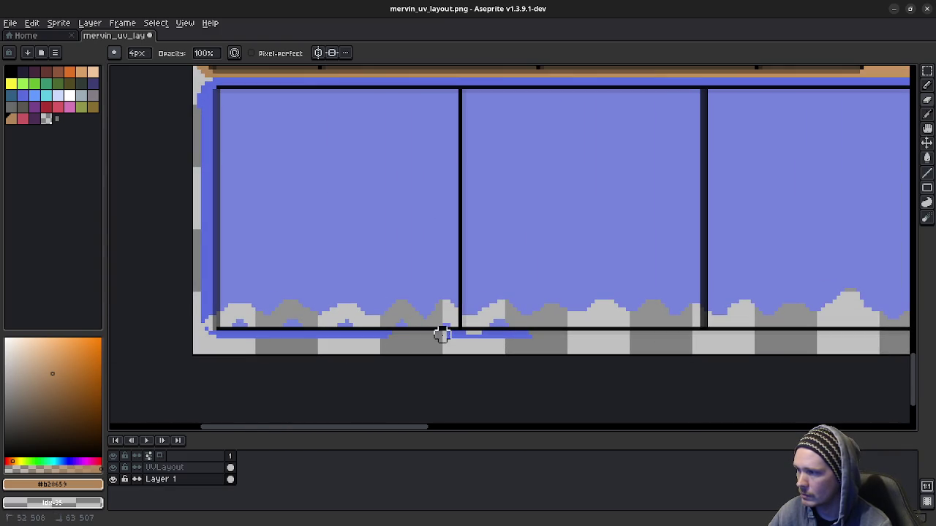
left_click_drag(442, 326, 534, 336)
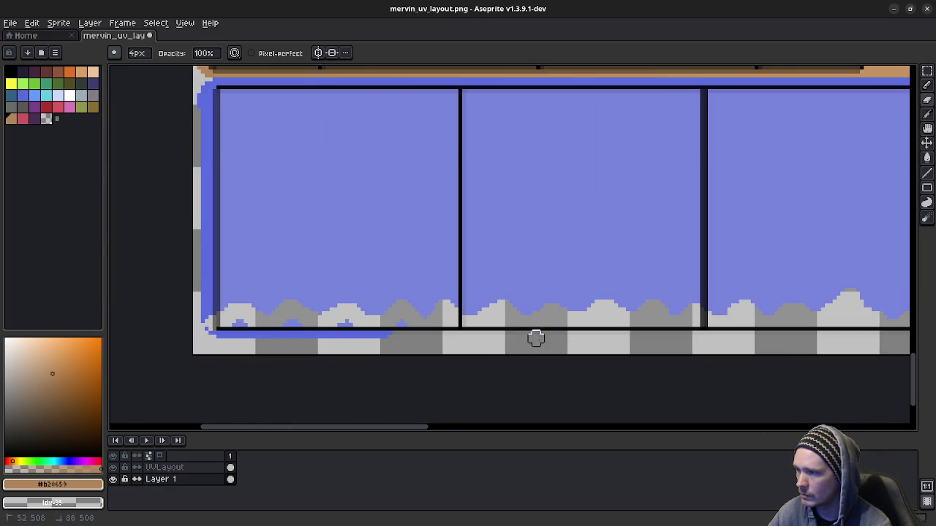
mouse_move(388, 334)
left_mouse_down()
mouse_move(399, 326)
mouse_move(223, 333)
mouse_move(234, 317)
mouse_move(292, 340)
left_mouse_up()
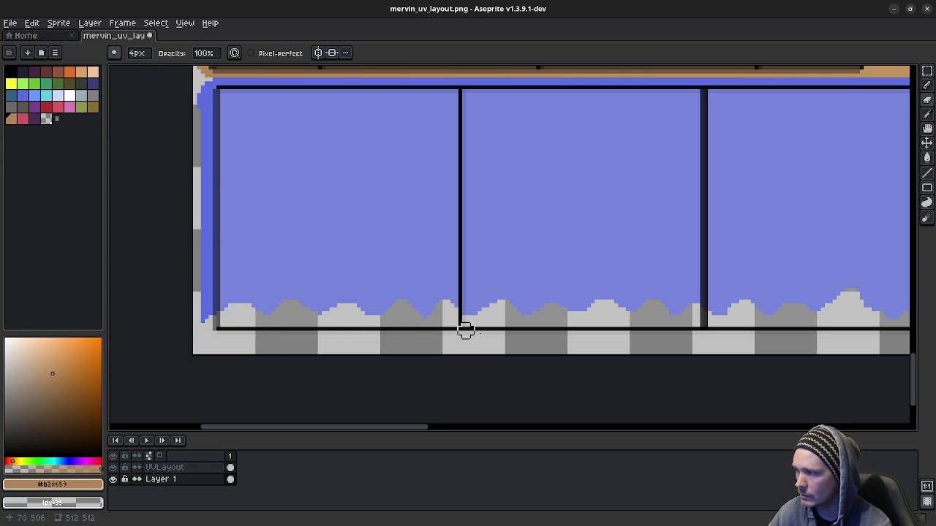
scroll(719, 341, "right", 2)
scroll(693, 307, "right", 2)
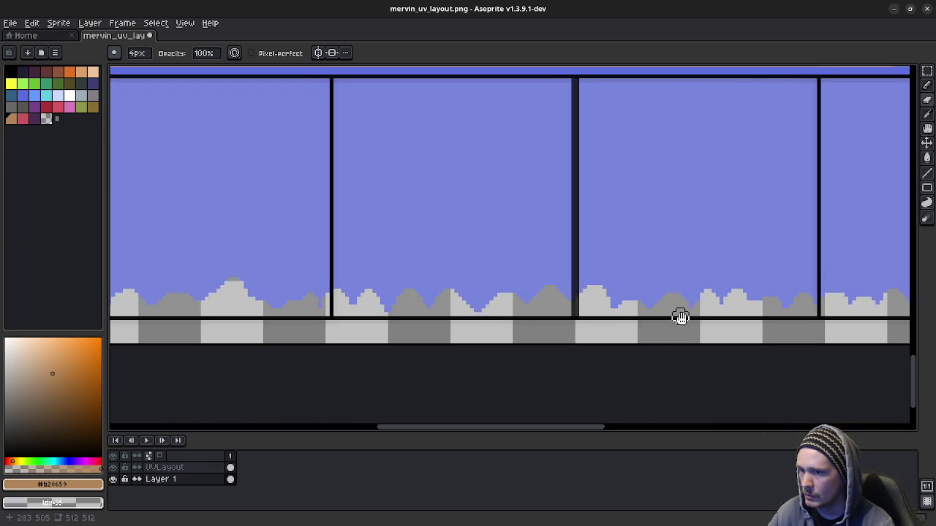
scroll(679, 315, "right", 2)
scroll(484, 329, "right", 2)
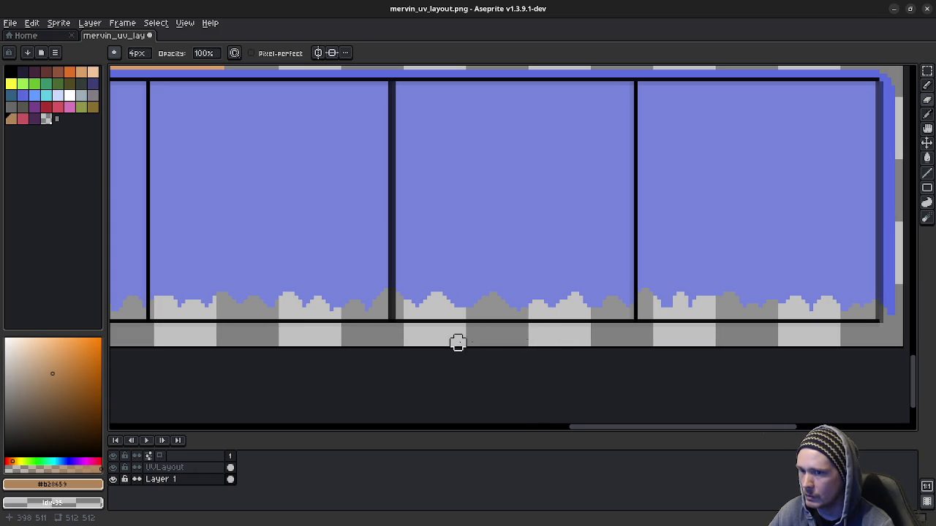
scroll(271, 312, "left", 4)
scroll(294, 299, "left", 2)
scroll(370, 309, "left", 3)
scroll(343, 302, "left", 1)
middle_click_drag(343, 302, 405, 343)
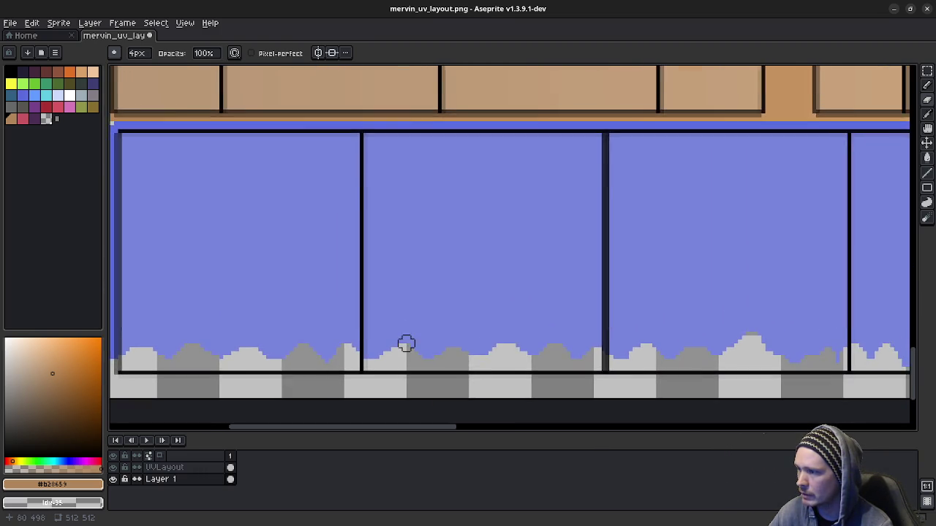
scroll(406, 341, "down", 1)
scroll(410, 340, "down", 1)
scroll(487, 303, "down", 1)
middle_click_drag(487, 304, 485, 309)
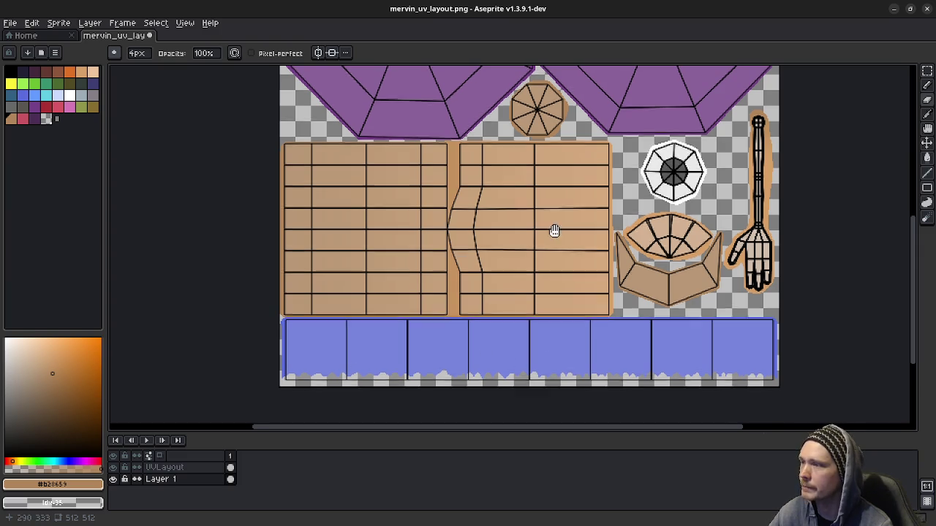
middle_click_drag(560, 209, 516, 325)
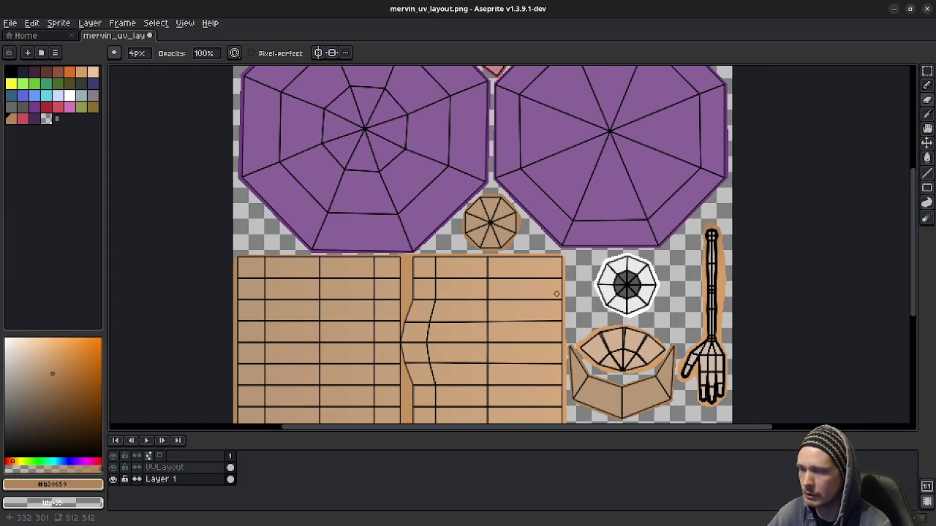
middle_click_drag(565, 290, 625, 359)
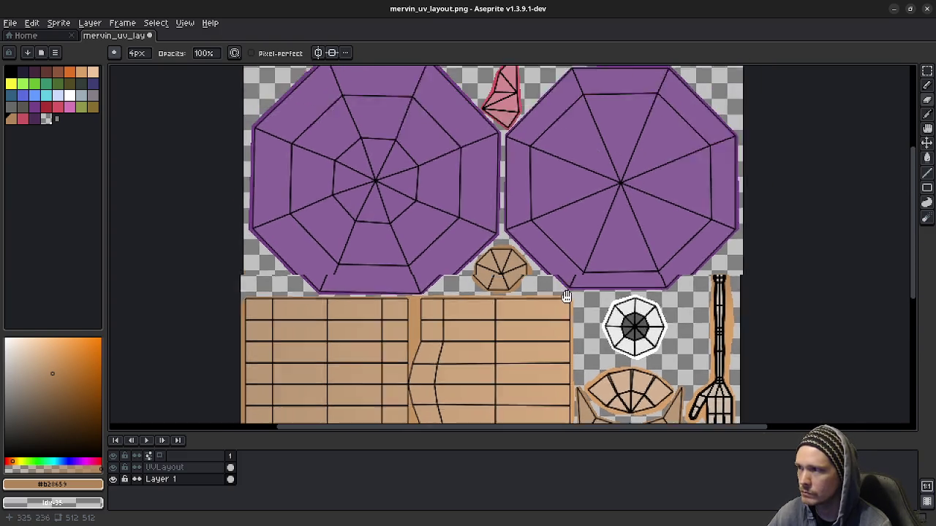
- Set up the Pencil with a larger brush and the dark purple colour on Layer 1
left_click(60, 107)
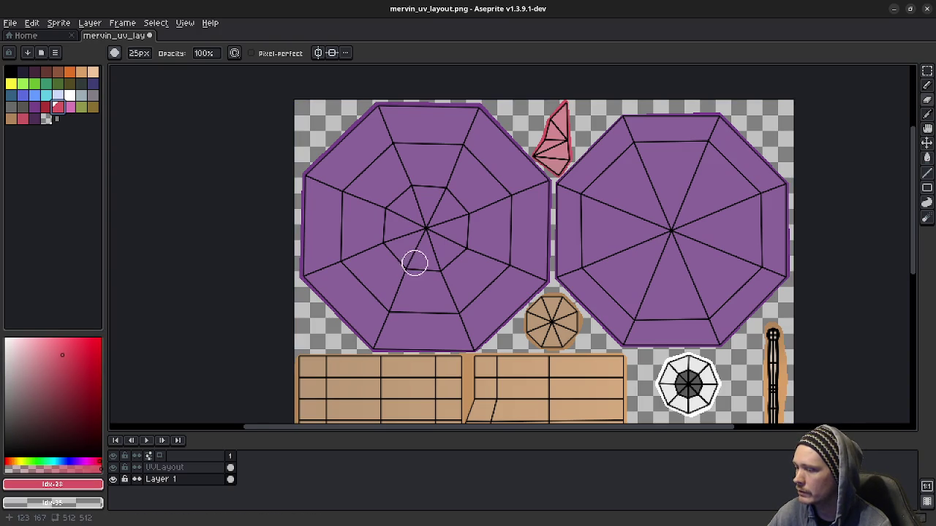
key("b")
scroll(411, 278, "up", 4)
scroll(409, 283, "down", 1)
scroll(409, 283, "down", 1)
scroll(406, 287, "down", 1)
scroll(403, 289, "up", 9, "alt")
scroll(402, 288, "up", 7, "alt")
scroll(402, 287, "up", 7, "alt")
scroll(401, 286, "up", 8, "alt")
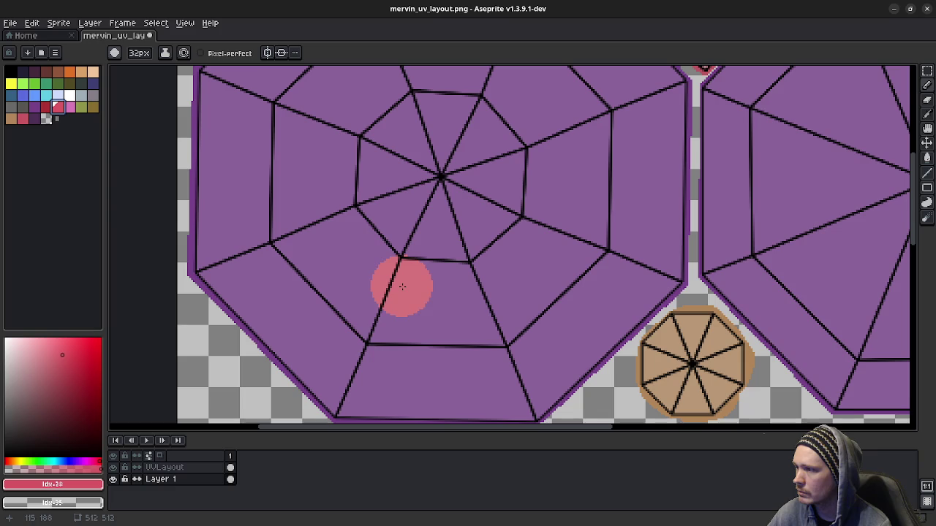
left_click(34, 118)
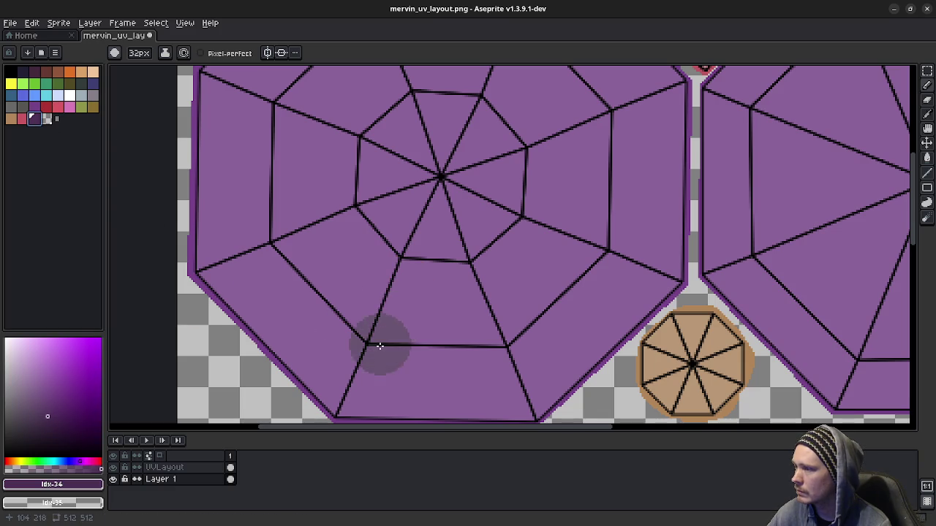
left_click(168, 479)
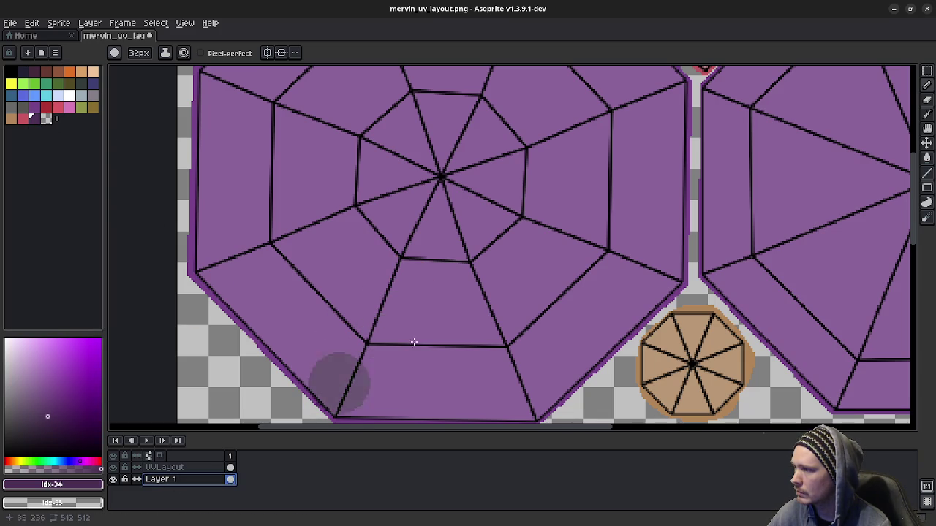
- Paint the first dark spot on the left cap octagon and check it with the wireframe hidden
scroll(372, 339, "down", 2)
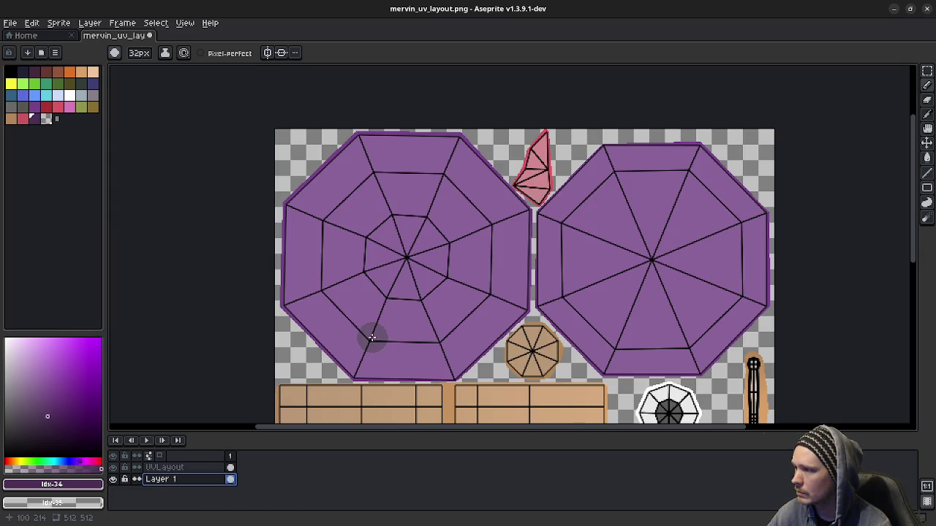
scroll(372, 339, "down", 4, "alt")
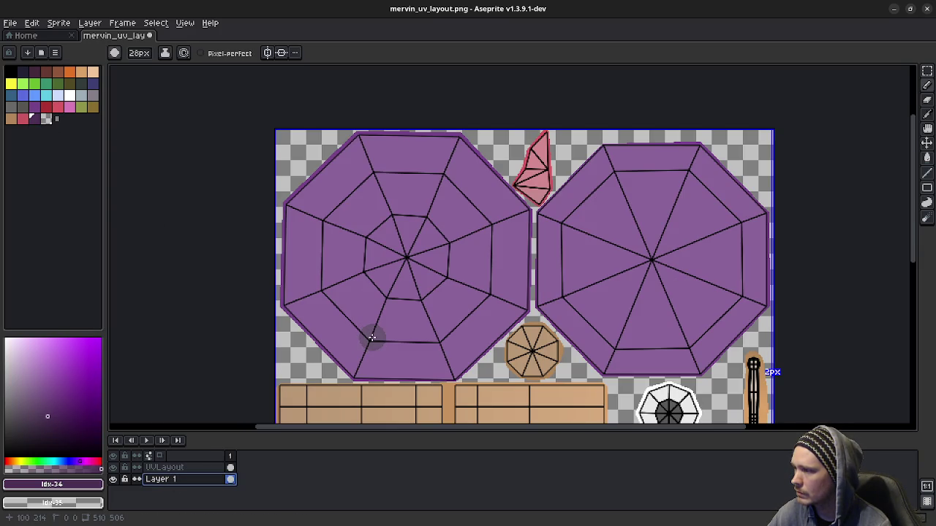
scroll(372, 338, "up", 2)
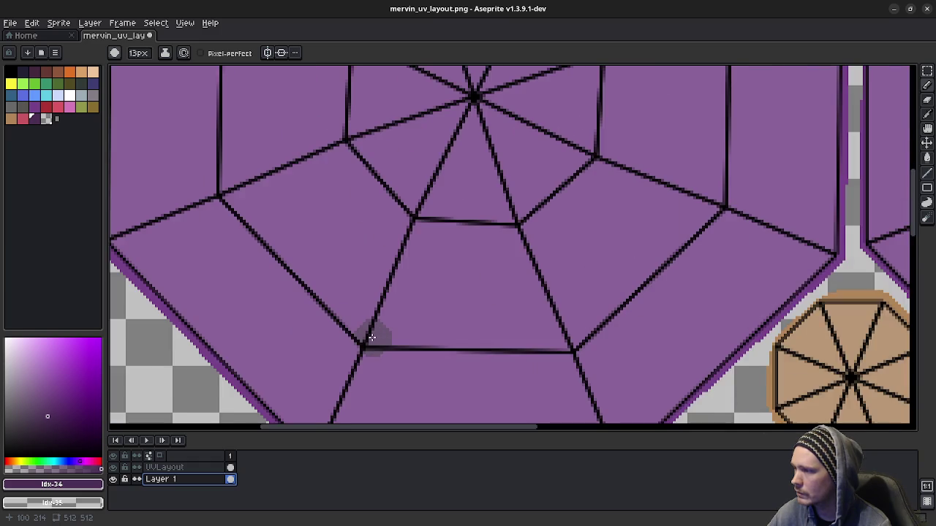
scroll(372, 338, "down", 4, "alt")
left_click_drag(372, 315, 386, 353)
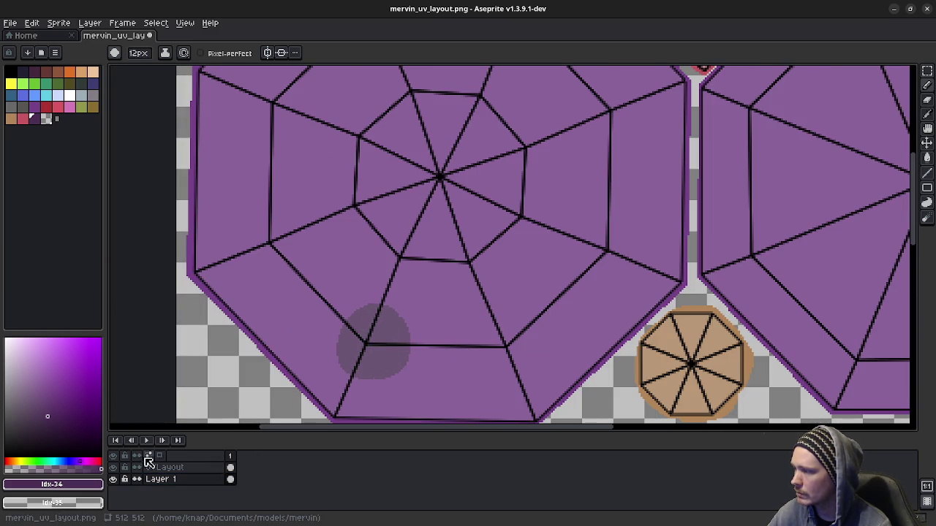
left_click(113, 468)
left_click(113, 468)
left_click_drag(112, 479, 117, 469)
left_click(113, 467)
left_click(113, 479)
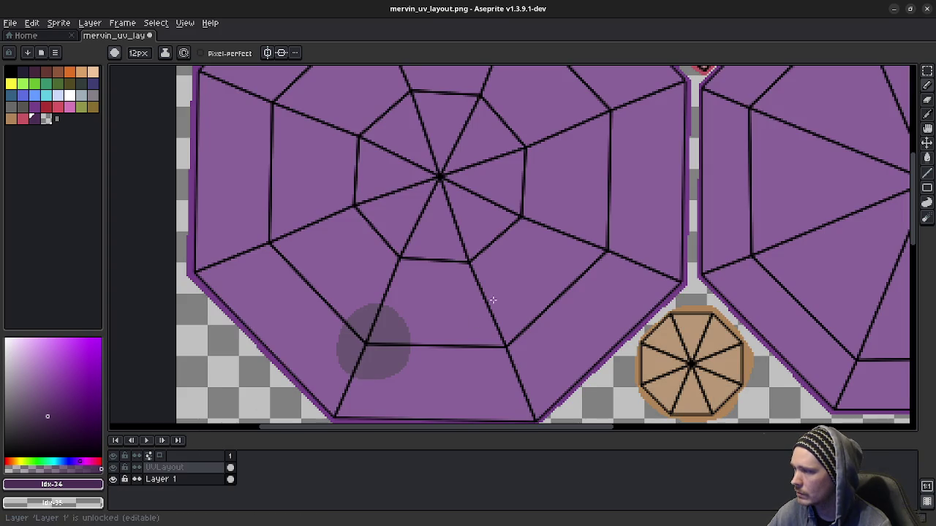
- Paint dark spots on the cap and left of the octagon centre, undoing the below-left one
left_click_drag(473, 262, 487, 261)
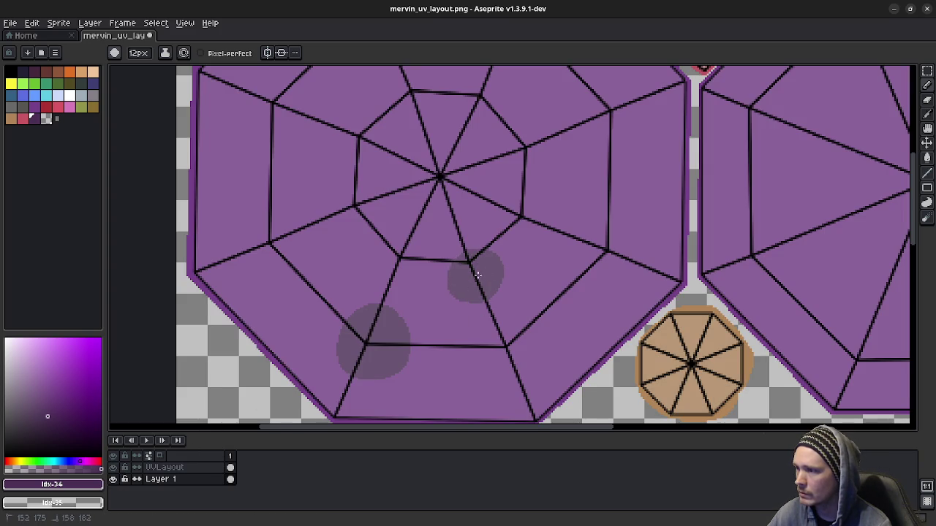
scroll(414, 271, "up", 3)
scroll(414, 271, "left", 2)
mouse_move(404, 212)
left_mouse_down()
mouse_move(421, 265)
mouse_move(351, 244)
mouse_move(405, 262)
left_mouse_up()
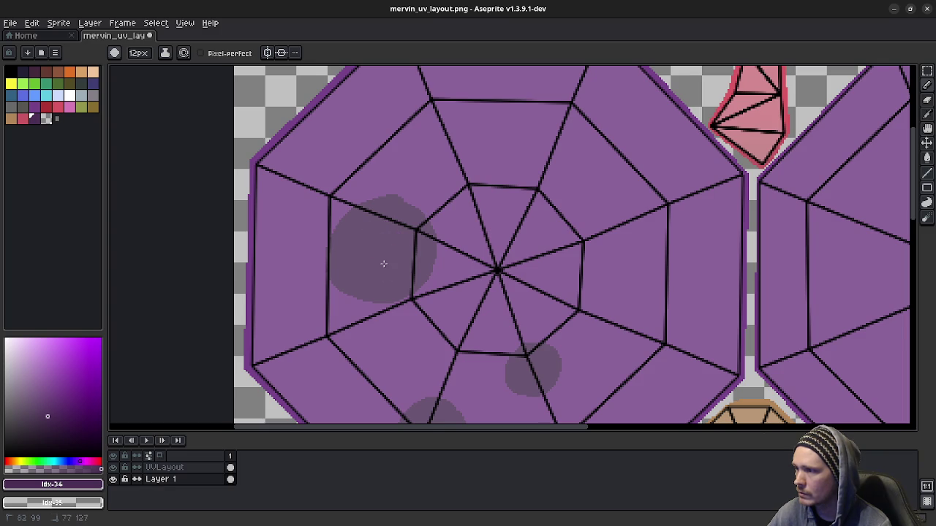
mouse_move(440, 329)
left_mouse_down()
mouse_move(433, 342)
mouse_move(444, 337)
left_mouse_up()
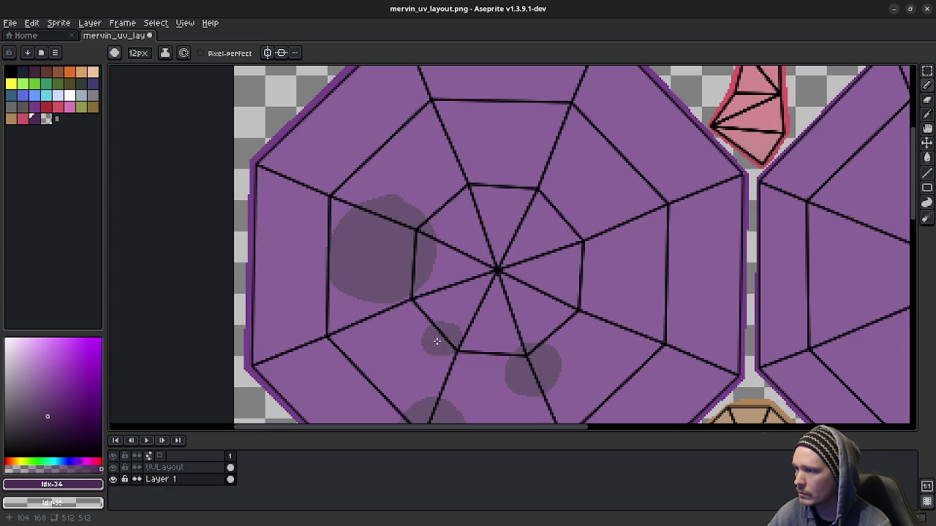
key("ctrl+z")
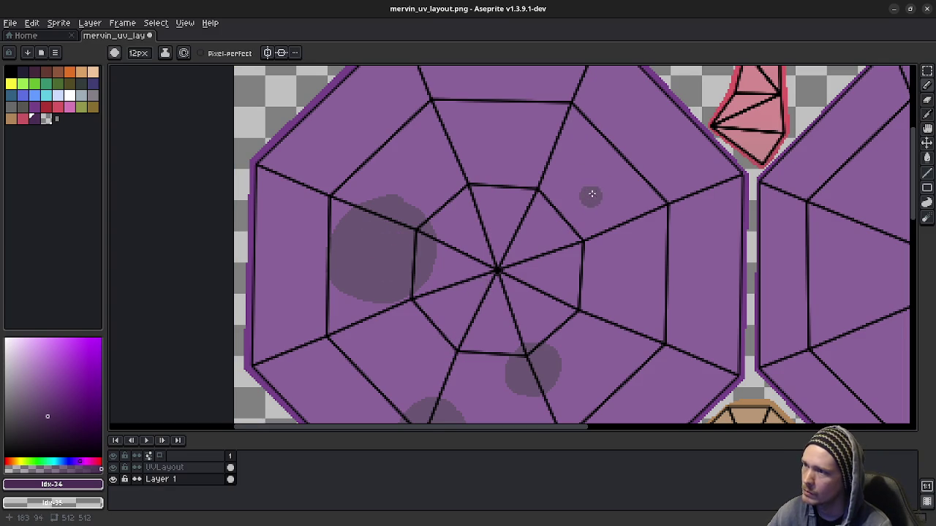
- Paint dark spots right of centre and on the cap's right side, undoing a stray top stroke
mouse_move(595, 184)
left_mouse_down()
mouse_move(564, 220)
mouse_move(622, 234)
mouse_move(607, 202)
mouse_move(639, 220)
left_mouse_up()
left_click(543, 305)
middle_click_drag(543, 304, 517, 239)
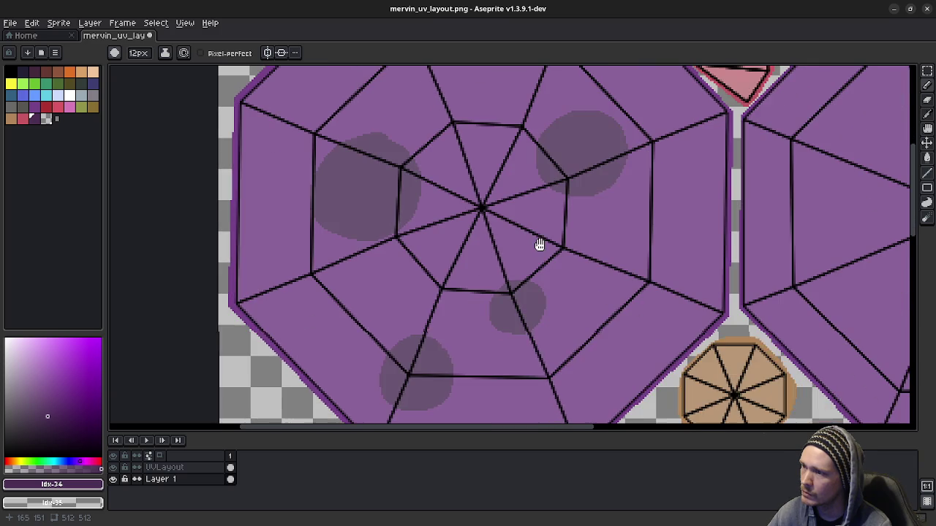
mouse_move(625, 253)
left_mouse_down()
mouse_move(622, 272)
mouse_move(669, 257)
left_mouse_up()
left_click_drag(658, 291, 661, 268)
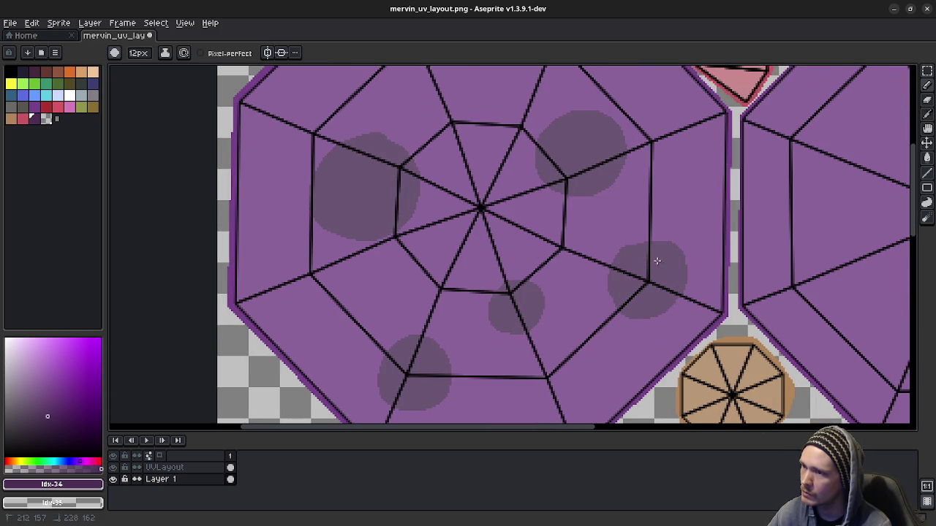
scroll(543, 226, "up", 5)
mouse_move(487, 215)
left_mouse_down()
mouse_move(468, 230)
mouse_move(500, 209)
mouse_move(494, 219)
mouse_move(512, 233)
mouse_move(487, 246)
left_mouse_up()
key("ctrl+z")
- Reposition the view on the left octagon and keep the dark purple colour selected
mouse_move(512, 369)
middle_mouse_down()
mouse_move(502, 197)
mouse_move(561, 260)
middle_mouse_up()
scroll(562, 265, "down", 2)
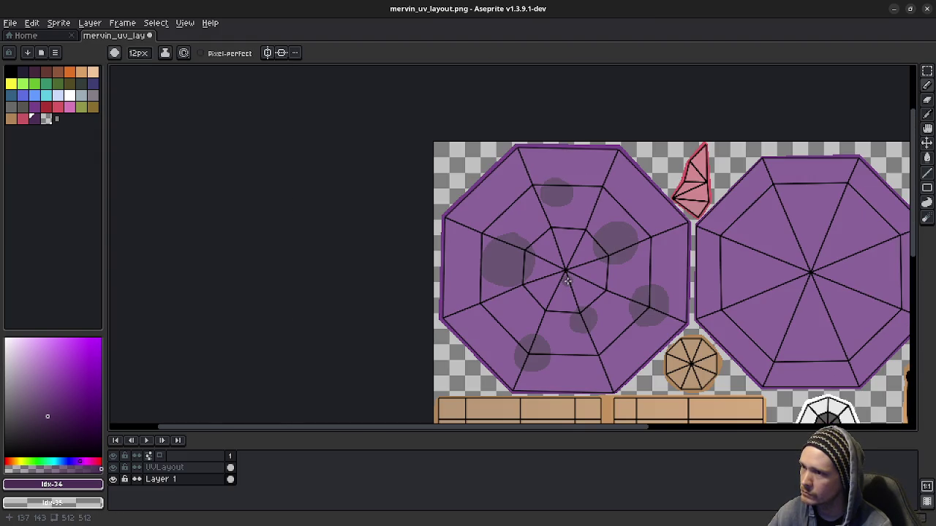
scroll(567, 280, "up", 2)
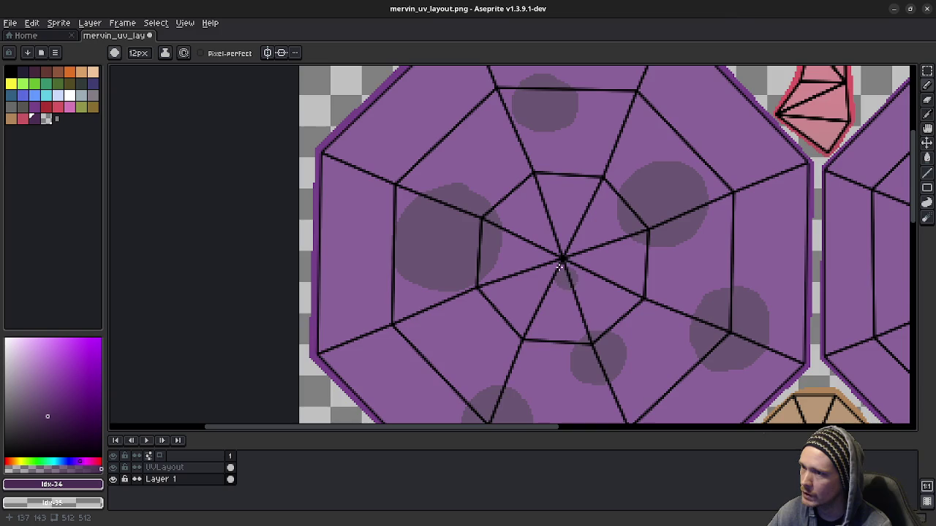
scroll(556, 235, "down", 3)
scroll(556, 227, "up", 1)
middle_click_drag(556, 219, 535, 247)
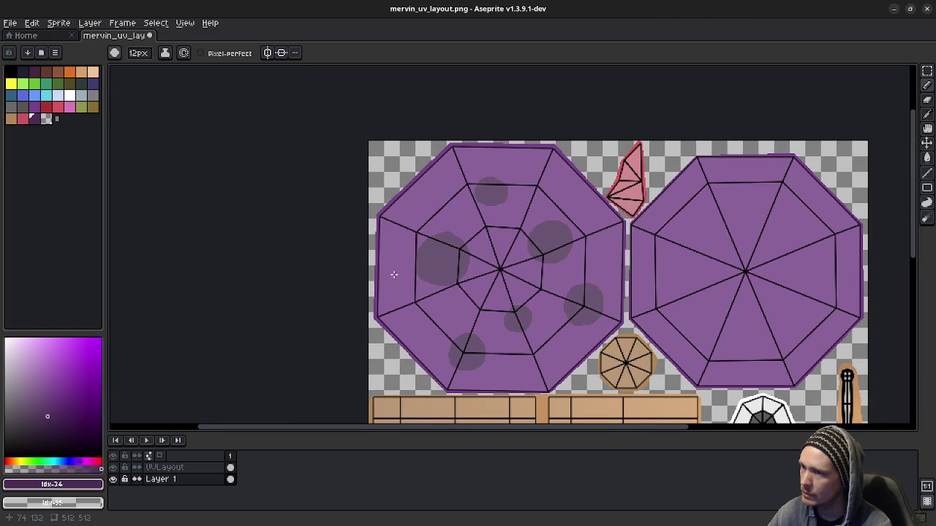
left_click(58, 107)
scroll(457, 269, "up", 3)
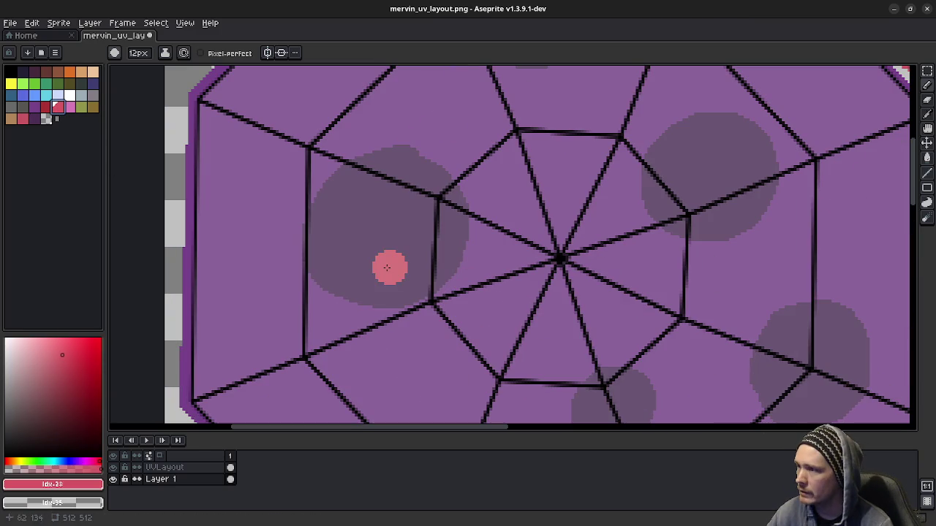
left_click(36, 121)
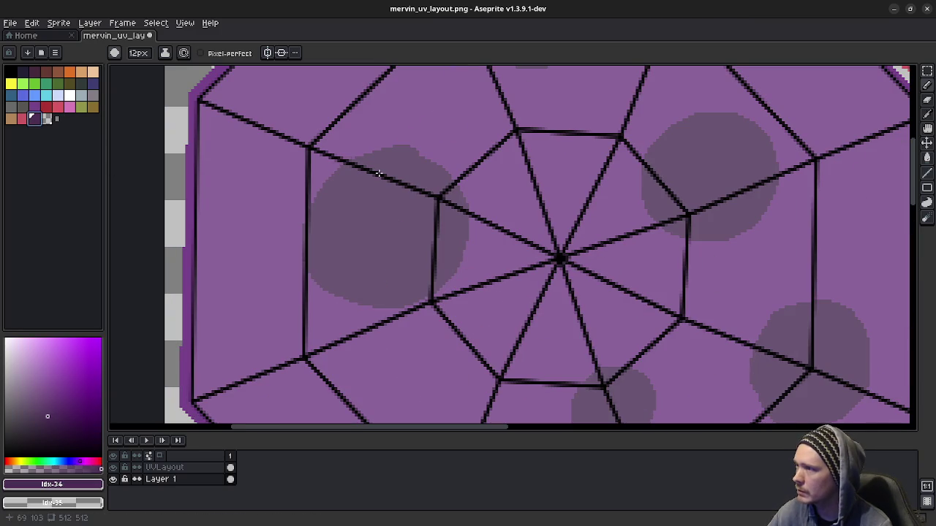
- Enlarge and reshape the dark spot near the cap's right edge, undoing stray dabs
mouse_move(713, 353)
middle_mouse_down()
mouse_move(668, 156)
mouse_move(524, 220)
middle_mouse_up()
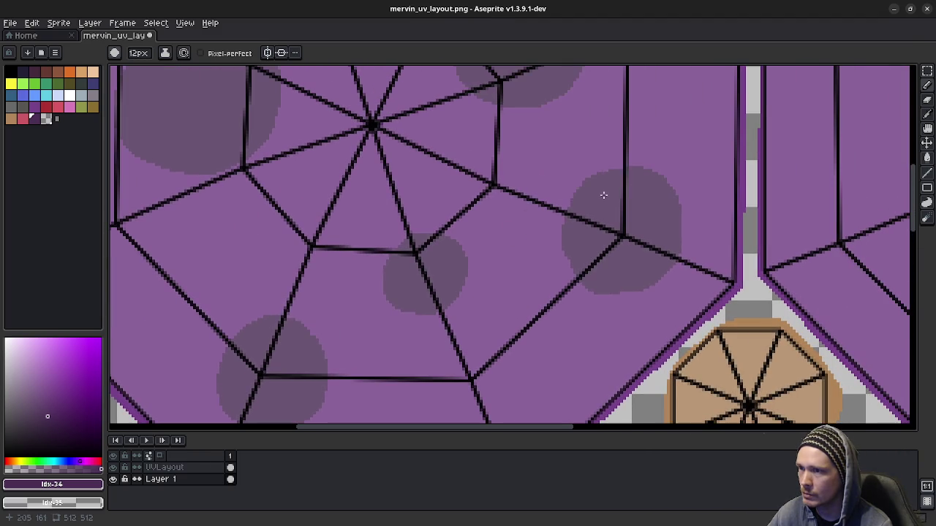
mouse_move(595, 194)
left_mouse_down()
mouse_move(577, 215)
mouse_move(578, 255)
mouse_move(626, 283)
mouse_move(657, 268)
left_mouse_up()
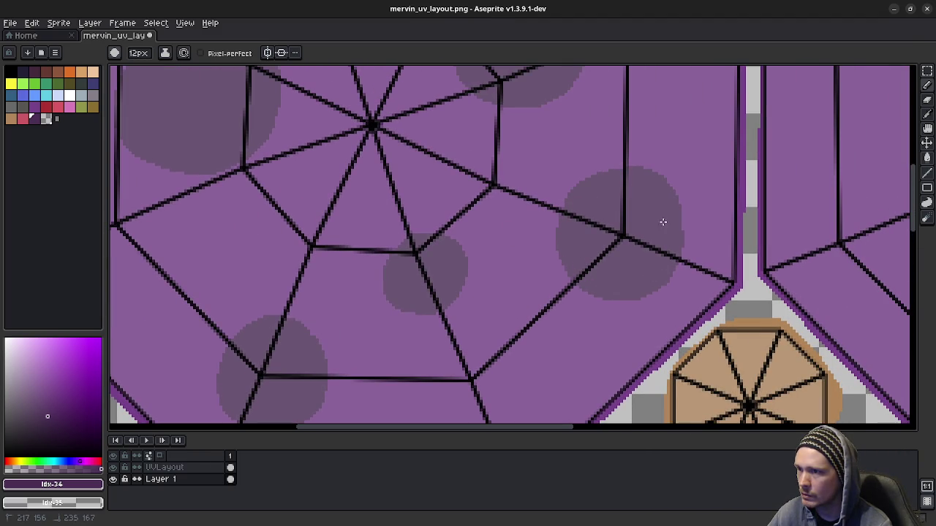
key("ctrl+z")
mouse_move(615, 187)
left_mouse_down()
mouse_move(585, 198)
mouse_move(571, 241)
mouse_move(593, 282)
mouse_move(640, 281)
mouse_move(678, 265)
mouse_move(683, 221)
left_mouse_up()
left_click(779, 260)
key("ctrl+z")
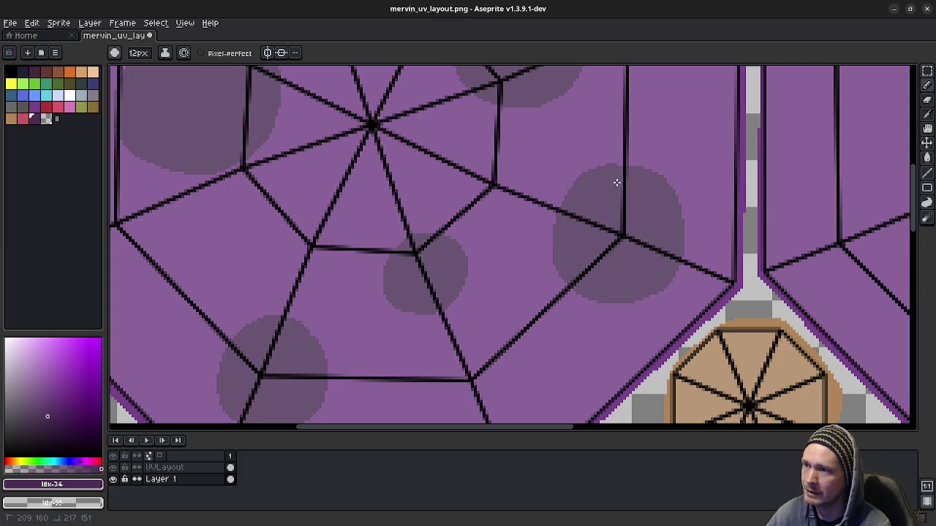
mouse_move(418, 230)
middle_mouse_down()
mouse_move(434, 161)
mouse_move(476, 283)
middle_mouse_up()
mouse_move(473, 101)
middle_mouse_down()
mouse_move(439, 242)
mouse_move(462, 275)
middle_mouse_up()
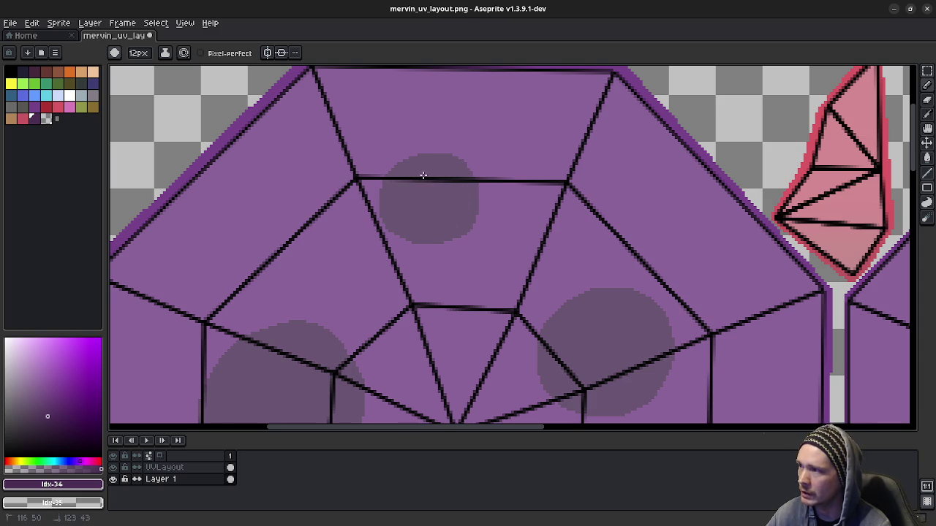
scroll(457, 198, "down", 3)
scroll(475, 179, "down", 3)
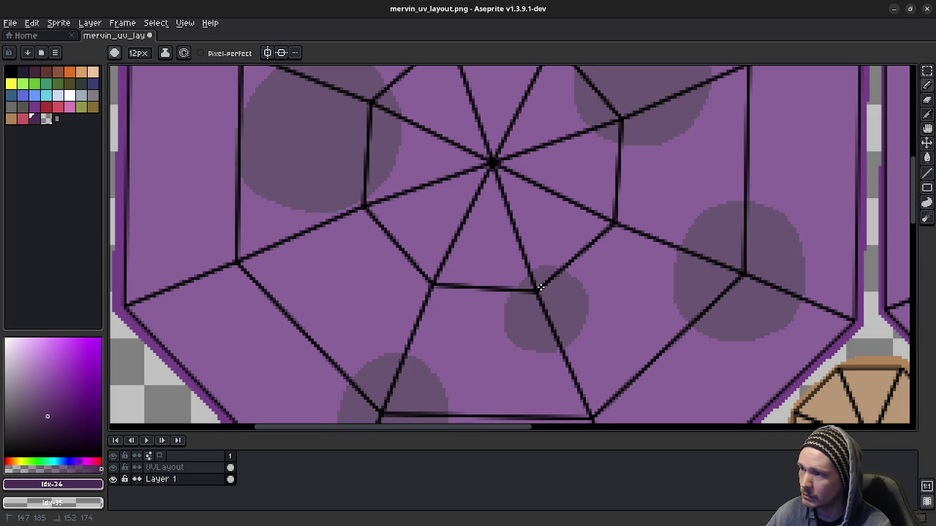
left_click(58, 106)
left_click(396, 258)
- Fill the left dark spot with a pink centre, redoing strokes until a dark rim remains
middle_click_drag(388, 266, 441, 372)
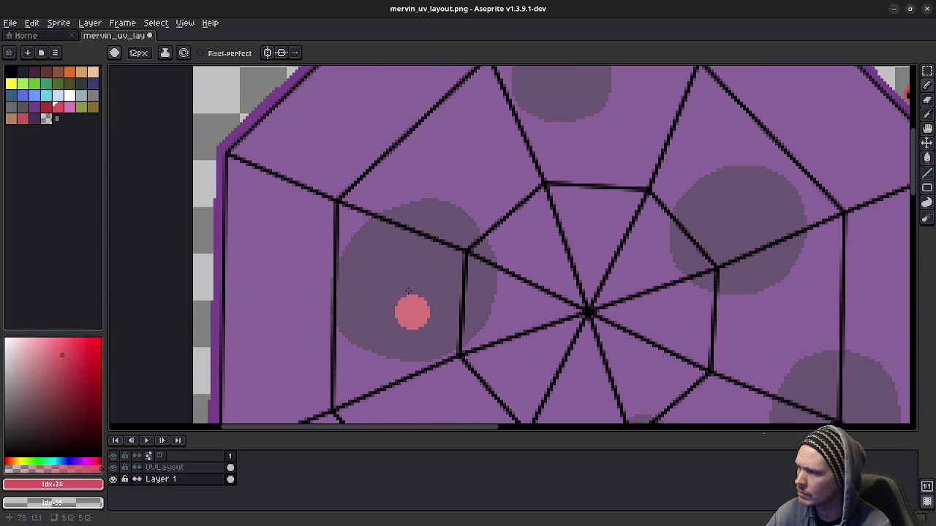
left_click(113, 467)
mouse_move(391, 302)
left_mouse_down()
mouse_move(423, 270)
mouse_move(374, 247)
mouse_move(401, 219)
mouse_move(422, 214)
mouse_move(448, 219)
mouse_move(467, 253)
mouse_move(472, 289)
mouse_move(454, 325)
mouse_move(396, 335)
mouse_move(360, 308)
mouse_move(364, 271)
mouse_move(426, 249)
mouse_move(428, 310)
left_mouse_up()
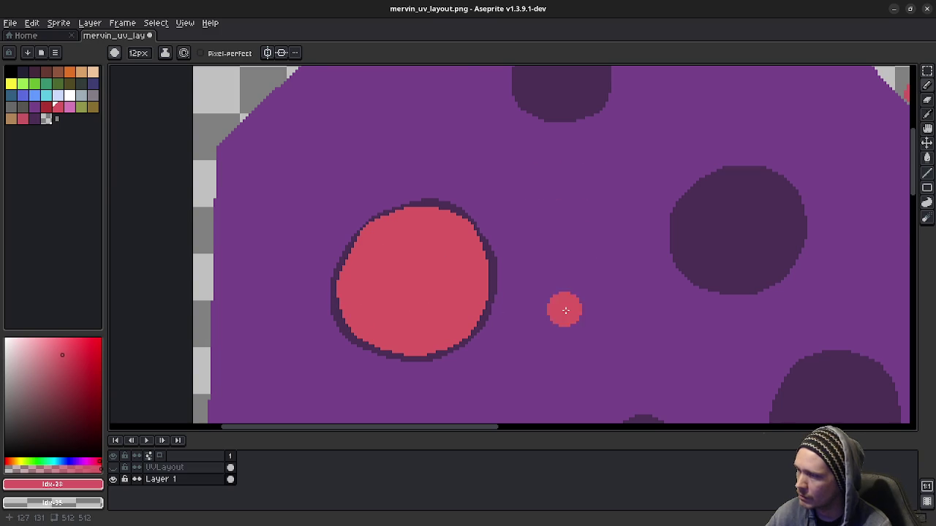
scroll(563, 312, "down", 3)
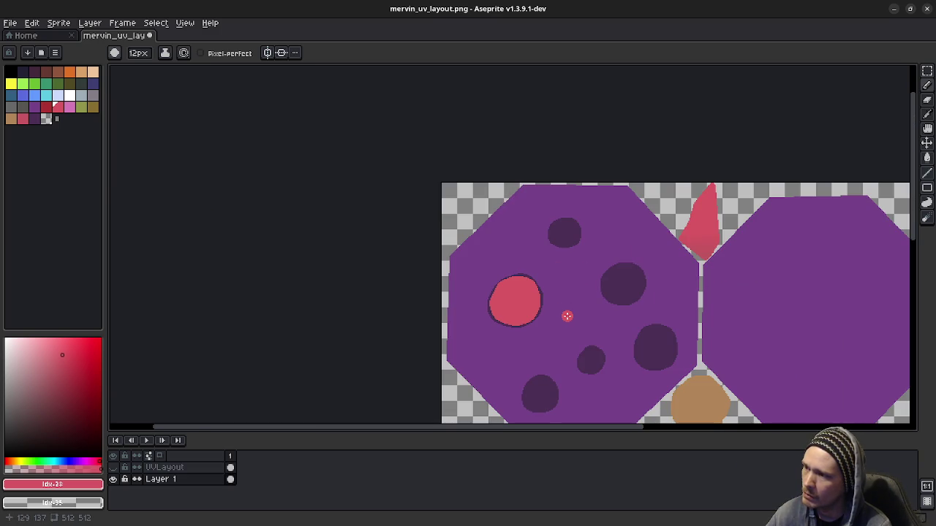
scroll(465, 286, "up", 2)
scroll(472, 294, "up", 1)
key("ctrl+z")
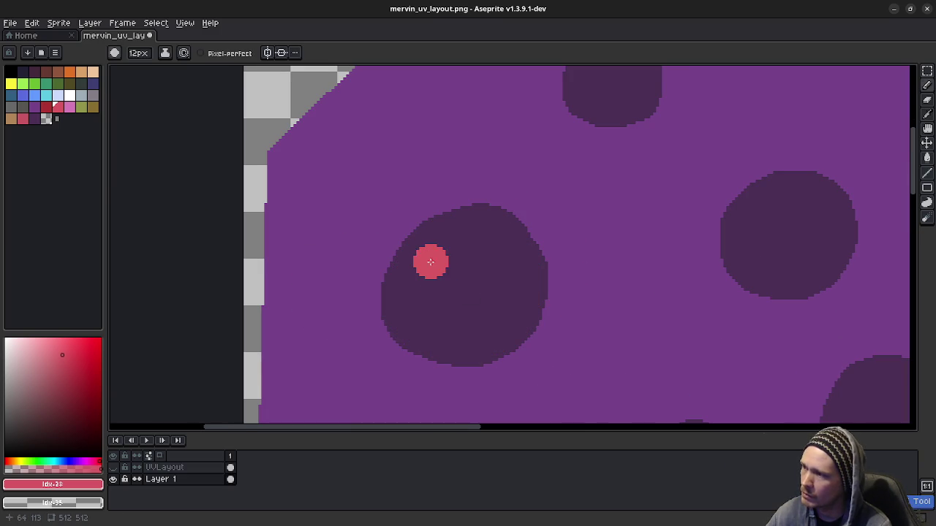
mouse_move(415, 274)
left_mouse_down()
mouse_move(442, 249)
mouse_move(431, 269)
mouse_move(444, 241)
left_mouse_up()
key("ctrl+z")
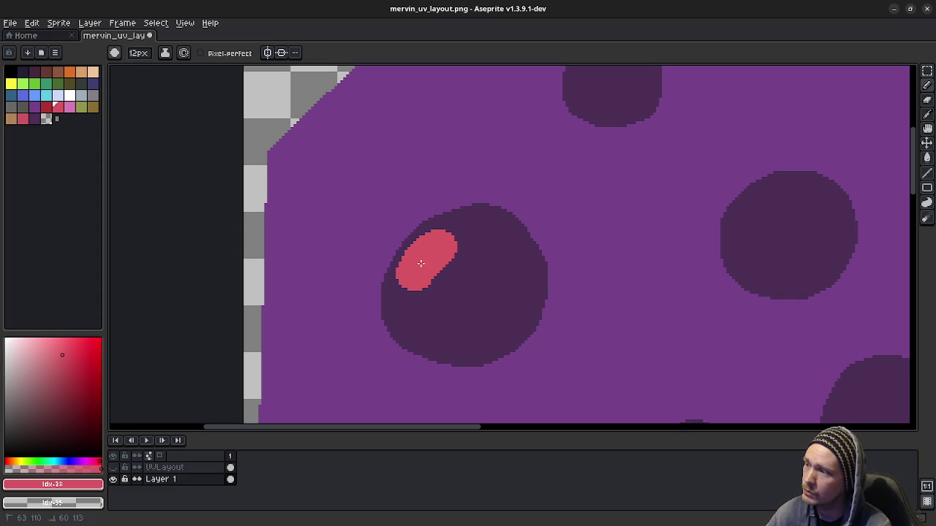
key("ctrl+z")
mouse_move(419, 269)
left_mouse_down()
mouse_move(464, 227)
mouse_move(501, 236)
mouse_move(522, 274)
mouse_move(519, 296)
mouse_move(497, 328)
mouse_move(463, 339)
mouse_move(445, 336)
mouse_move(411, 300)
mouse_move(474, 270)
left_mouse_up()
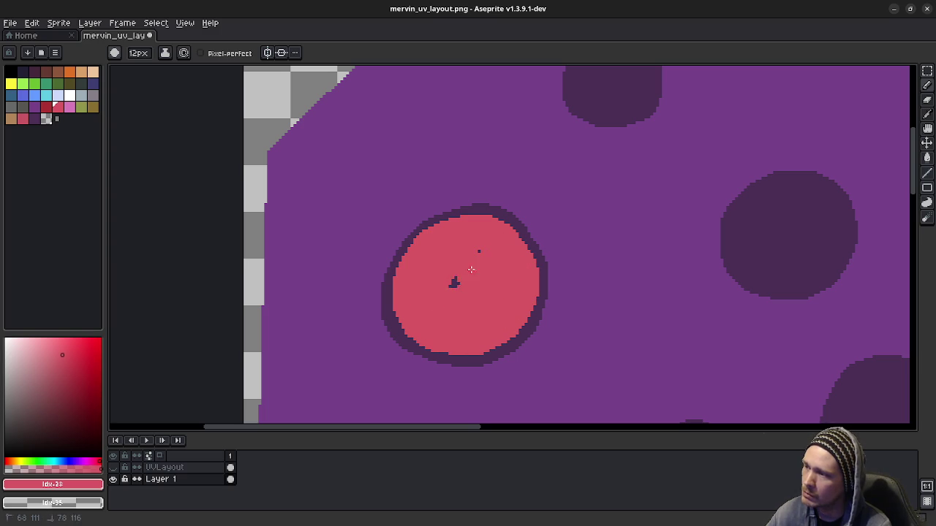
- Paint pink centres into the small spot near the cap's top and the next dark spot
middle_click_drag(599, 203, 476, 359)
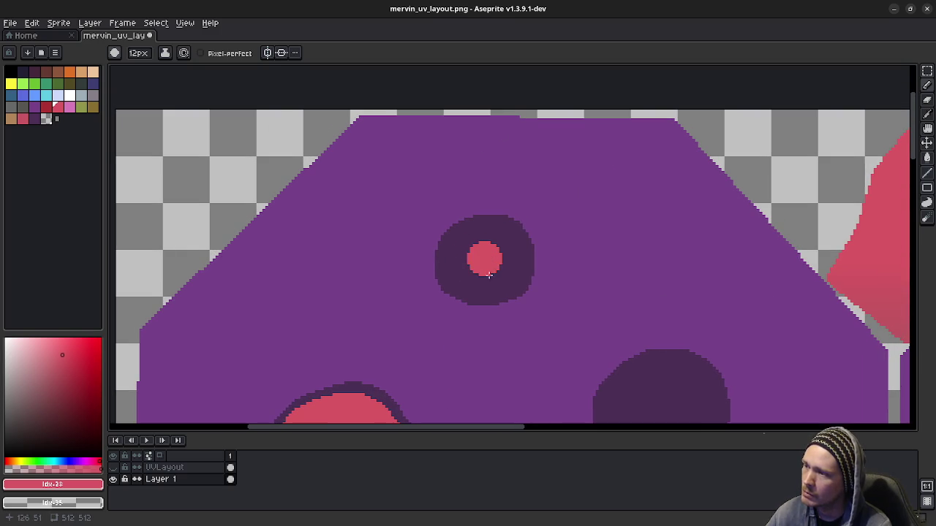
mouse_move(484, 279)
left_mouse_down()
mouse_move(467, 277)
mouse_move(462, 256)
mouse_move(479, 242)
mouse_move(513, 247)
mouse_move(504, 268)
left_mouse_up()
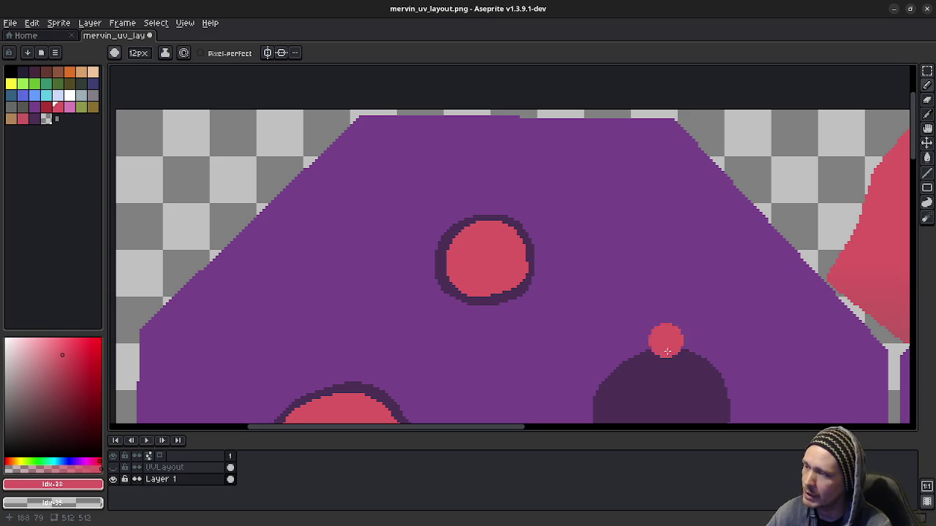
middle_click_drag(664, 330, 471, 270)
mouse_move(484, 336)
left_mouse_down()
mouse_move(466, 341)
mouse_move(467, 319)
mouse_move(446, 314)
mouse_move(485, 291)
mouse_move(513, 309)
mouse_move(513, 329)
mouse_move(461, 363)
mouse_move(451, 351)
left_mouse_up()
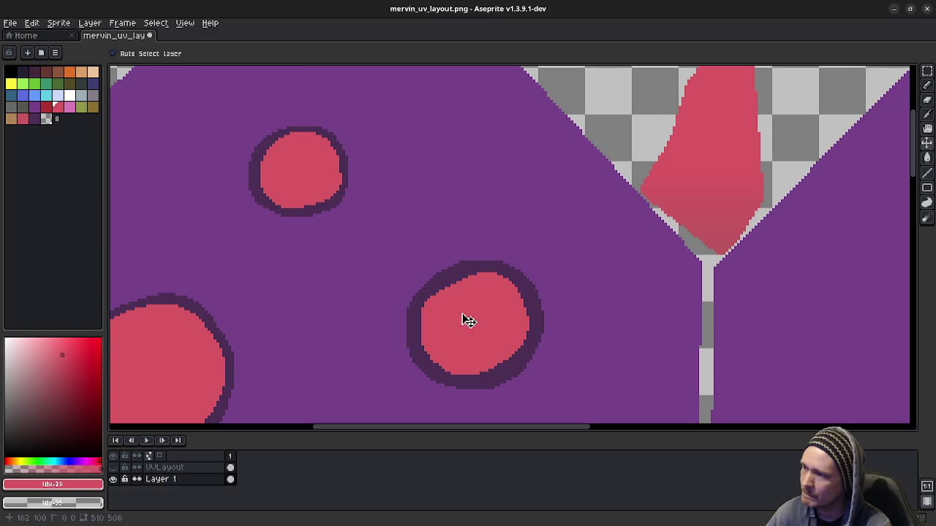
- Repaint the pink fill inside the current spot, undoing fills that overran its ring
key("ctrl+z")
mouse_move(457, 300)
left_mouse_down()
mouse_move(437, 338)
mouse_move(448, 352)
mouse_move(452, 343)
left_mouse_up()
key("ctrl+z")
mouse_move(459, 296)
left_mouse_down()
mouse_move(443, 314)
mouse_move(437, 344)
mouse_move(459, 355)
mouse_move(484, 349)
mouse_move(462, 359)
mouse_move(501, 351)
mouse_move(517, 328)
mouse_move(511, 311)
mouse_move(471, 294)
mouse_move(504, 291)
mouse_move(520, 315)
mouse_move(481, 293)
left_mouse_up()
key("ctrl+z")
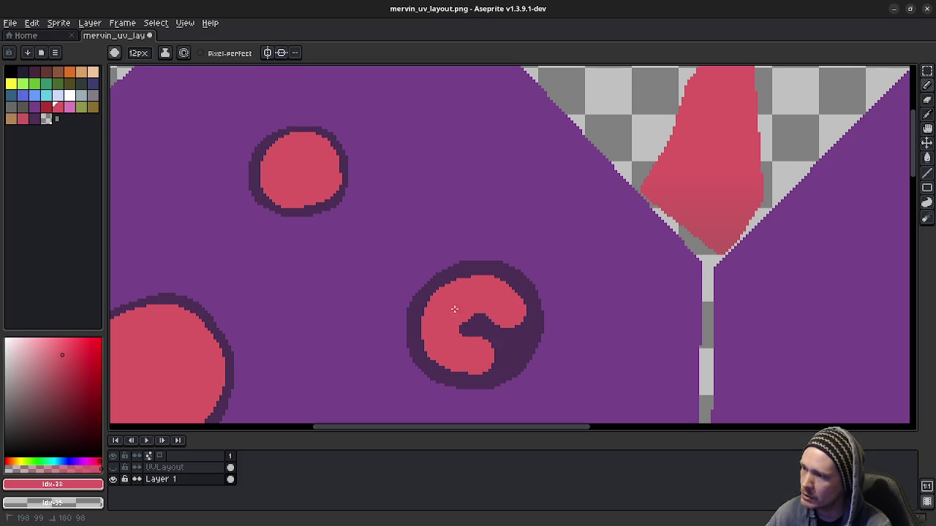
mouse_move(453, 352)
left_mouse_down()
mouse_move(484, 358)
mouse_move(512, 324)
mouse_move(480, 320)
left_mouse_up()
- Try painting pink across the small dark spot, undoing the stray stroke
scroll(442, 394, "down", 3)
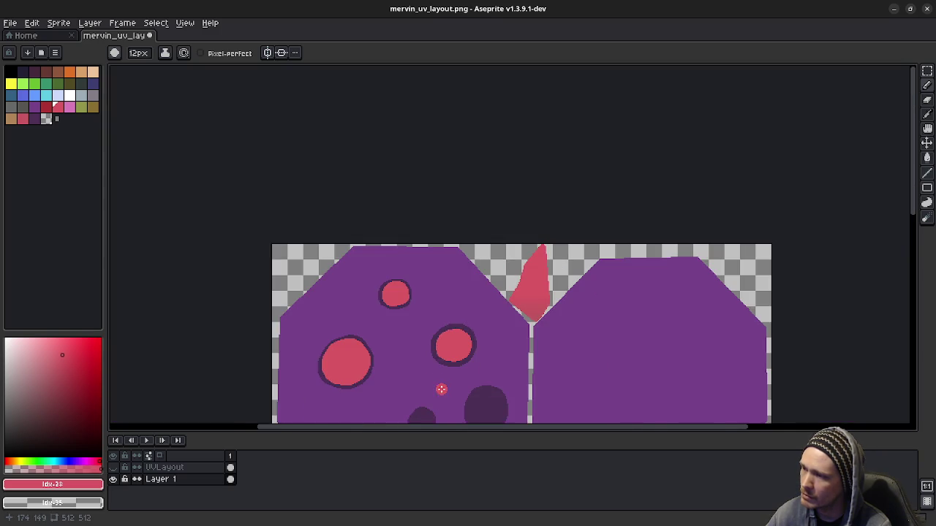
middle_click_drag(441, 350, 451, 258)
scroll(441, 297, "up", 2)
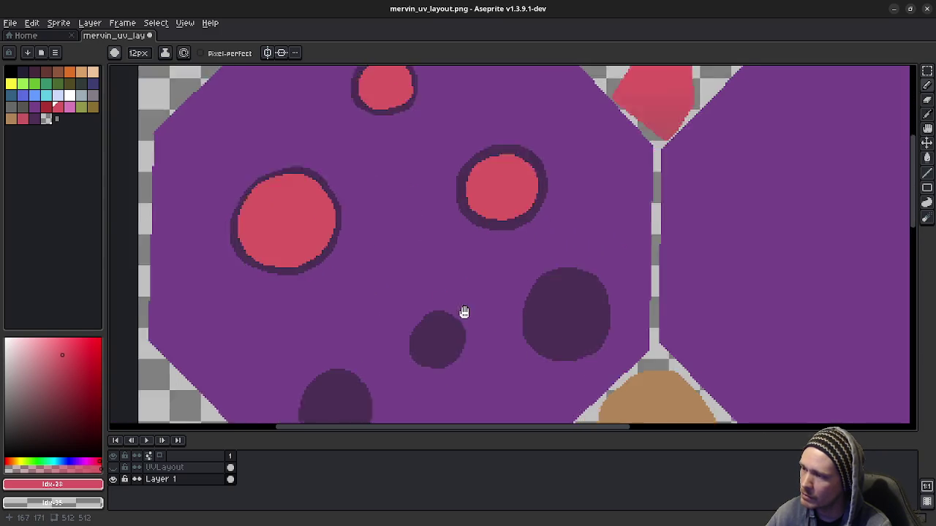
scroll(454, 326, "up", 1)
scroll(475, 241, "up", 1)
middle_click_drag(482, 253, 460, 313)
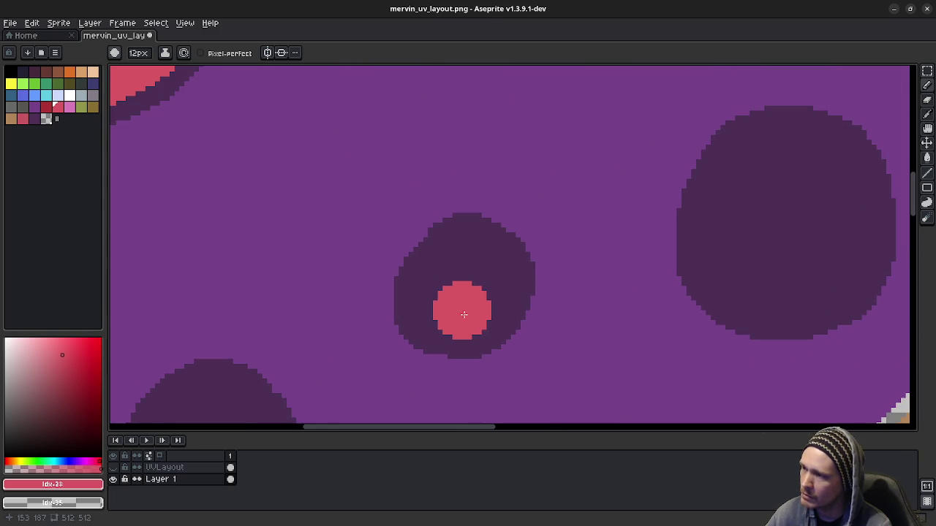
mouse_move(465, 321)
left_mouse_down()
mouse_move(463, 268)
mouse_move(478, 268)
mouse_move(446, 307)
left_mouse_up()
key("ctrl+z")
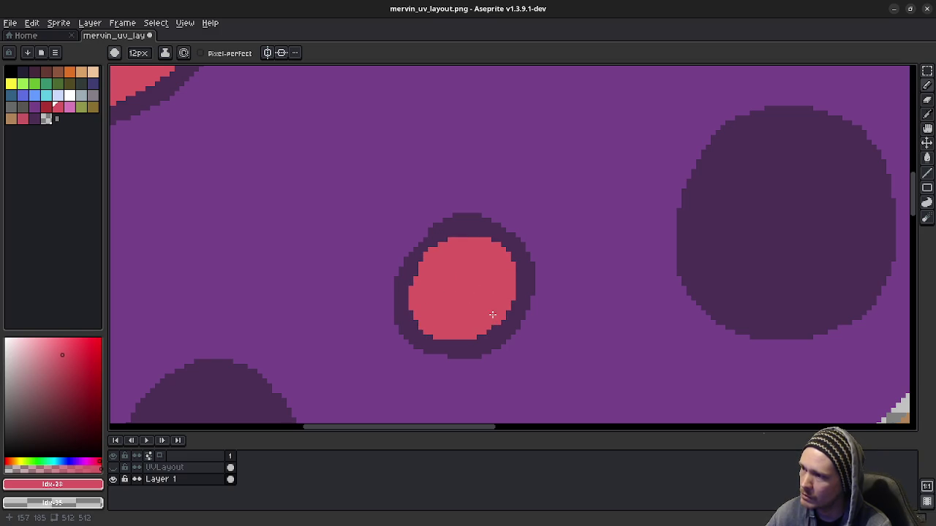
- Widen a pink centre into a large oval, undoing strokes that cover the dark rim
scroll(281, 286, "right", 5, "shift")
mouse_move(438, 248)
left_mouse_down()
mouse_move(486, 256)
mouse_move(480, 215)
mouse_move(445, 292)
mouse_move(402, 256)
mouse_move(423, 191)
mouse_move(462, 182)
mouse_move(500, 201)
mouse_move(510, 246)
mouse_move(496, 299)
mouse_move(464, 314)
mouse_move(420, 314)
mouse_move(395, 286)
mouse_move(392, 229)
left_mouse_up()
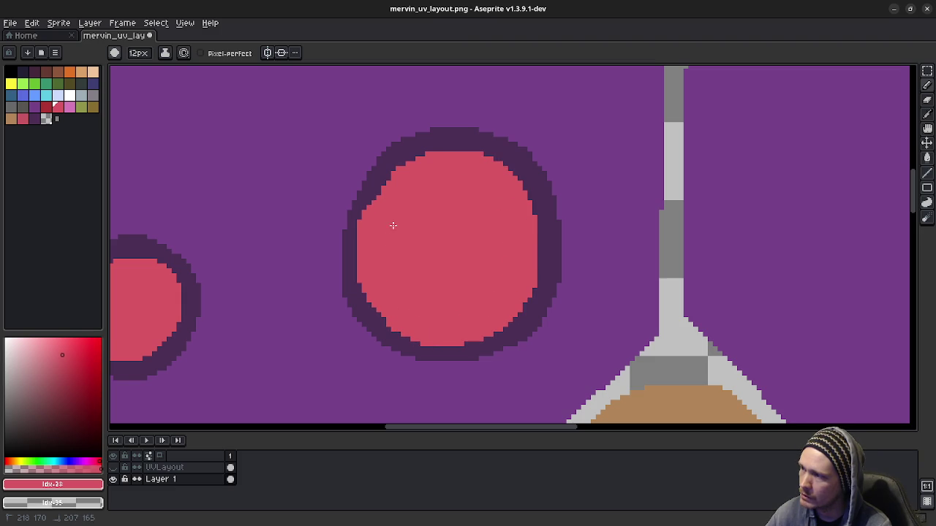
scroll(418, 261, "down", 5)
scroll(391, 247, "left", 5)
mouse_move(461, 276)
left_mouse_down()
mouse_move(457, 229)
mouse_move(417, 259)
mouse_move(456, 215)
mouse_move(480, 232)
mouse_move(490, 273)
mouse_move(453, 312)
mouse_move(408, 296)
mouse_move(418, 232)
mouse_move(495, 270)
mouse_move(509, 300)
left_mouse_up()
key("ctrl+z")
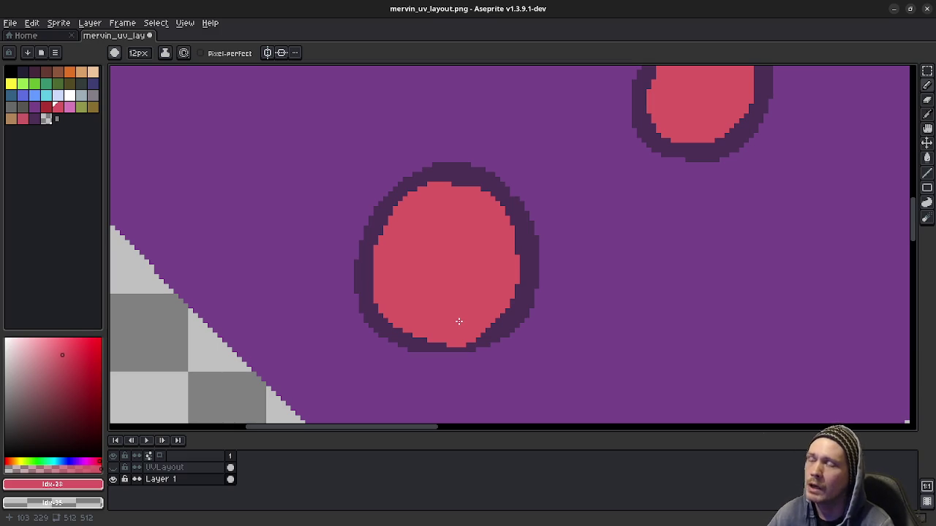
left_click_drag(459, 322, 454, 343)
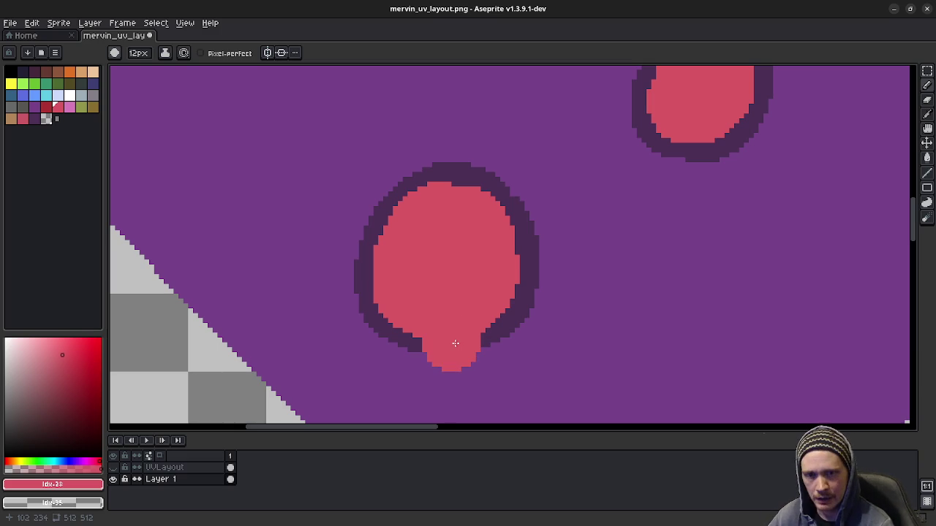
key("ctrl+z")
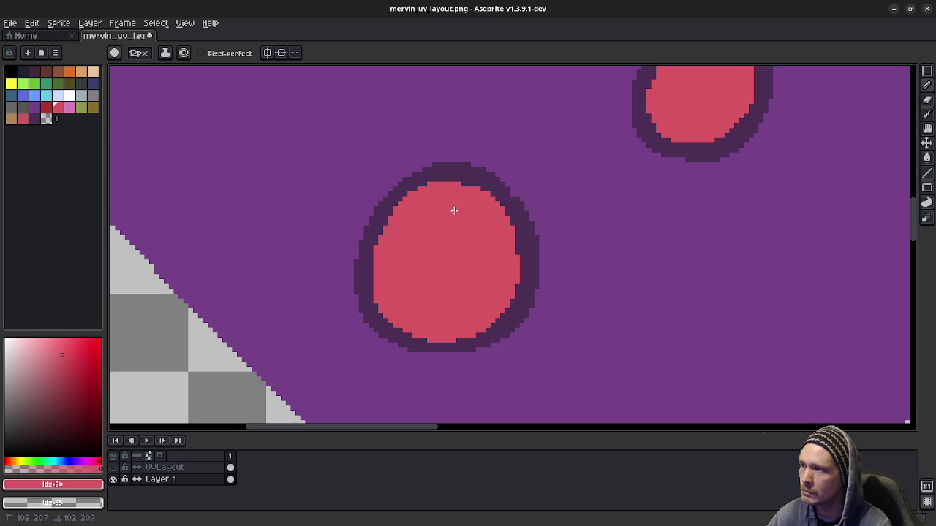
- View both cap octagons and touch up the edges of the pink spots with small dabs
scroll(518, 293, "down", 1)
scroll(476, 265, "down", 1)
scroll(510, 261, "down", 1)
mouse_move(538, 194)
middle_mouse_down()
mouse_move(512, 271)
mouse_move(505, 378)
mouse_move(495, 300)
middle_mouse_up()
scroll(531, 250, "down", 1)
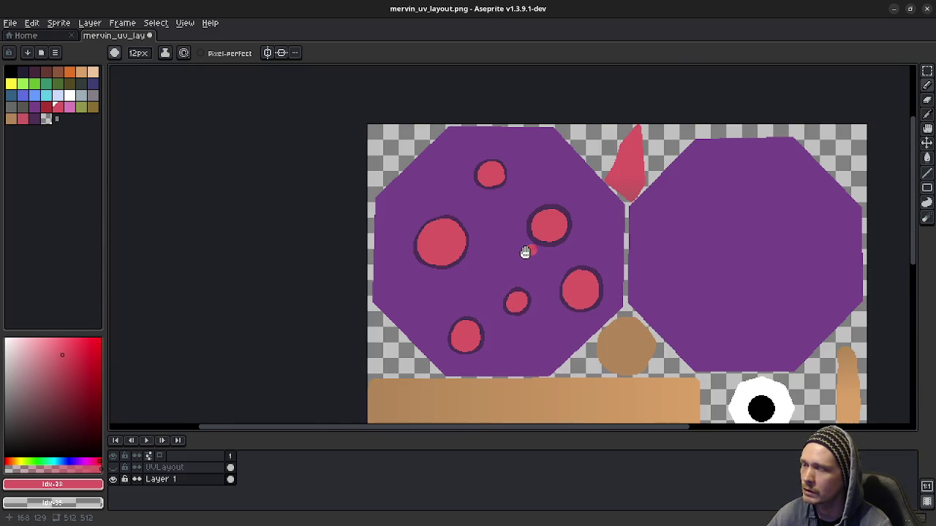
middle_click_drag(531, 250, 490, 270)
left_click(540, 286)
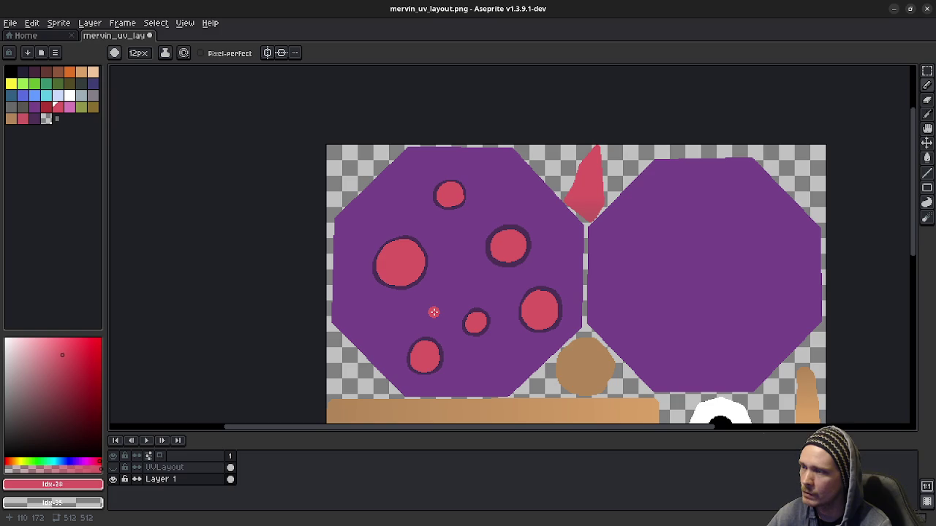
left_click(458, 312)
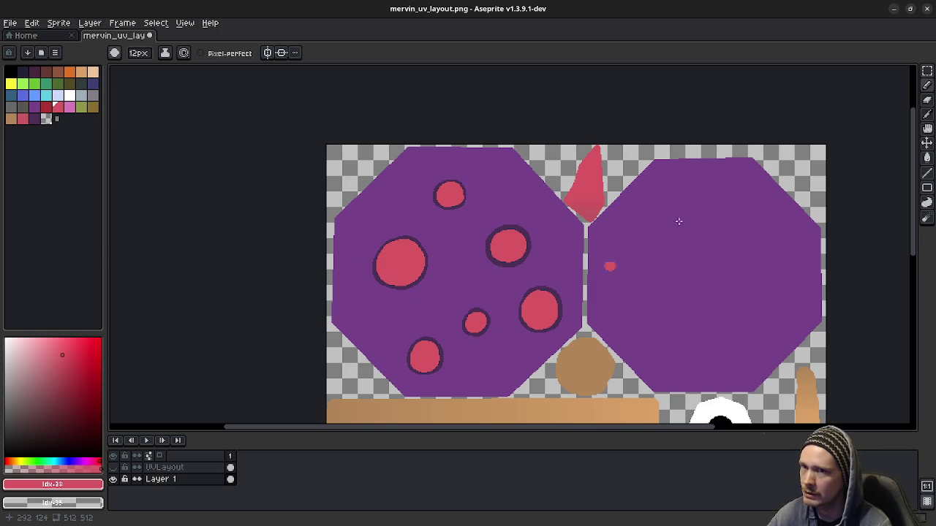
left_click(927, 71)
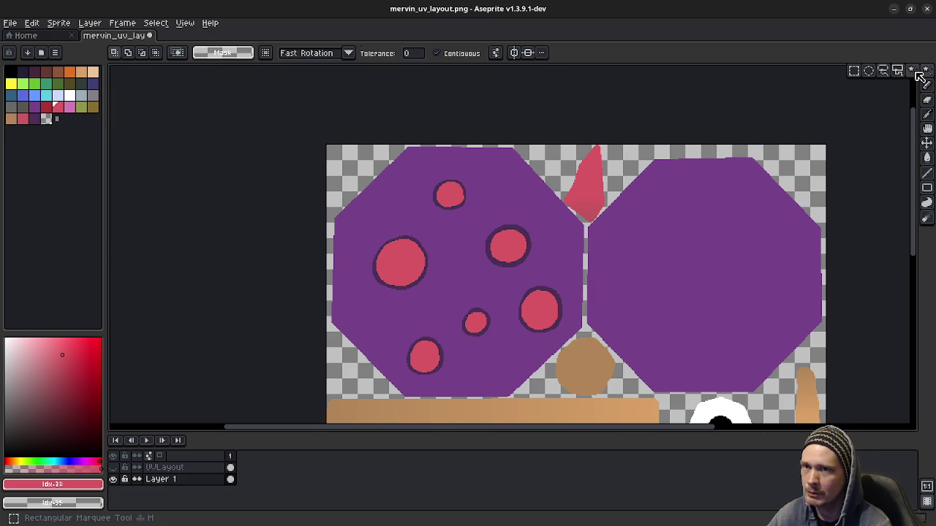
- Select the large pink spot, then add the small top spot and bottom-right spot
left_click(408, 285)
left_click(450, 194, "shift")
scroll(465, 243, "up", 3)
middle_click_drag(433, 147, 441, 209)
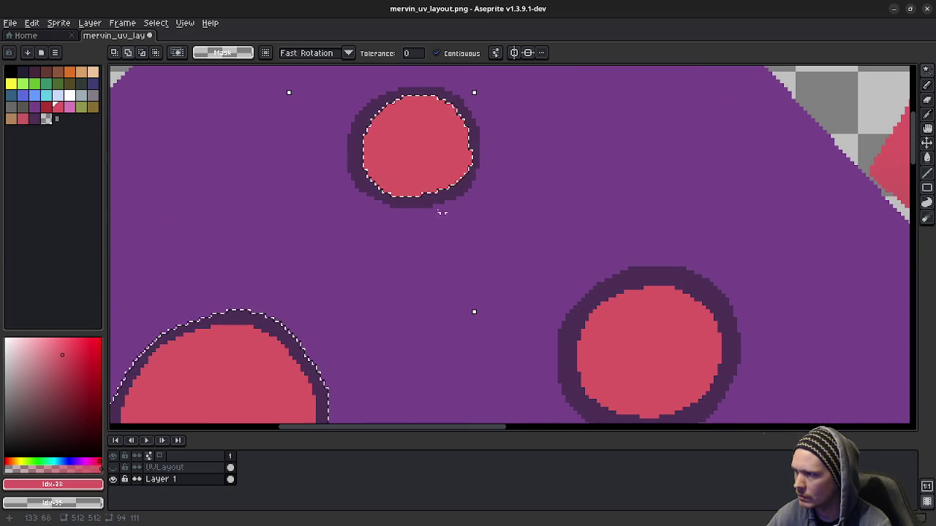
left_click(636, 326, "shift")
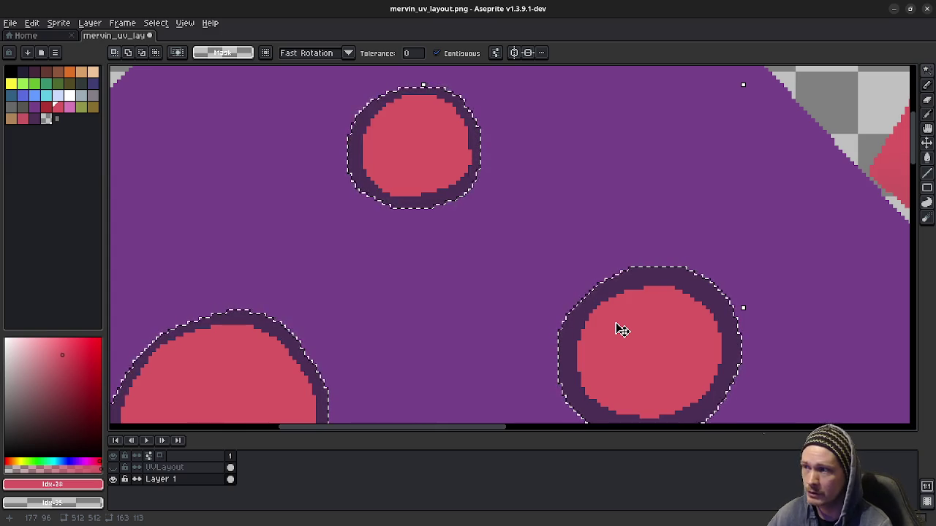
- Add the lower-right, bottom and remaining spots with their dark rings to the selection
scroll(627, 376, "down", 2)
scroll(627, 261, "down", 2)
scroll(607, 276, "down", 2)
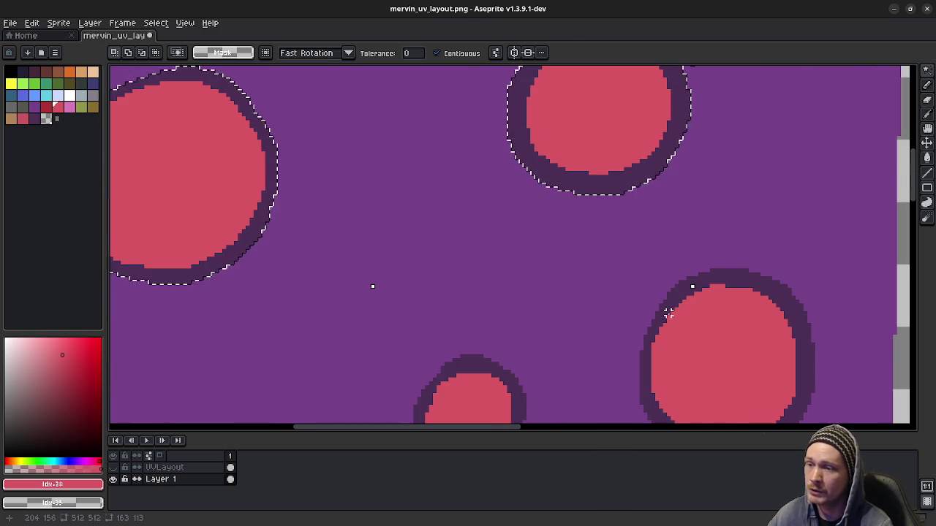
left_click(714, 341, "shift")
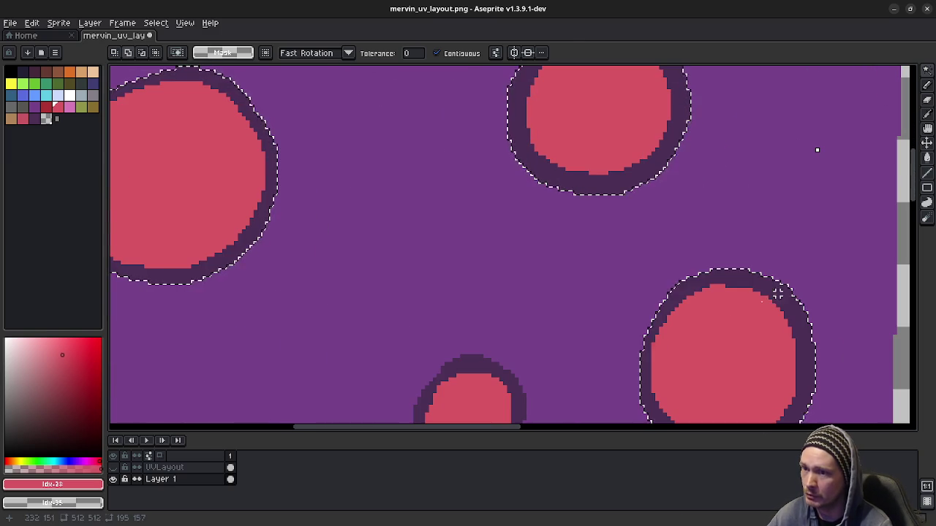
left_click(480, 388, "shift")
middle_click_drag(493, 397, 661, 229)
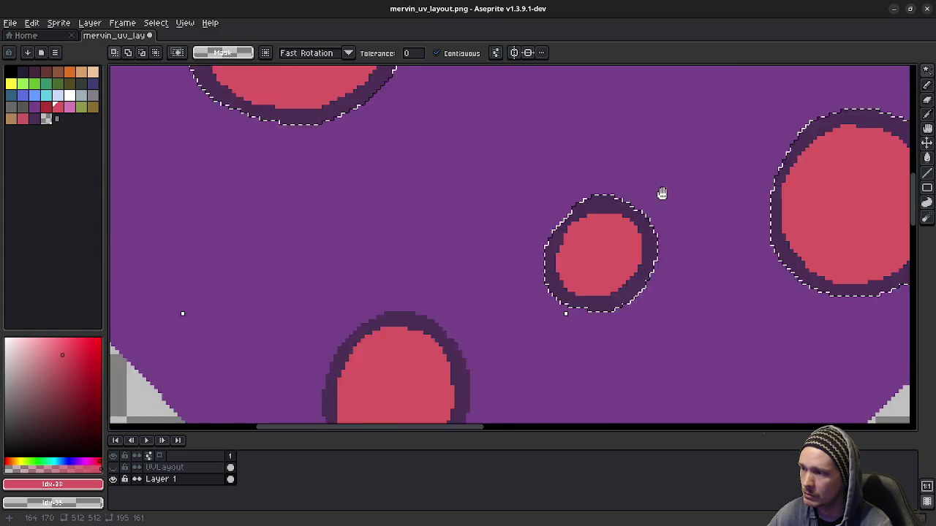
left_click(449, 309)
left_click(438, 286, "shift")
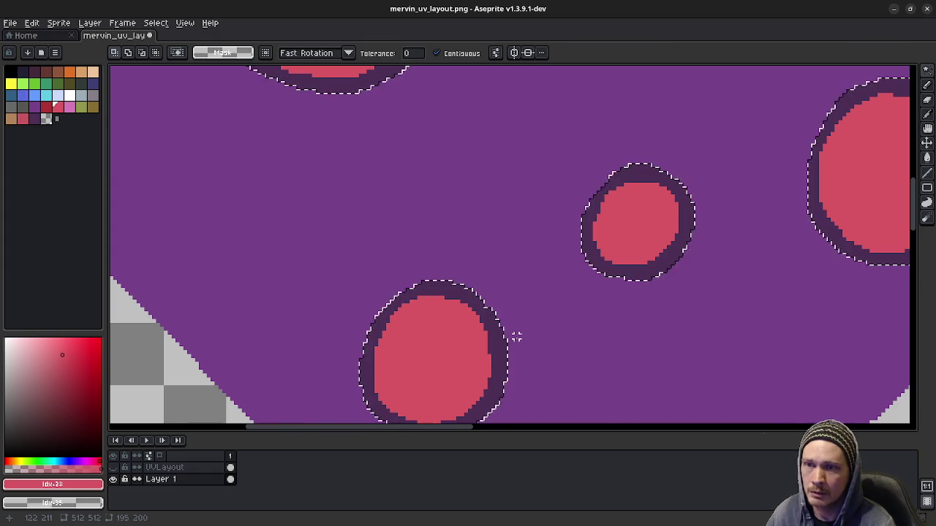
scroll(517, 296, "down", 1)
middle_click_drag(551, 166, 501, 295)
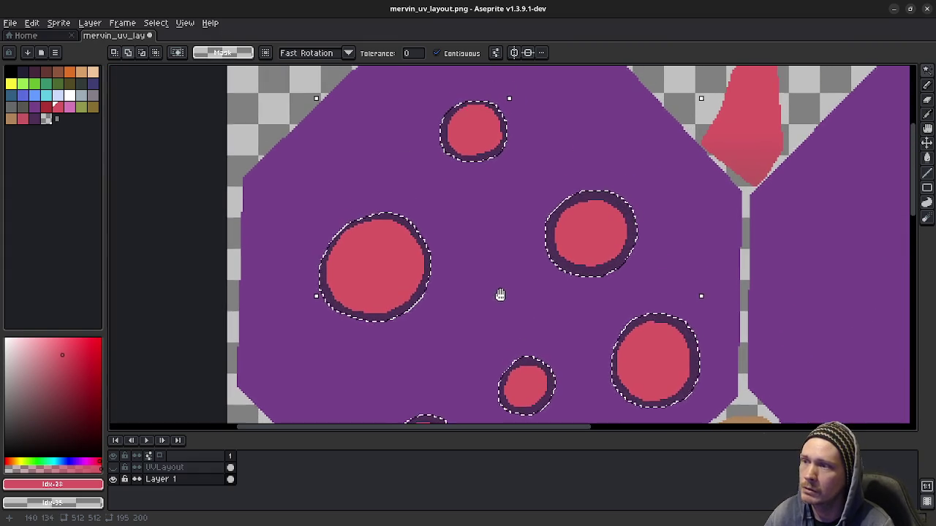